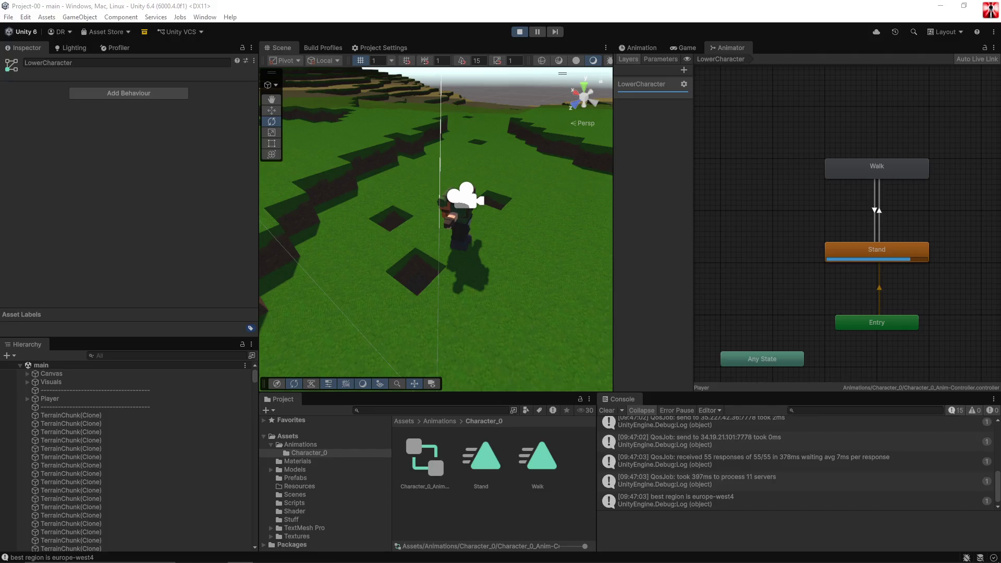
Widen the Scene view, walk the player forward in-game, then select the Walk state in the Animator.
left_click_drag(611, 237, 778, 240)
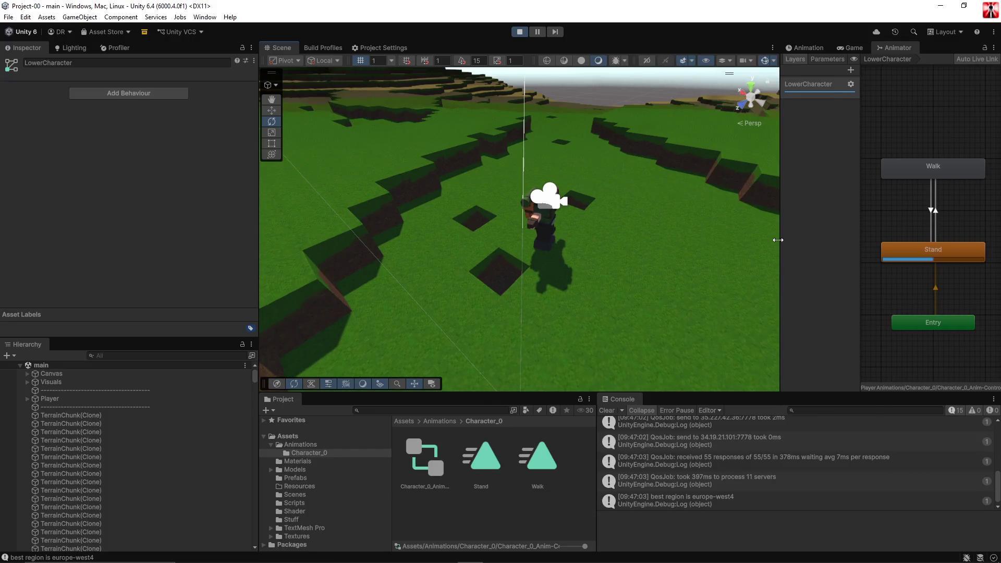
left_click(853, 49)
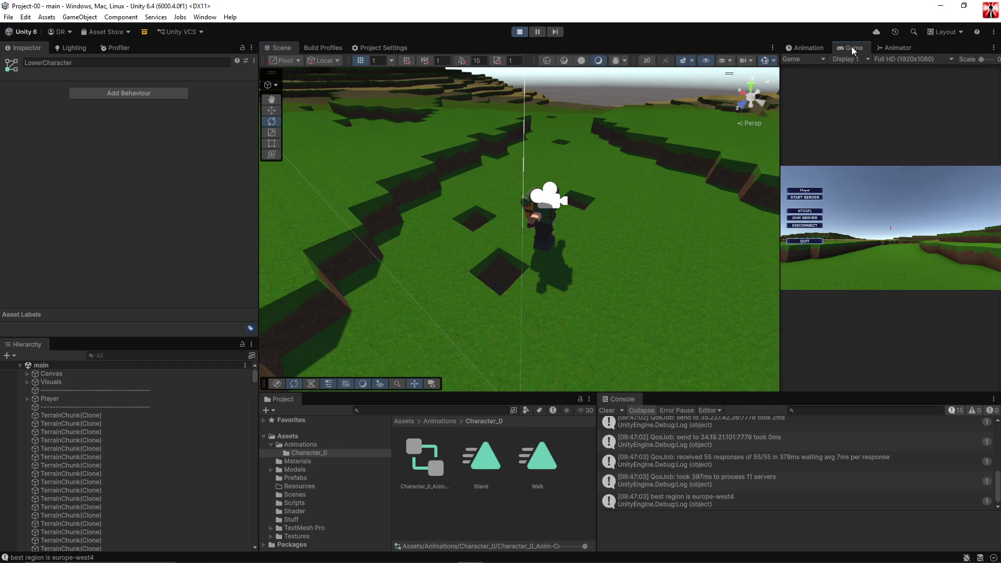
left_click(889, 236)
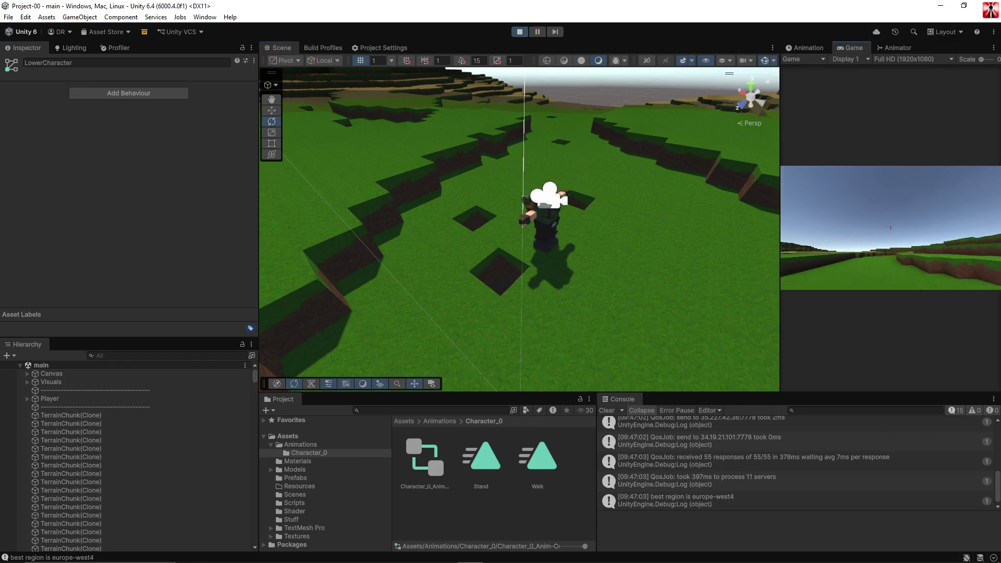
key("w")
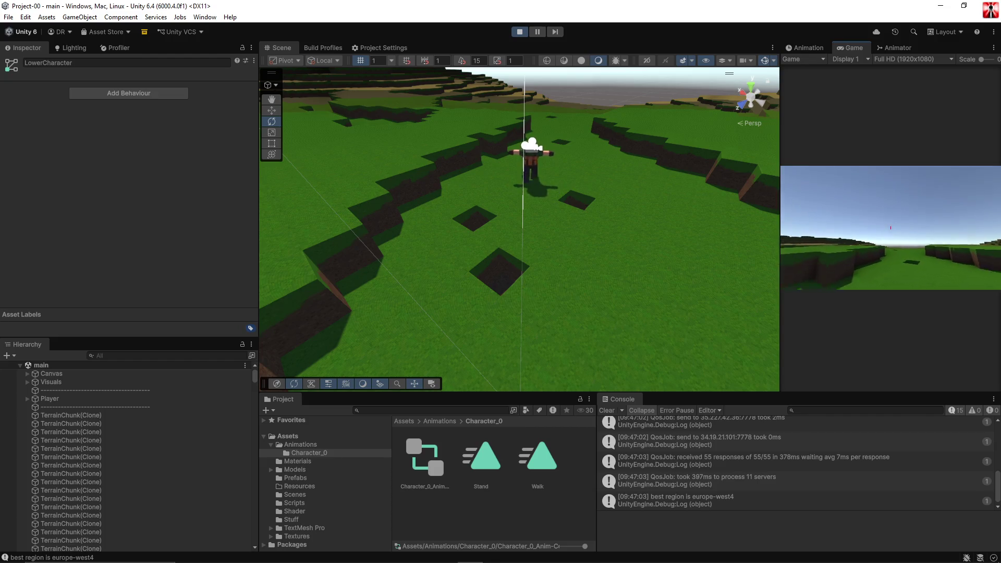
key("w")
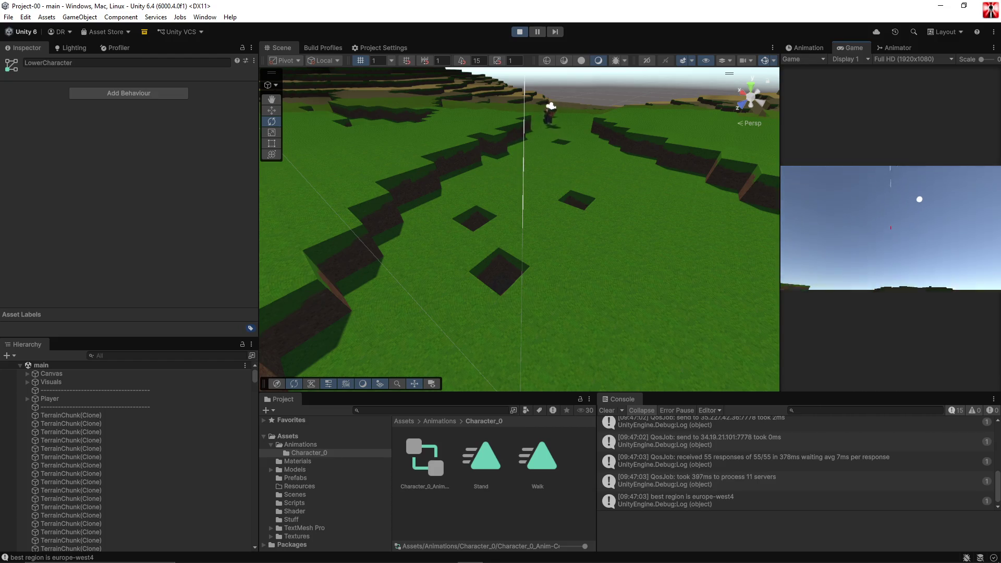
left_click(893, 48)
left_click(893, 167)
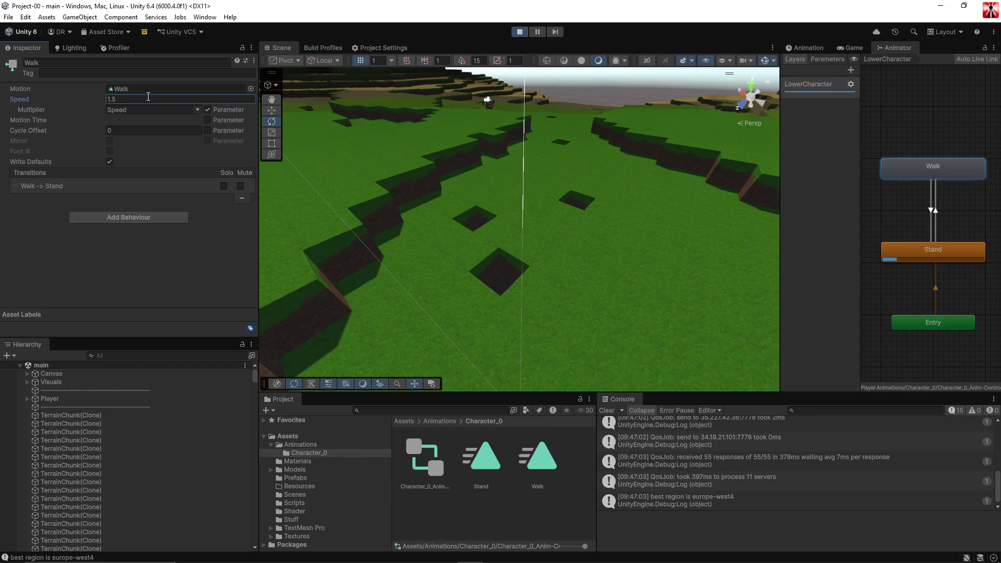
Enlarge the Game and Scene views by shrinking side panels, and orbit the Scene camera behind the player.
left_click(847, 47)
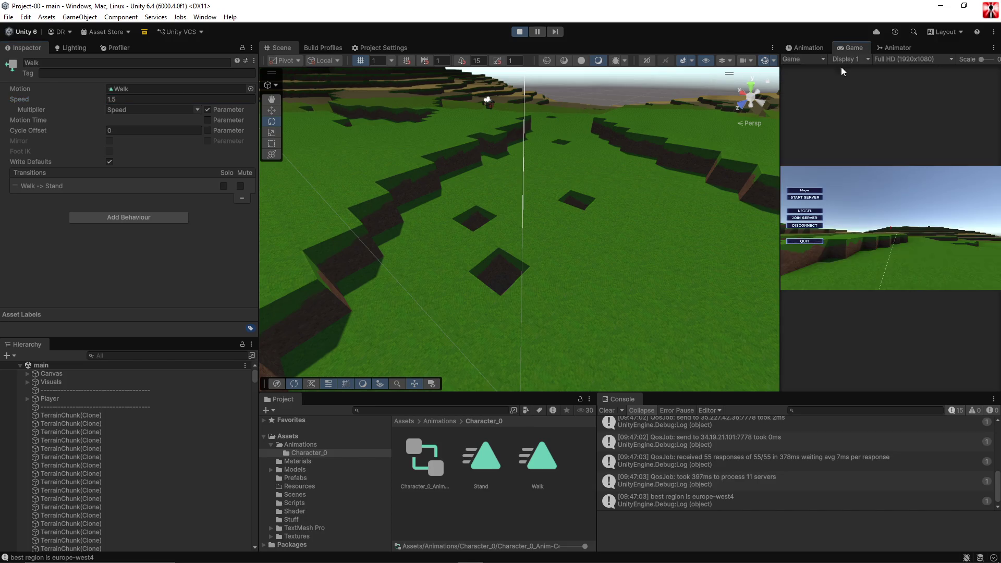
left_click_drag(781, 156, 668, 152)
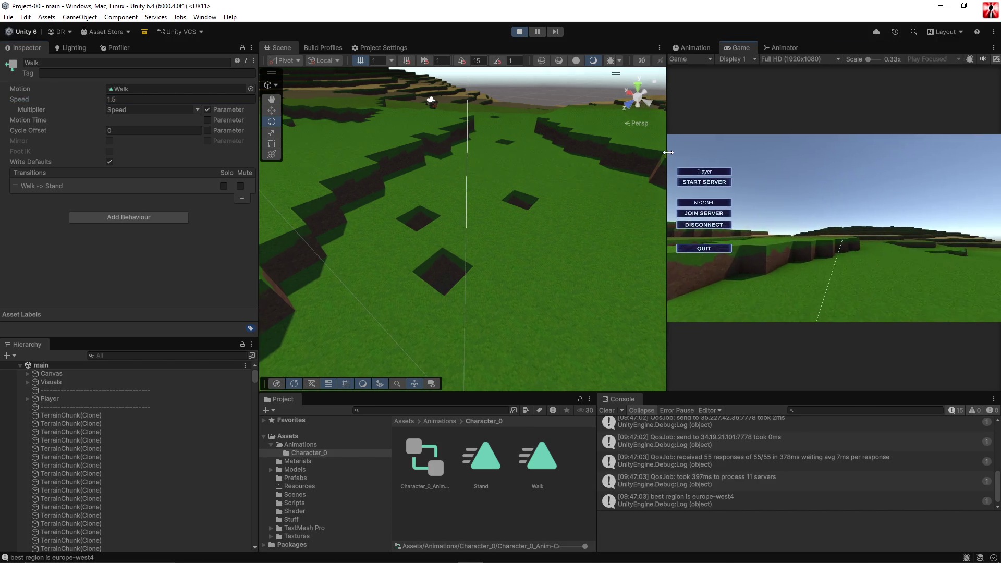
left_click_drag(257, 235, 71, 245)
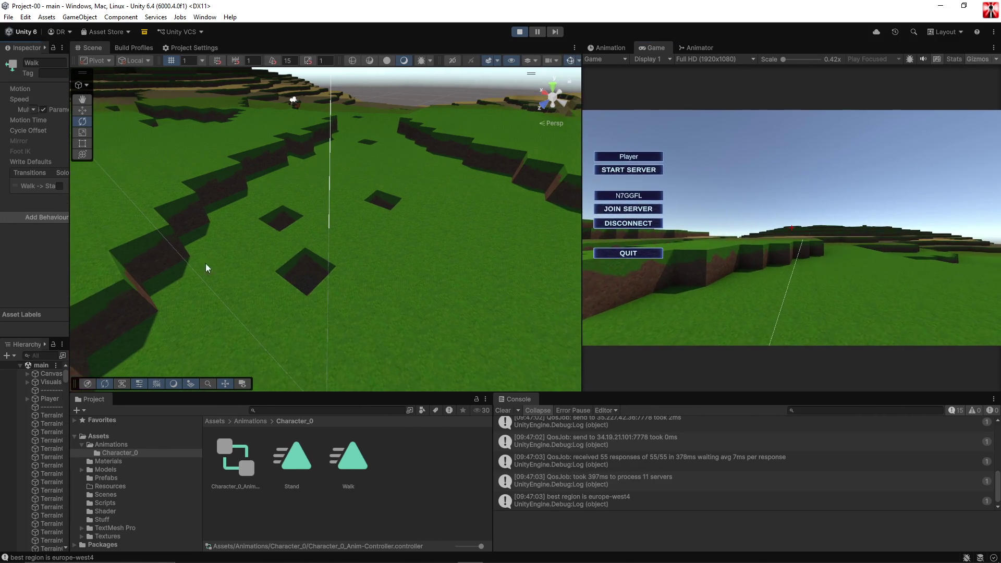
left_click_drag(410, 392, 412, 512)
mouse_move(400, 321)
left_mouse_down()
mouse_move(414, 302)
mouse_move(455, 318)
mouse_move(417, 288)
mouse_move(355, 284)
mouse_move(351, 297)
mouse_move(389, 301)
mouse_move(357, 277)
mouse_move(372, 256)
left_mouse_up()
left_click(27, 398)
Dig a hole down to the stone and blast a large crater in the terrain.
left_click_drag(70, 402, 132, 403)
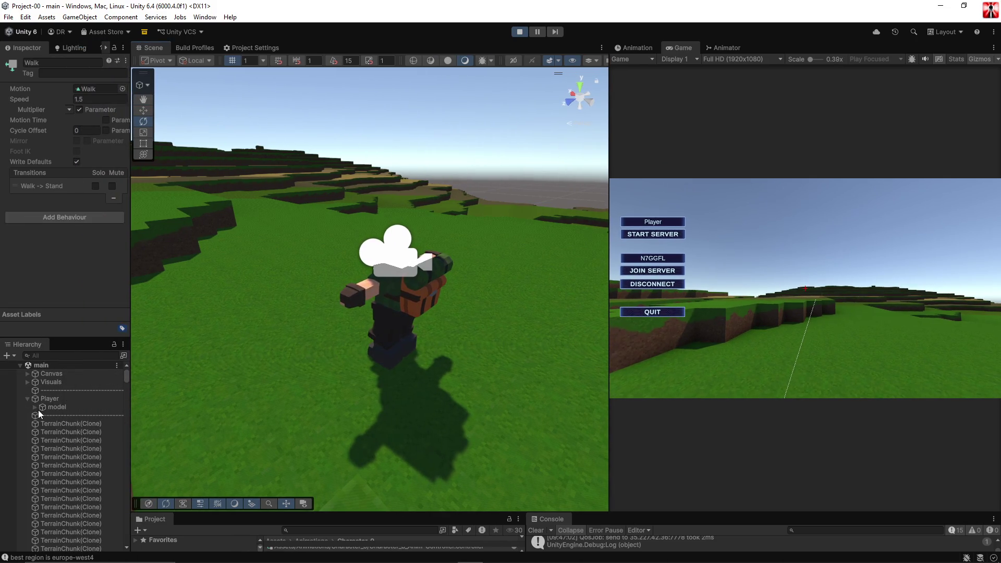
left_click(803, 243)
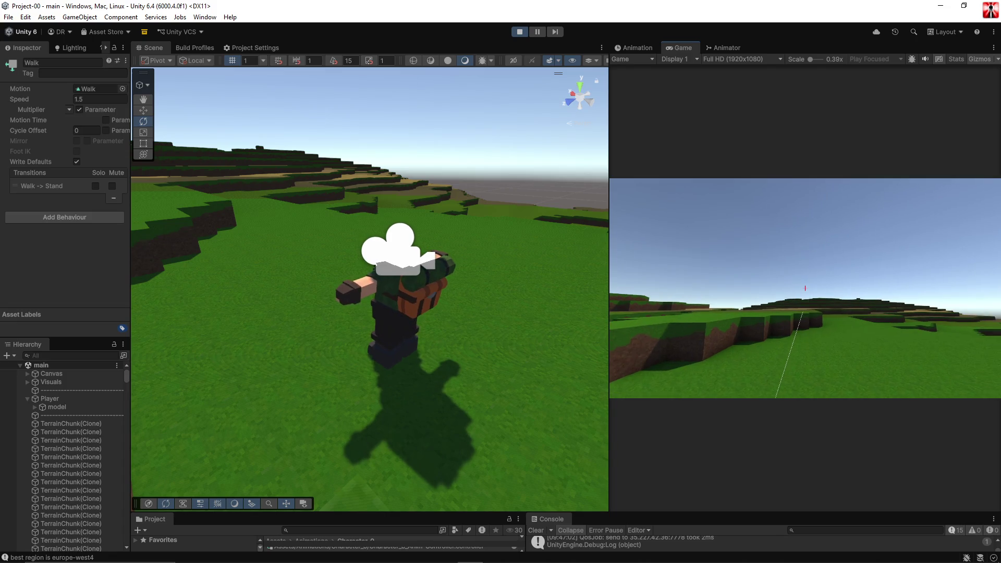
left_click(805, 288)
left_click(805, 288)
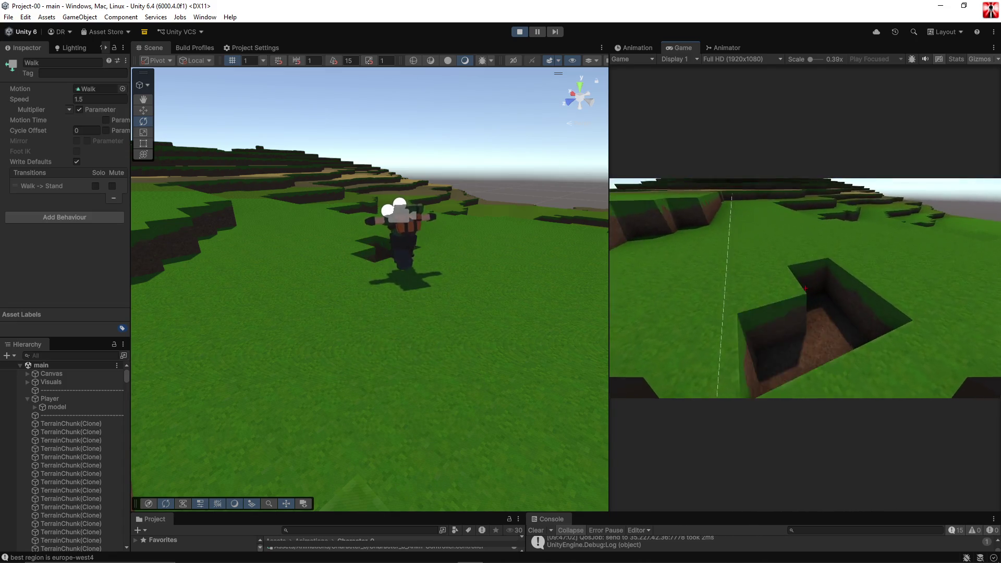
left_click(805, 288)
left_click(805, 288)
left_click(805, 288)
left_click(805, 288)
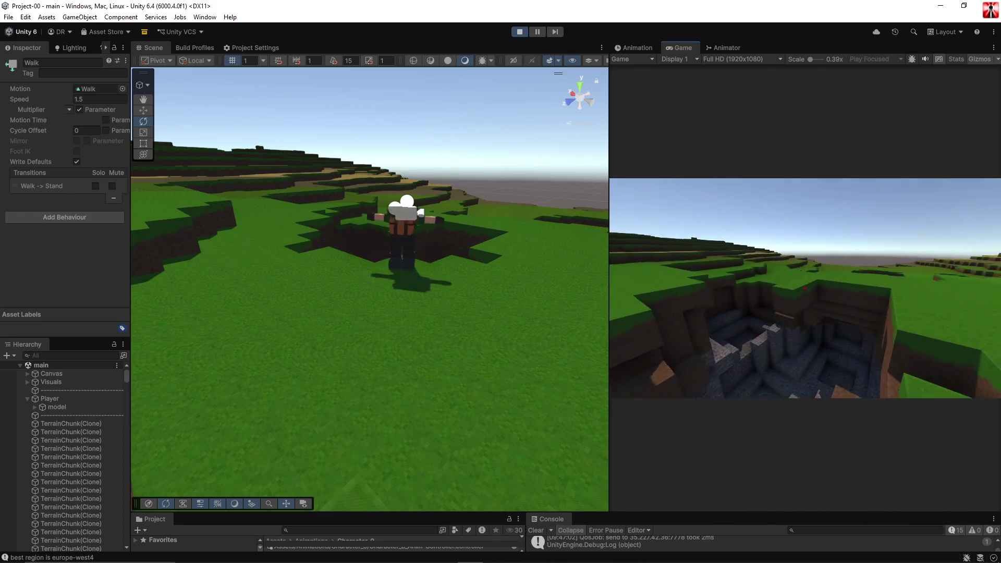
left_click(805, 288)
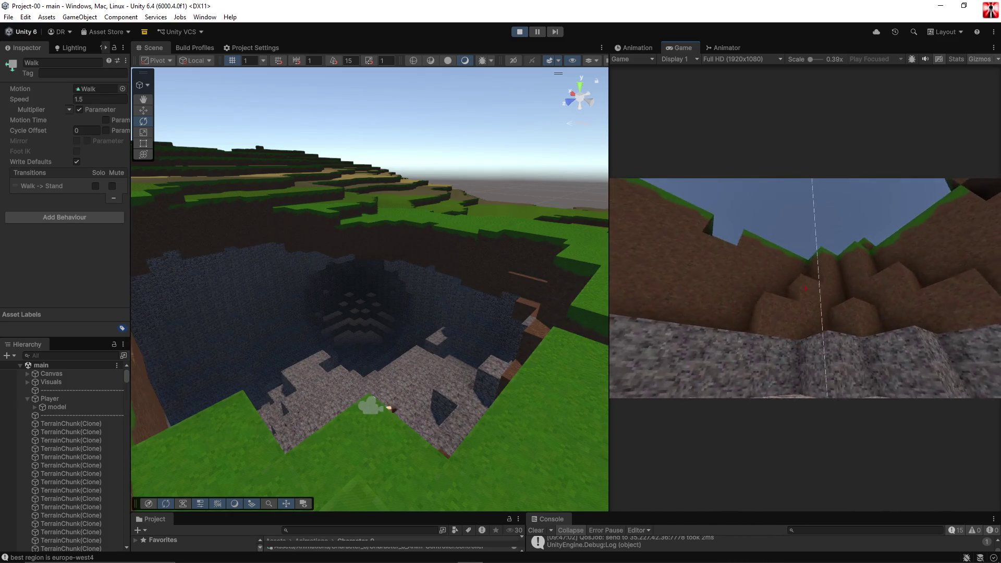
Walk the player out of the crater across the grass, then return to the in-game menu.
key("w")
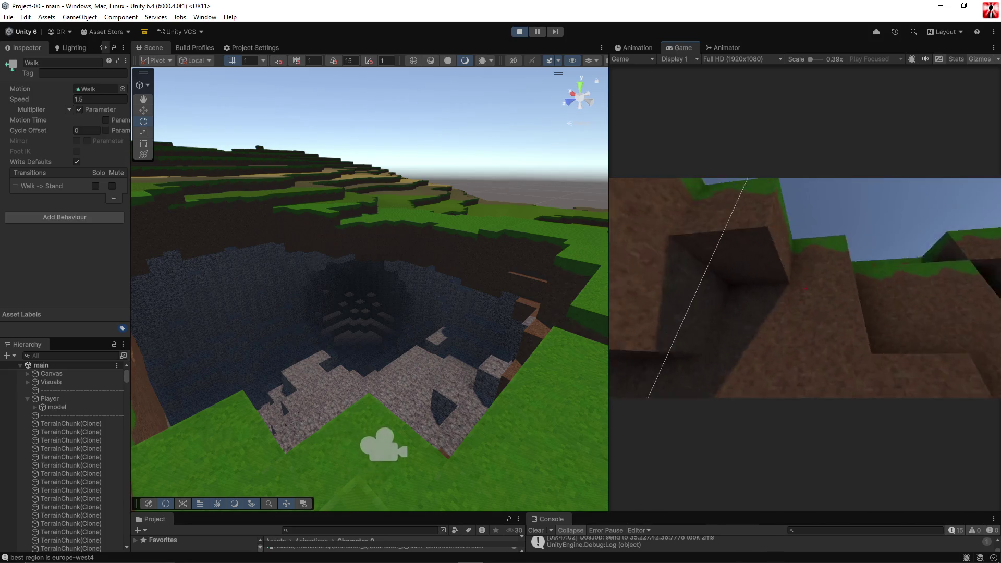
key("w")
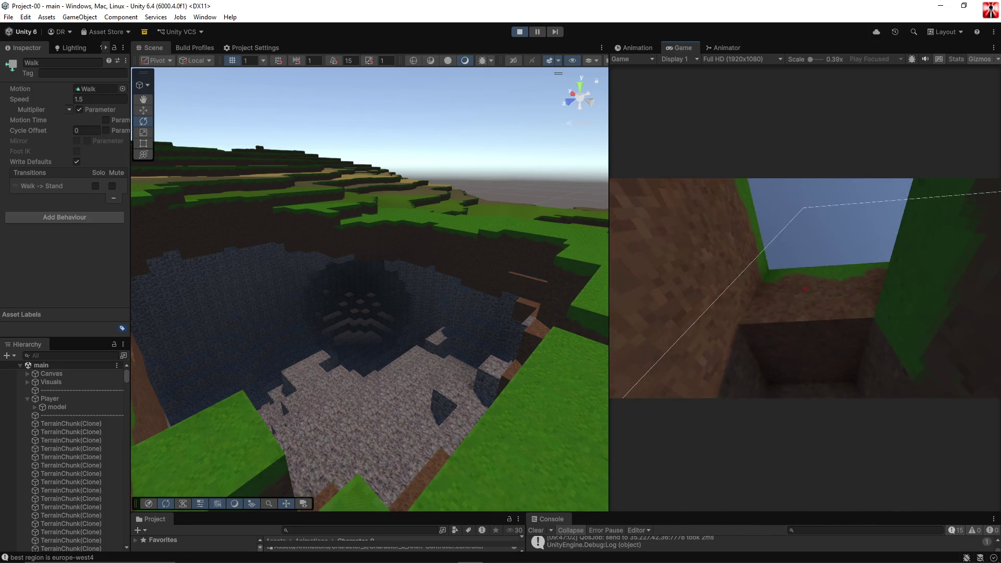
key("w")
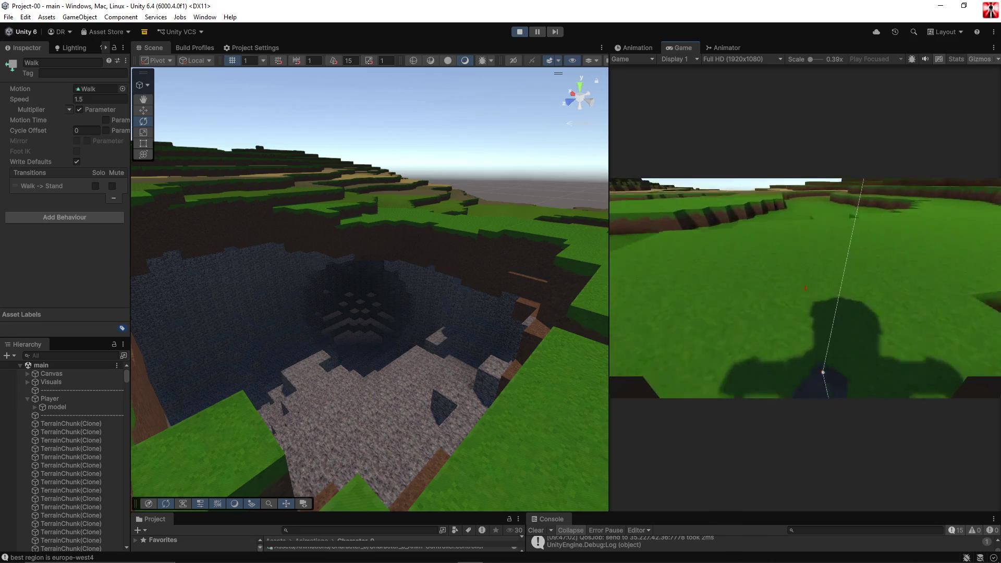
key("w")
mouse_move(444, 257)
left_mouse_down()
mouse_move(335, 208)
mouse_move(306, 215)
mouse_move(279, 247)
left_mouse_up()
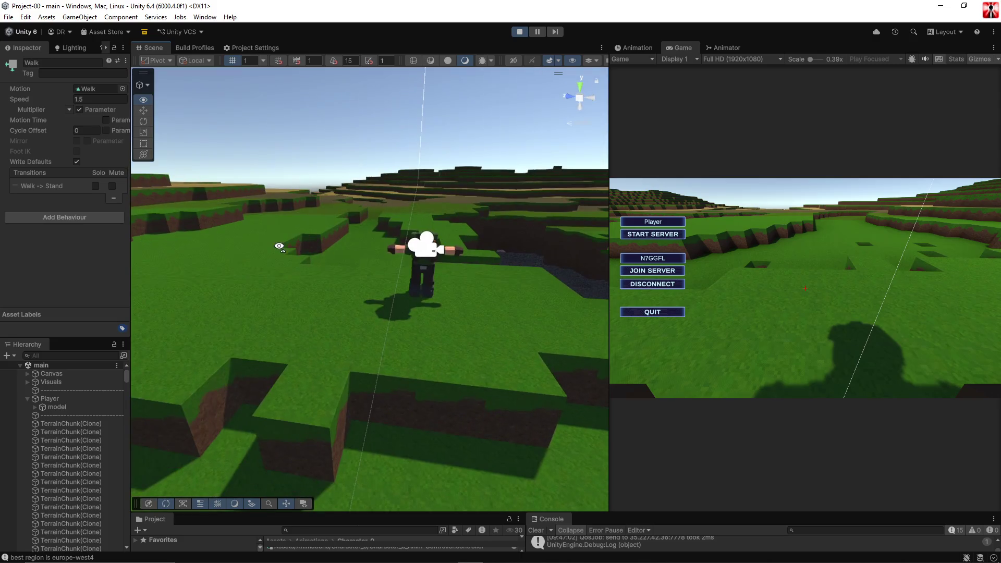
left_click(834, 251)
key("w")
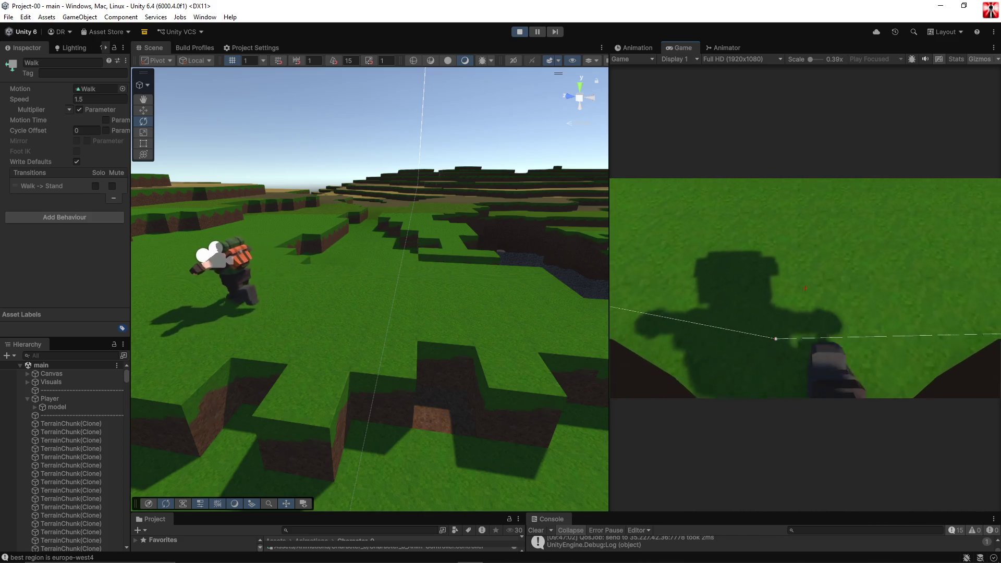
key("Escape")
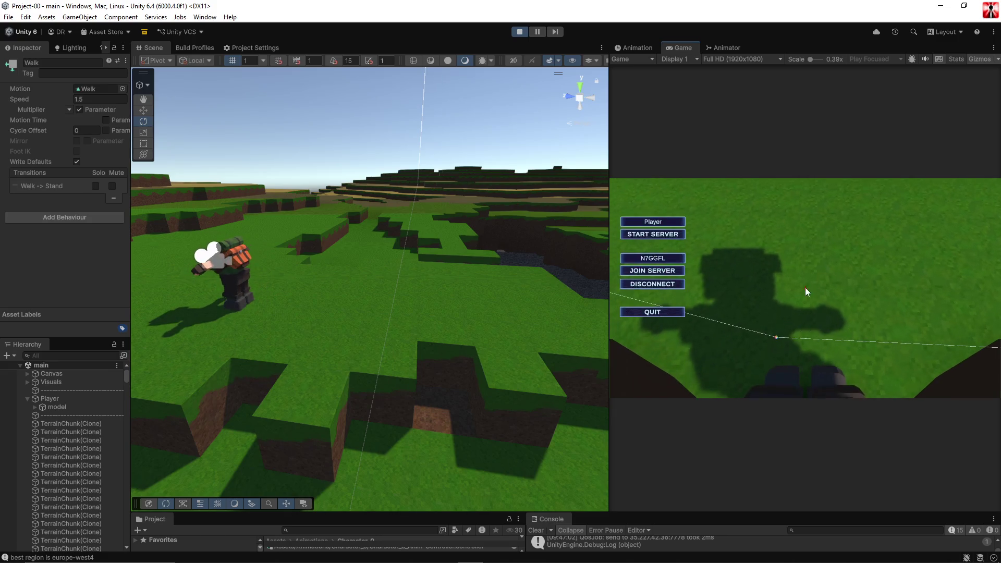
Inspect the Stand→Walk transition's Speed condition in the Animator, then return to the game.
left_click(705, 49)
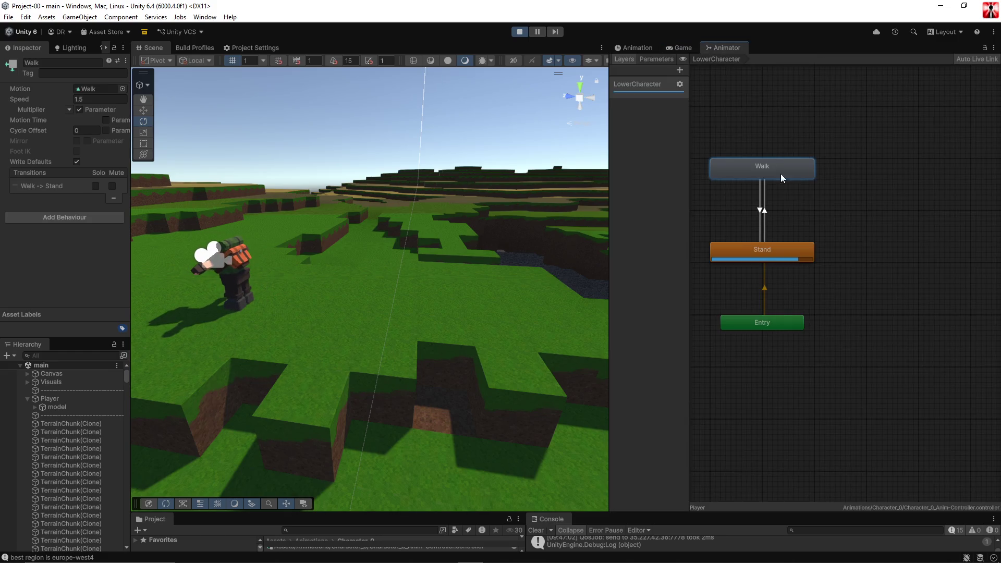
left_click(761, 211)
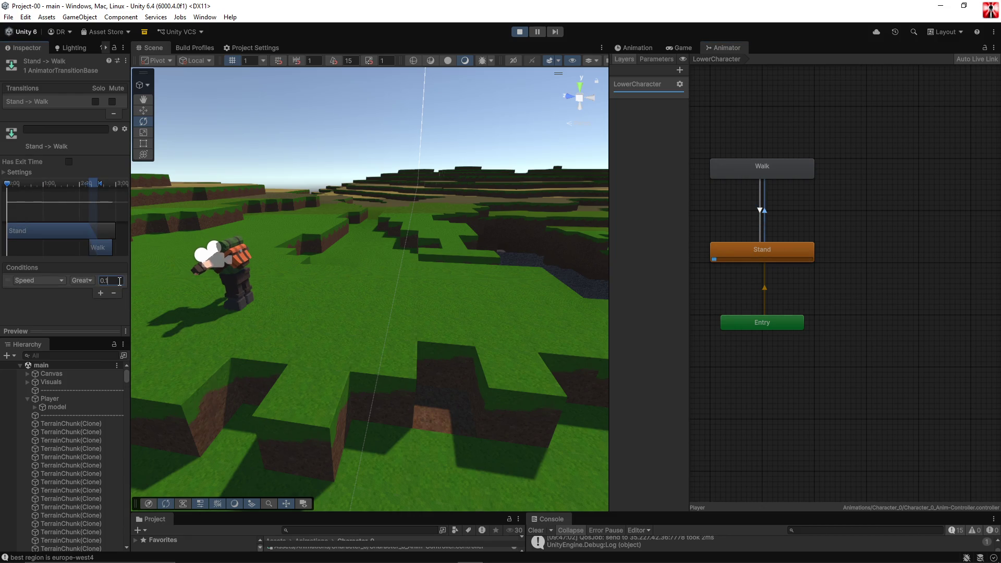
left_click(799, 369)
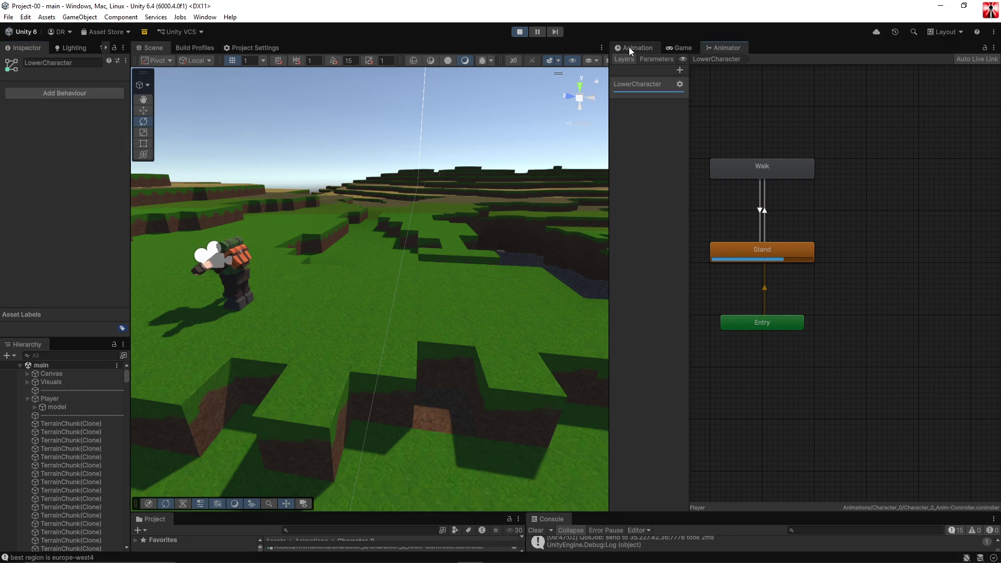
left_click(678, 48)
Walk the player forward while turning slightly, then bring up the in-game menu.
mouse_move(832, 118)
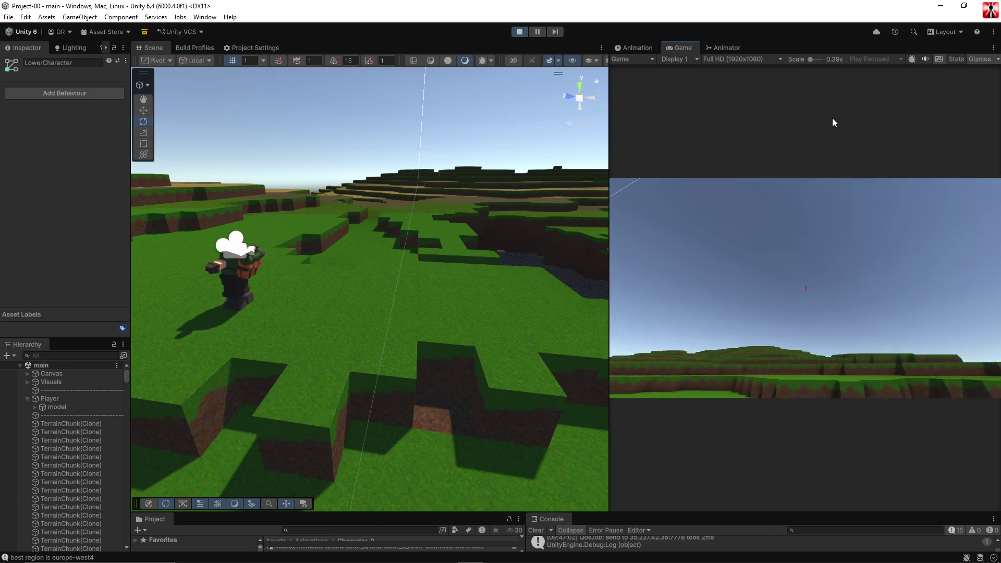
key("w")
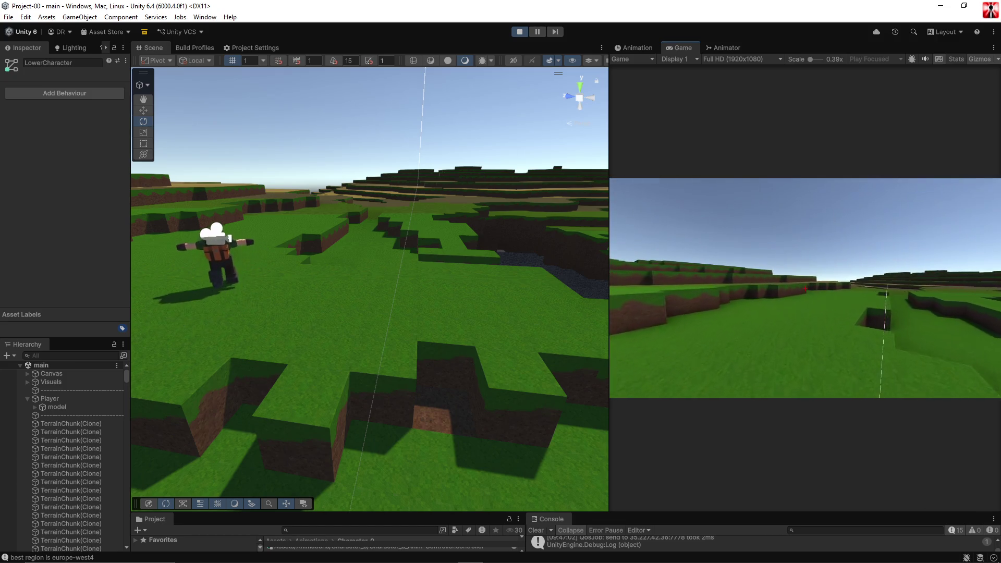
key("w")
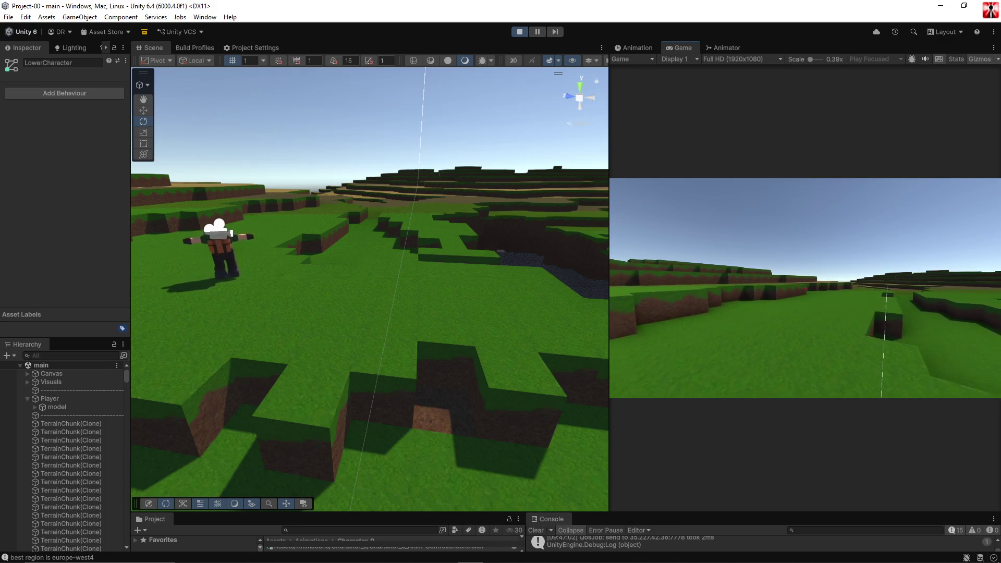
key("w")
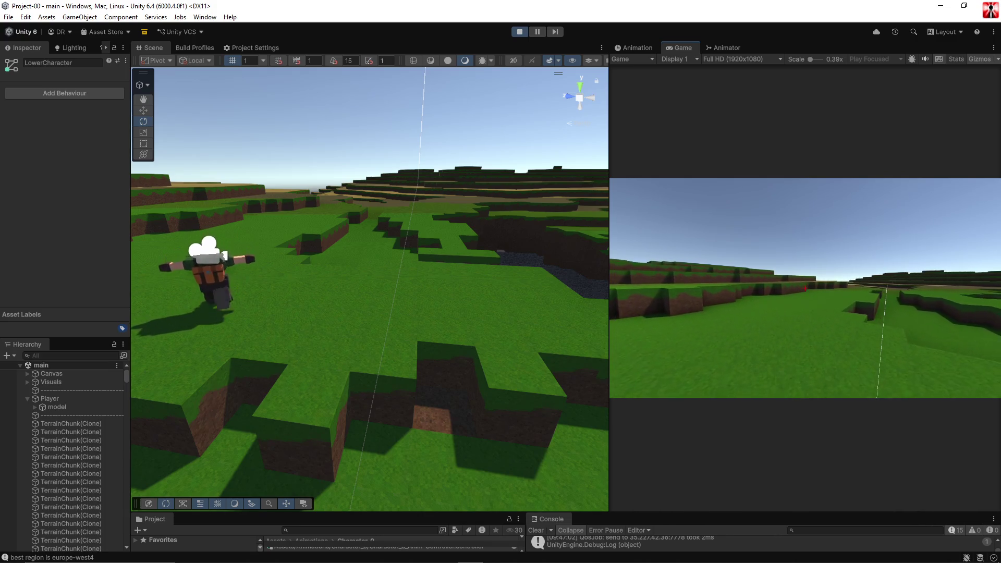
key("Escape")
Recheck the Stand→Walk condition (Speed greater than 0.025) and return to the running game.
left_click(725, 47)
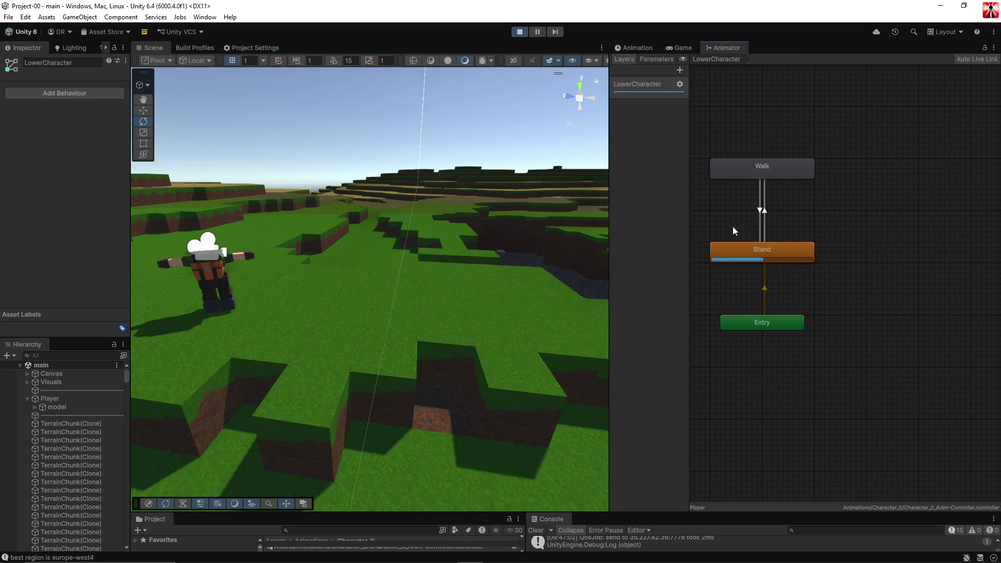
left_click(766, 204)
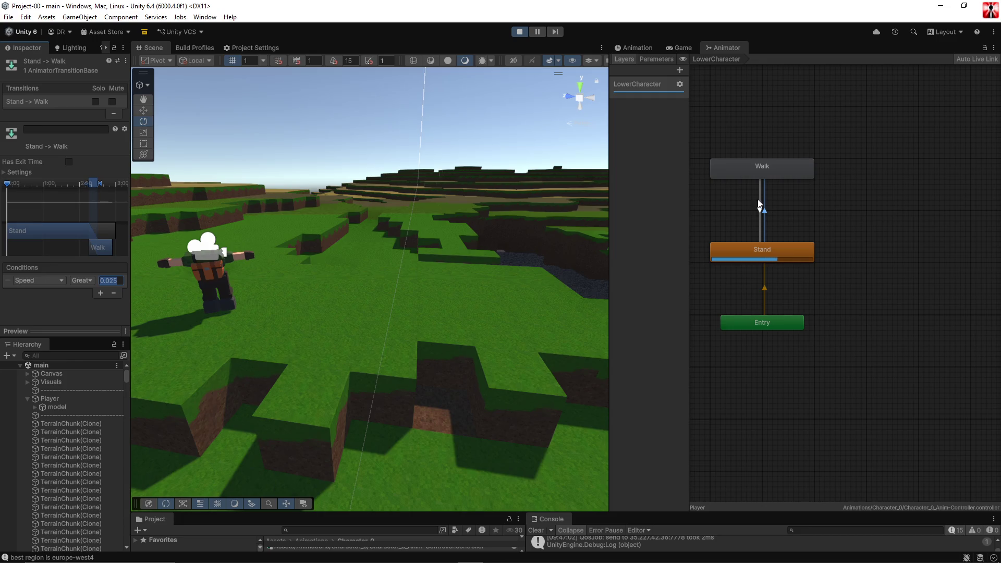
left_click(865, 356)
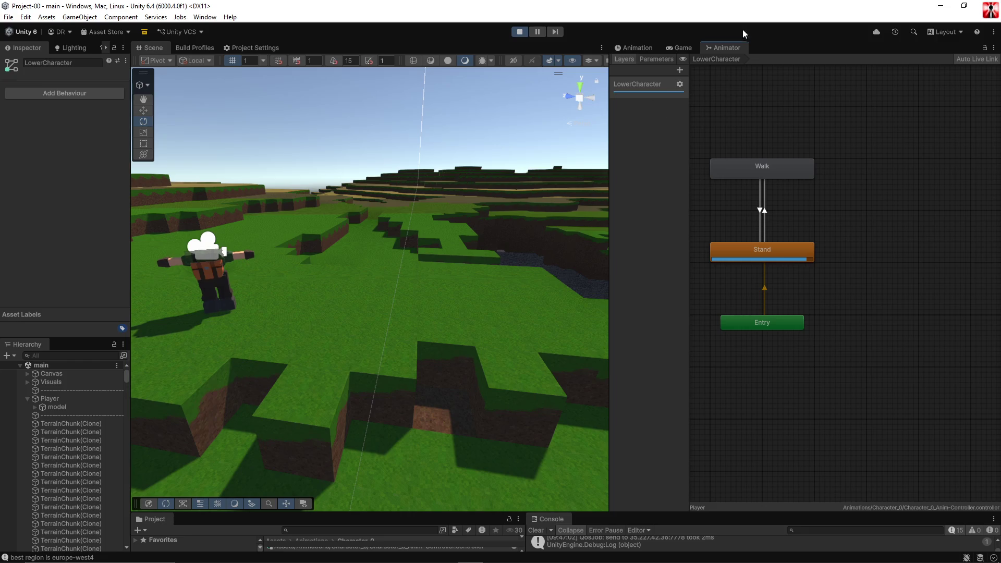
left_click(674, 47)
Walk the player forward and left across the terrain, then bring up the in-game menu.
left_click(853, 232)
key("w")
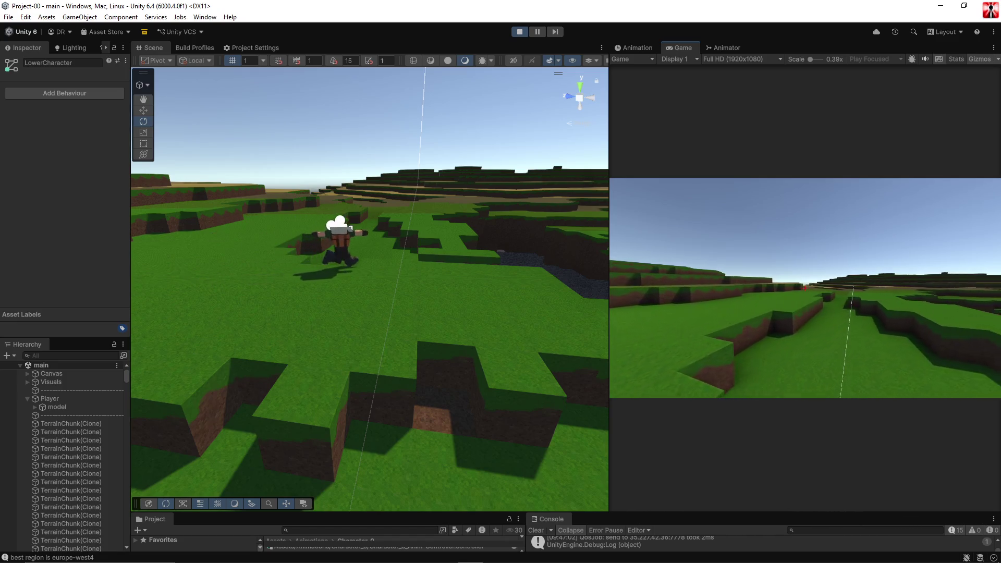
key("w")
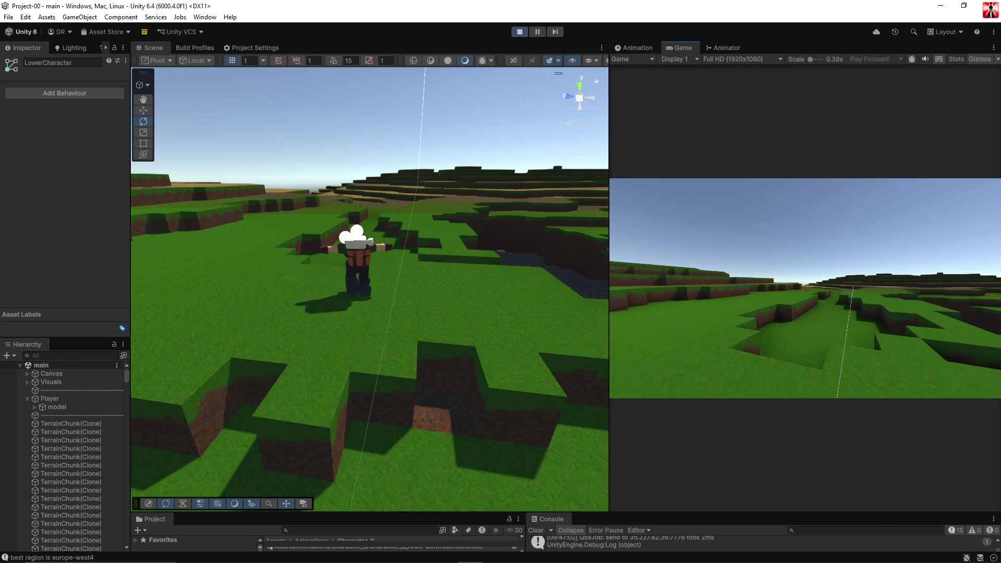
key("a")
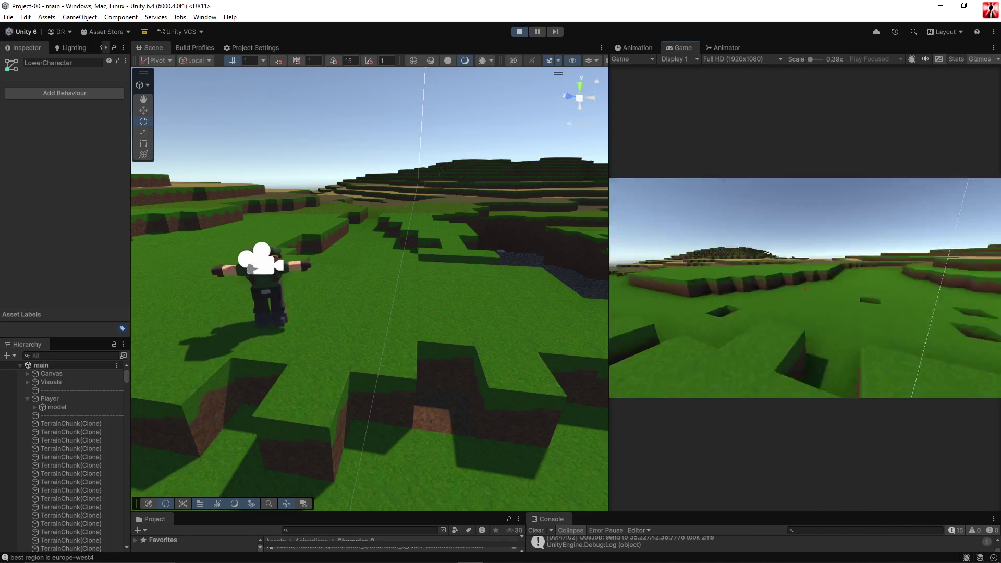
key("Escape")
left_click(36, 407)
Set Mesh Renderer Cast Shadows to On for the character's Neck and Head parts.
left_click(42, 415)
left_click(49, 424)
left_click(55, 458)
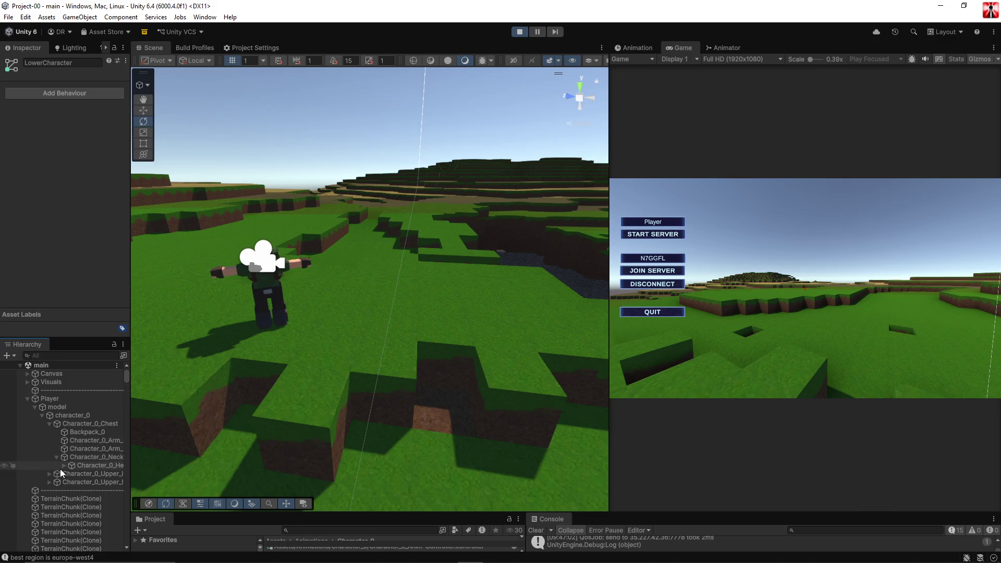
left_click(61, 468)
left_click(64, 466)
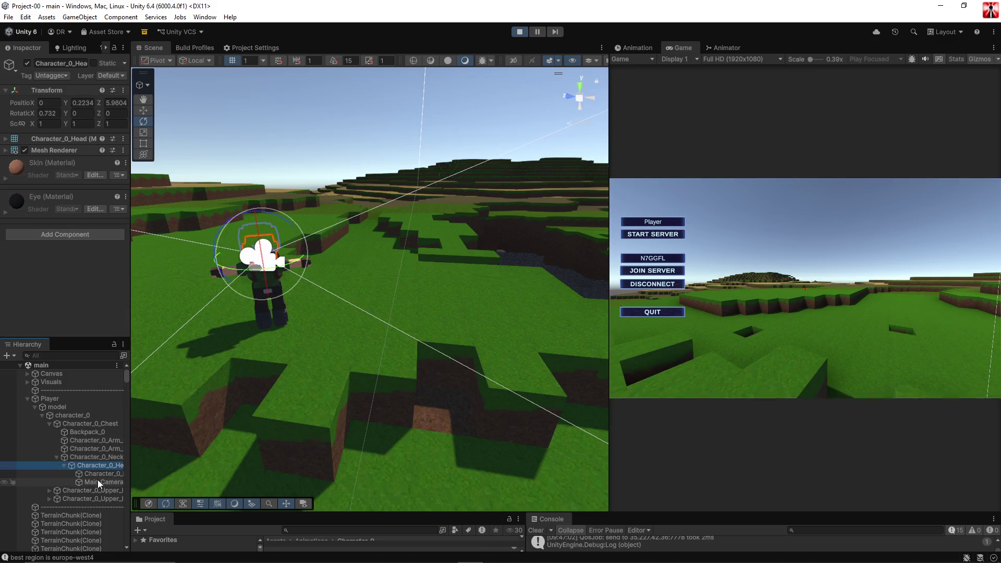
left_click(96, 475)
left_click(93, 459, "shift")
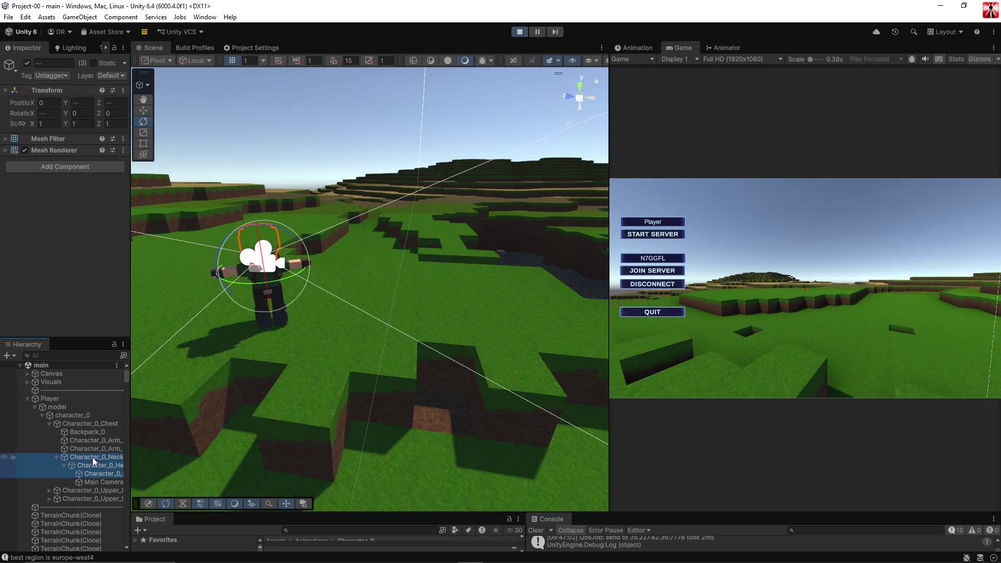
left_click(67, 150)
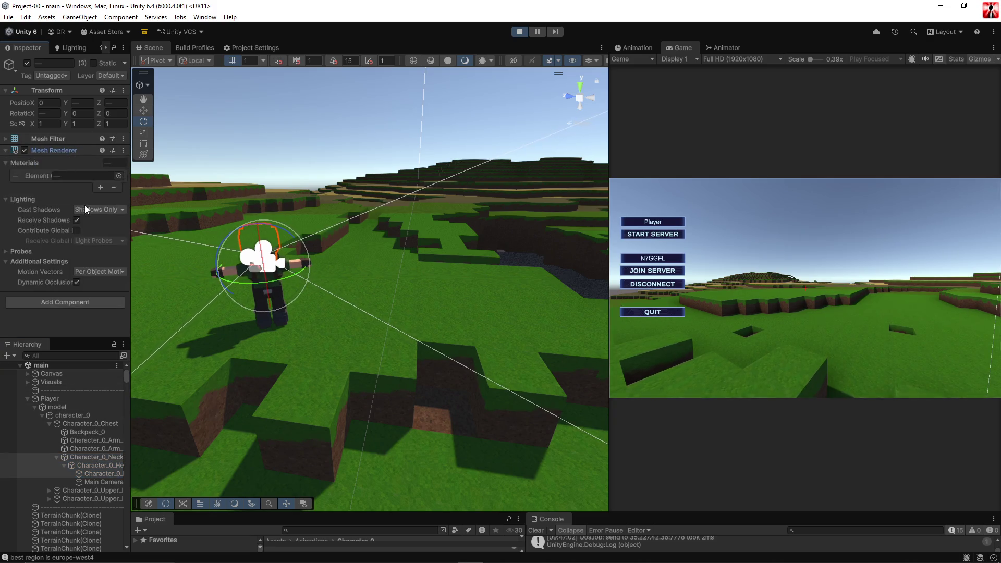
left_click(88, 210)
left_click(140, 232)
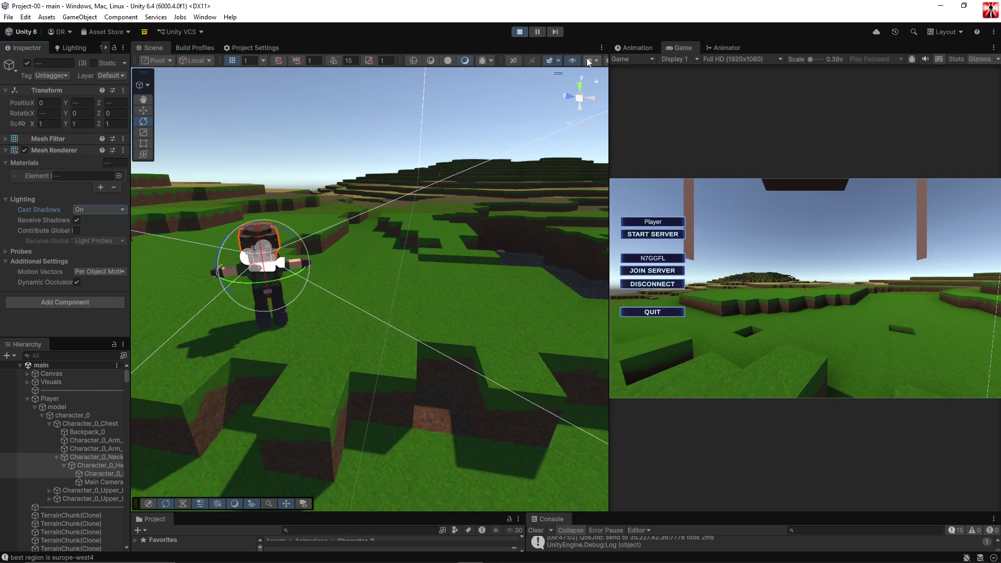
Widen the Scene view and swing it to frame the character up close.
left_click_drag(607, 70, 673, 67)
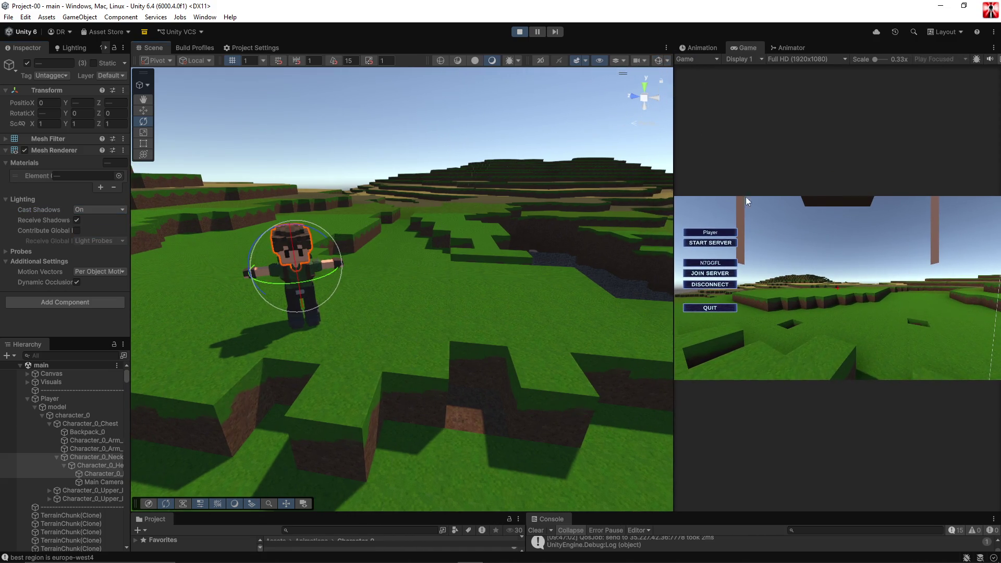
left_click(424, 139)
mouse_move(404, 359)
left_mouse_down()
mouse_move(351, 373)
mouse_move(380, 336)
mouse_move(123, 334)
left_mouse_up()
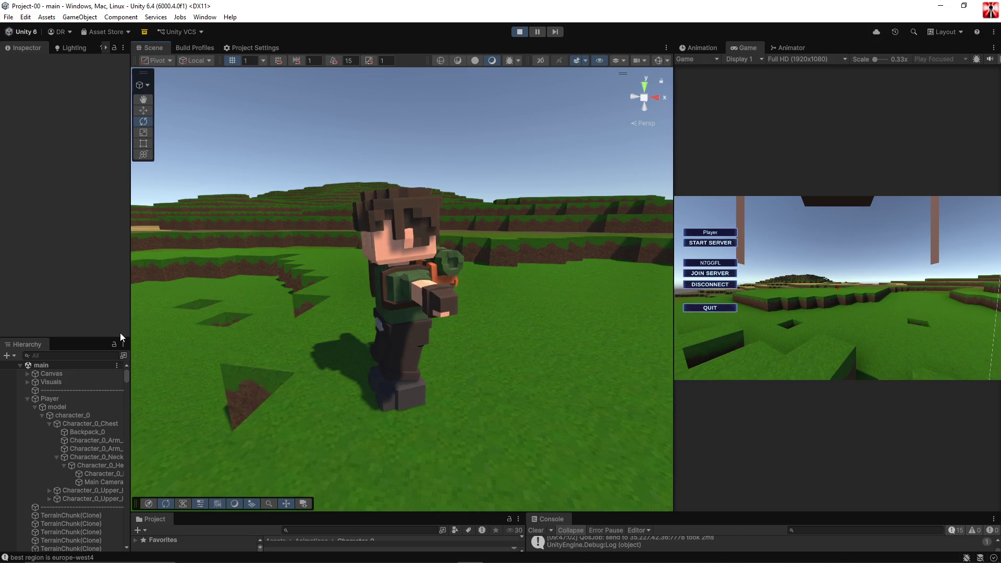
left_click(855, 273)
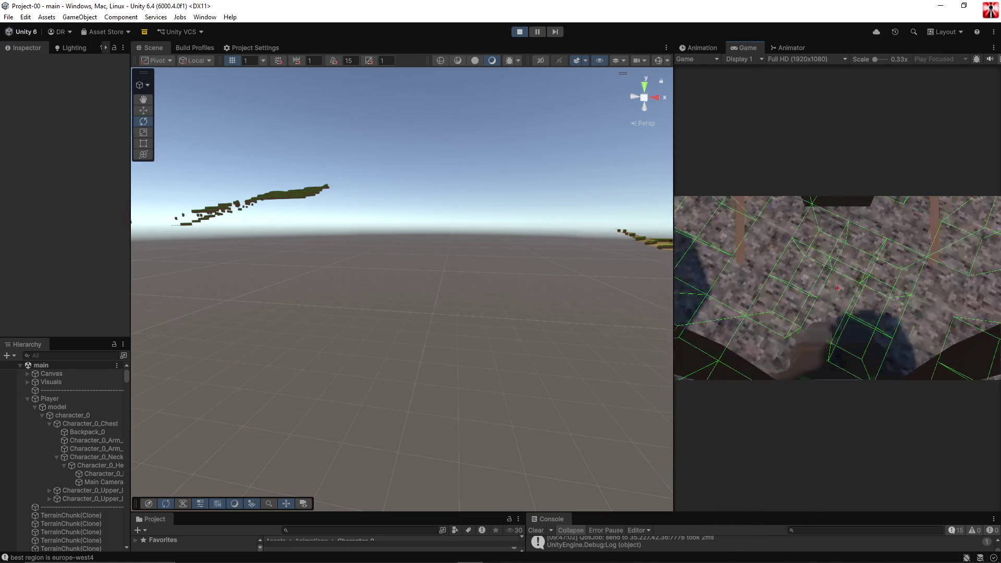
Orbit the Scene view to look down on the terrain above the underground player.
mouse_move(365, 235)
left_mouse_down()
mouse_move(369, 313)
mouse_move(351, 405)
mouse_move(179, 398)
left_mouse_up()
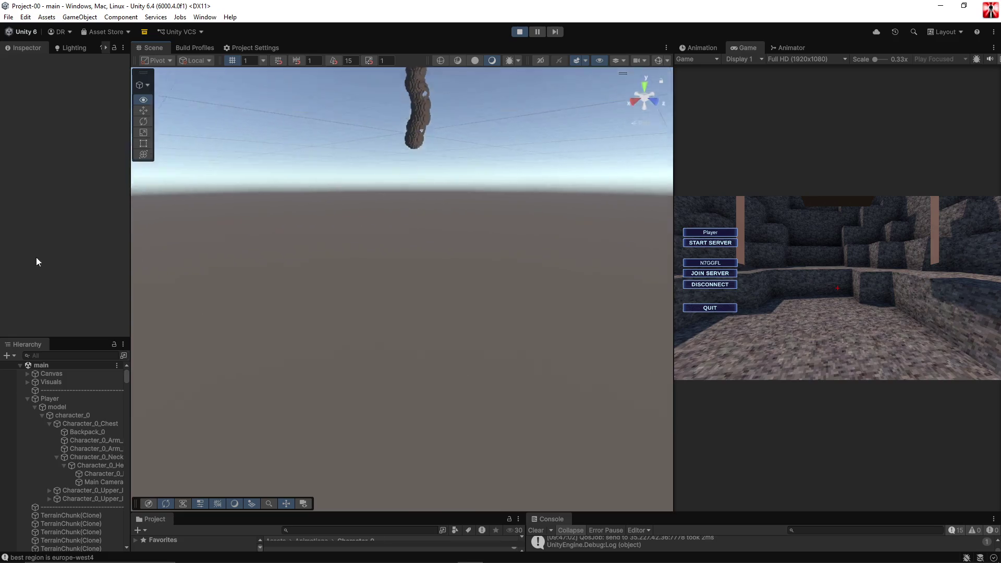
Dig a tall shaft in-game, then orbit and resize the Scene view to inspect the carved column.
left_click(813, 228)
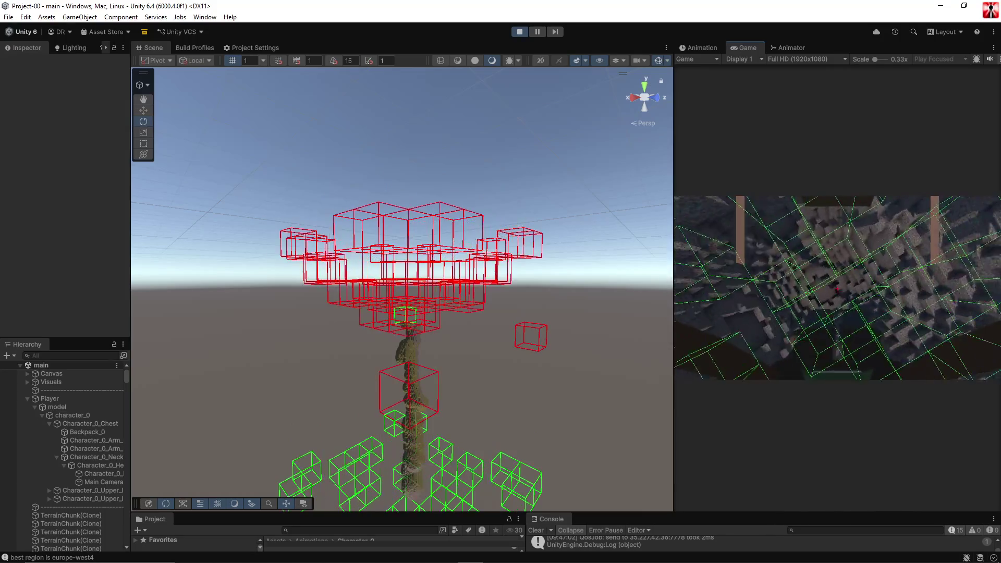
mouse_move(471, 292)
left_mouse_down()
mouse_move(471, 377)
mouse_move(467, 174)
mouse_move(460, 276)
mouse_move(468, 267)
left_mouse_up()
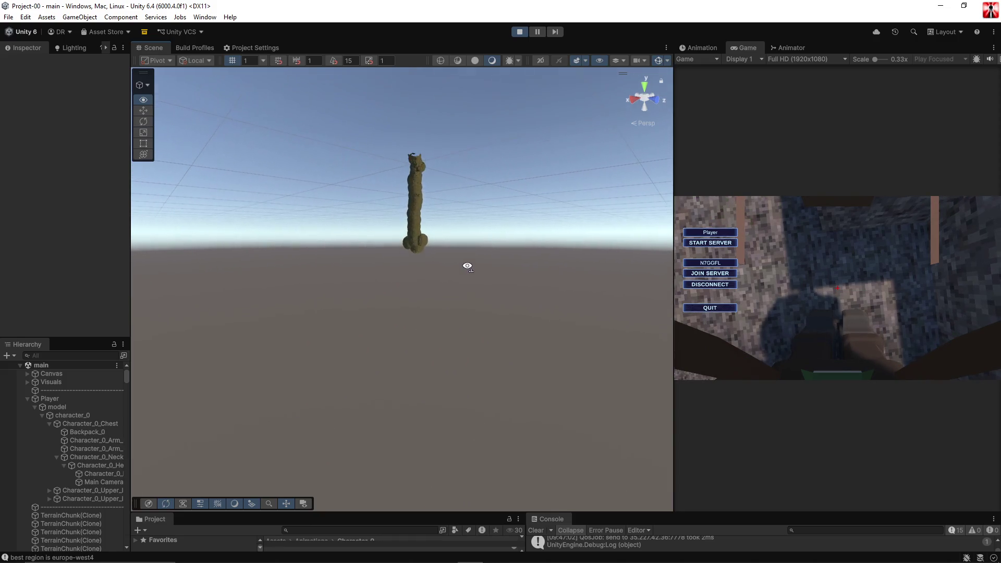
left_click(814, 261)
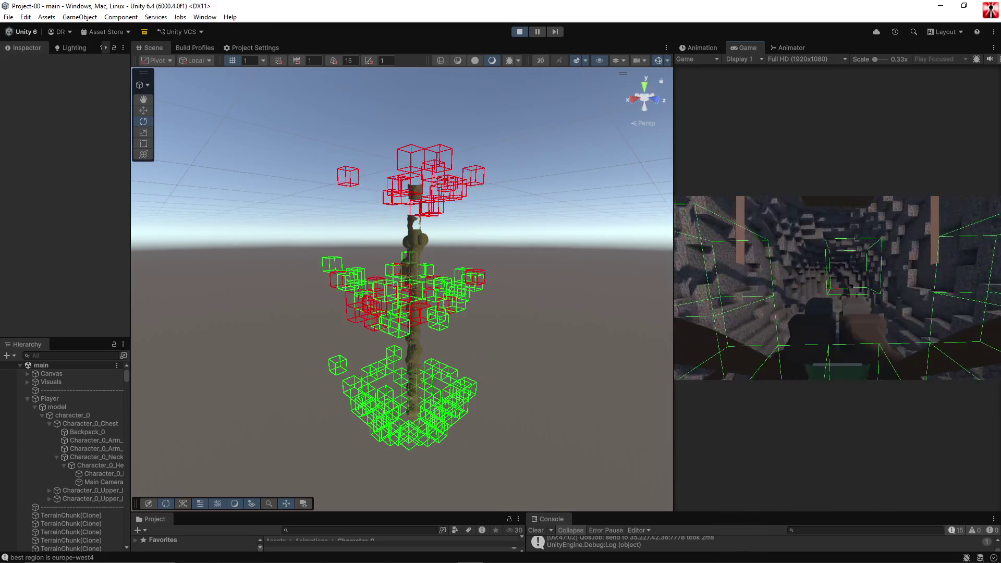
key("Escape")
mouse_move(602, 248)
left_mouse_down()
mouse_move(557, 345)
mouse_move(615, 217)
mouse_move(612, 312)
mouse_move(634, 247)
mouse_move(635, 279)
mouse_move(636, 262)
left_mouse_up()
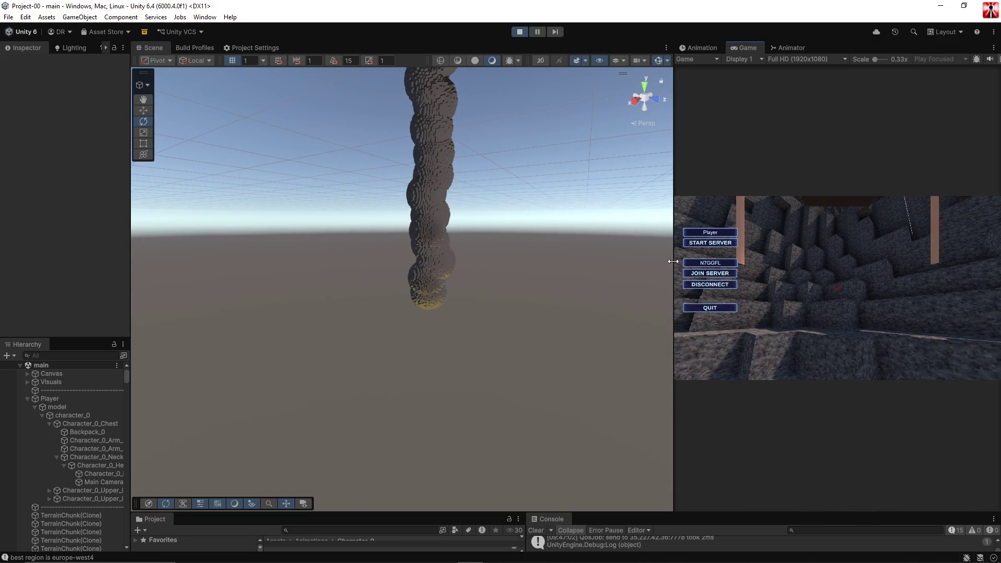
left_click_drag(674, 261, 518, 261)
left_click_drag(384, 234, 383, 114)
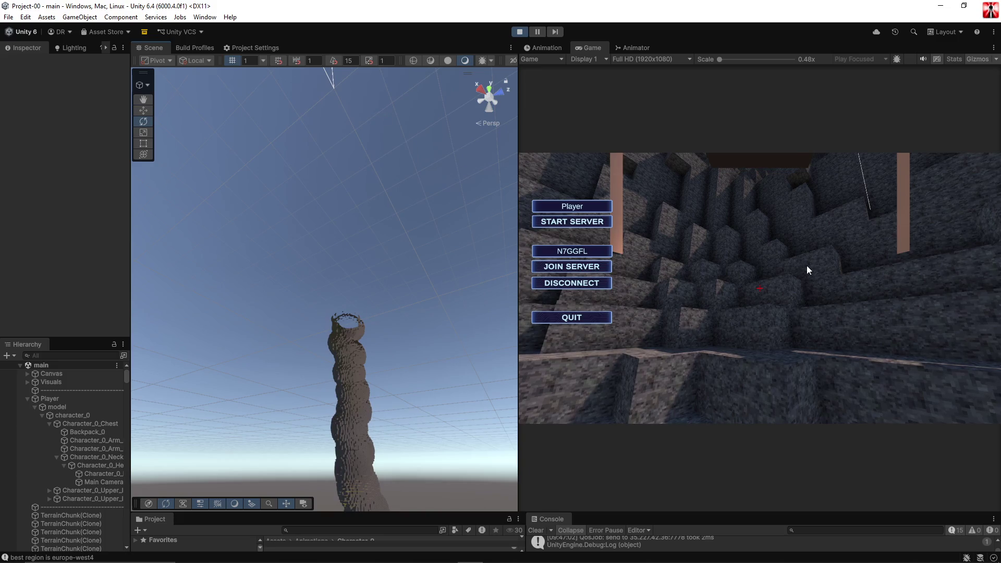
Tilt the Scene view up, refocus the running game, and select the Player object.
mouse_move(321, 221)
left_mouse_down()
mouse_move(328, 151)
mouse_move(313, 379)
left_mouse_up()
left_click(569, 345)
left_click(643, 273)
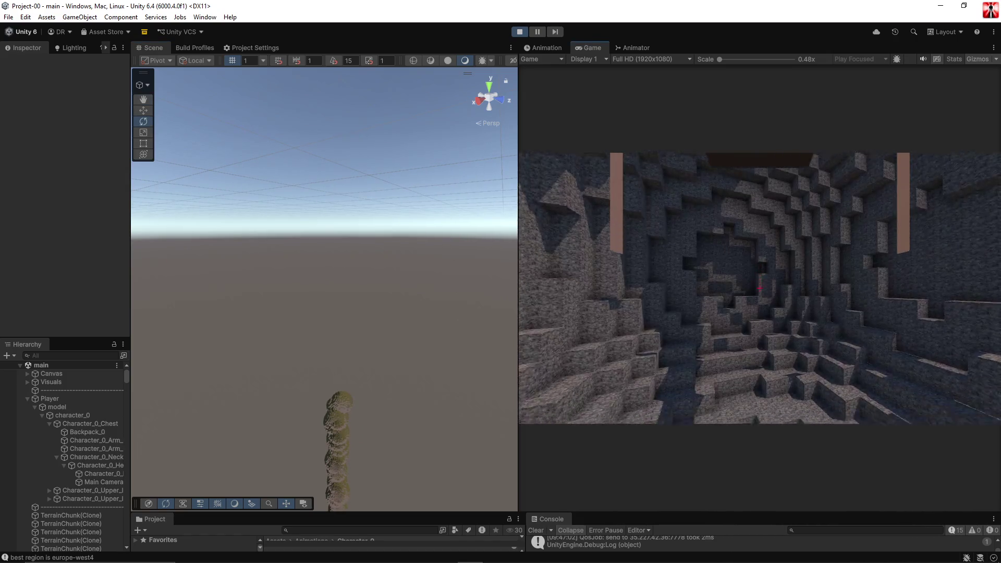
left_click(54, 398)
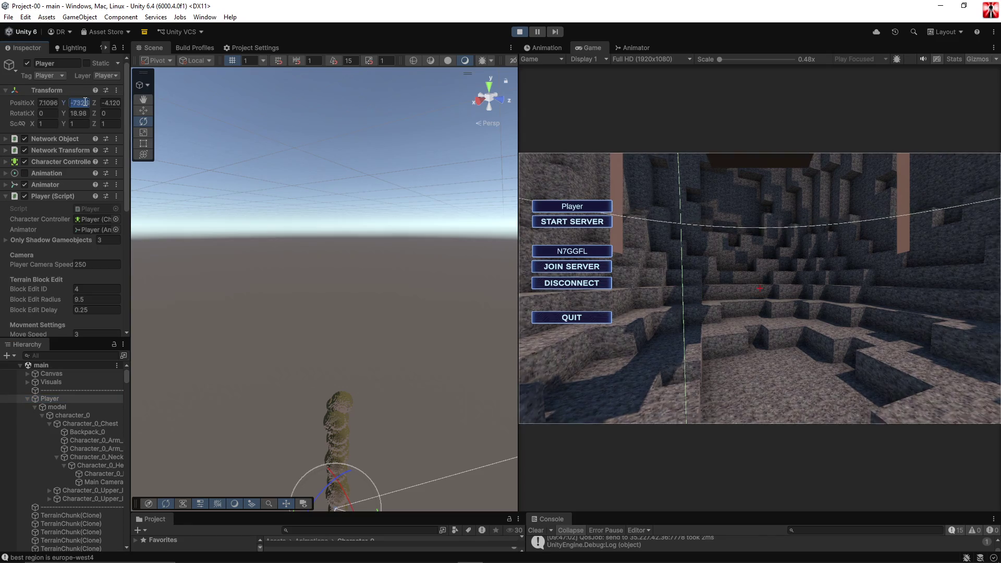
Set the Player's Y position to 200 to lift it out of the shaft.
type("200")
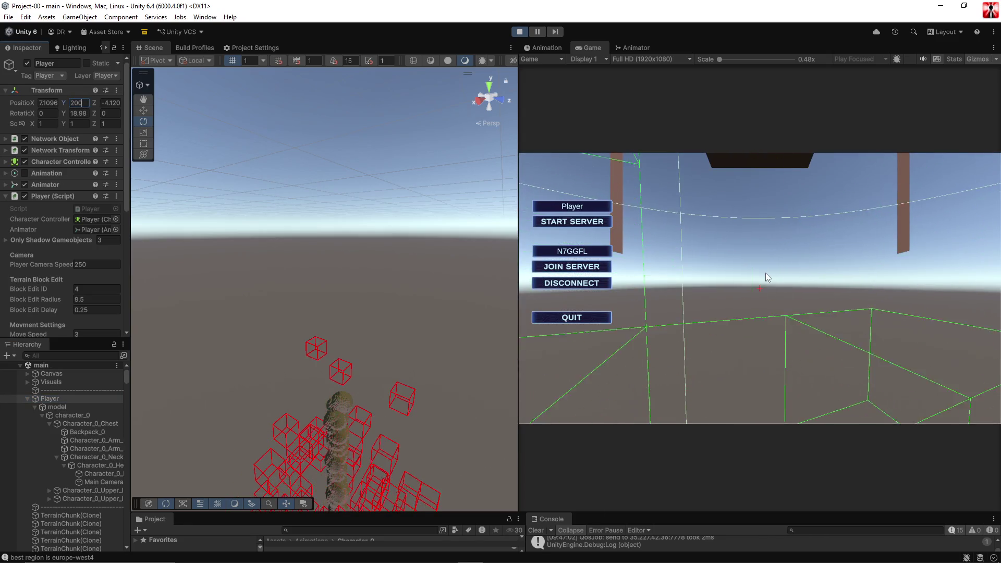
key("Return")
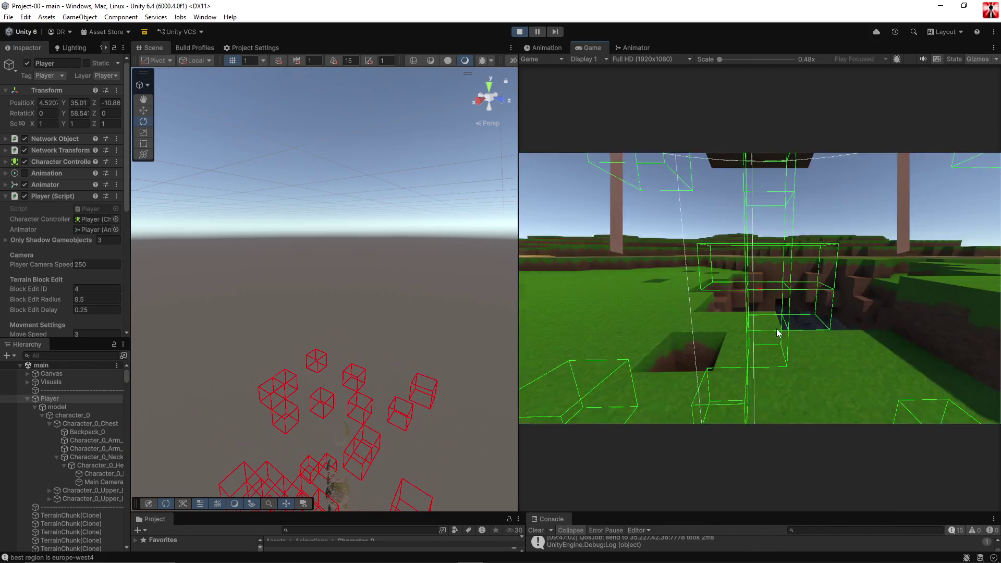
key("Escape")
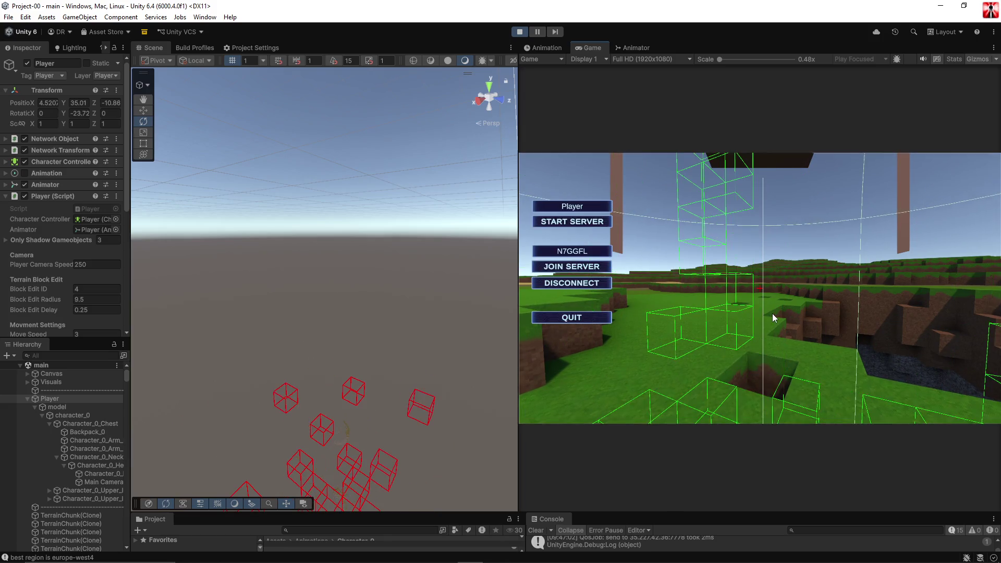
Resume the game, then frame the Player in the Scene view and orbit around it.
left_click(773, 318)
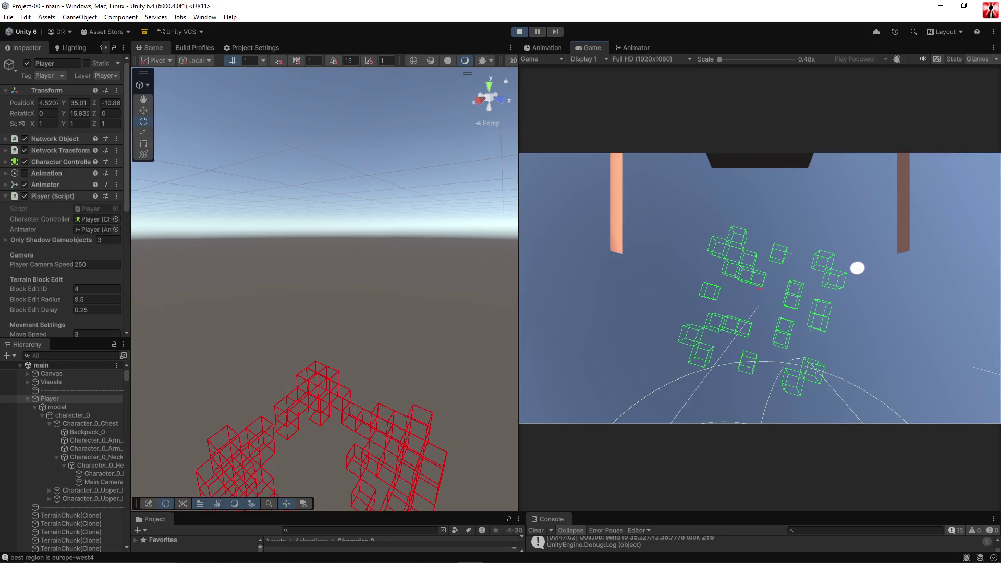
mouse_move(759, 288)
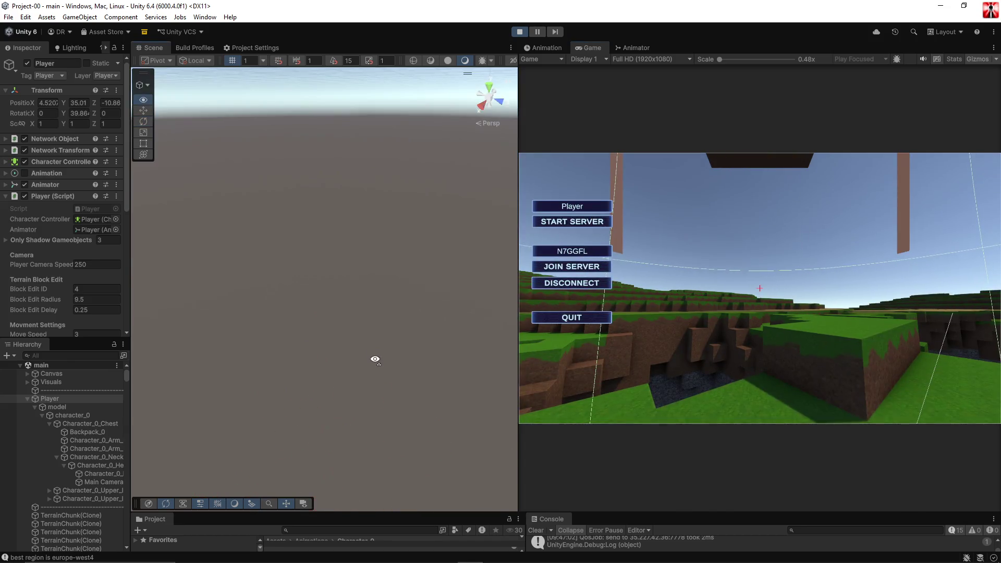
key("f")
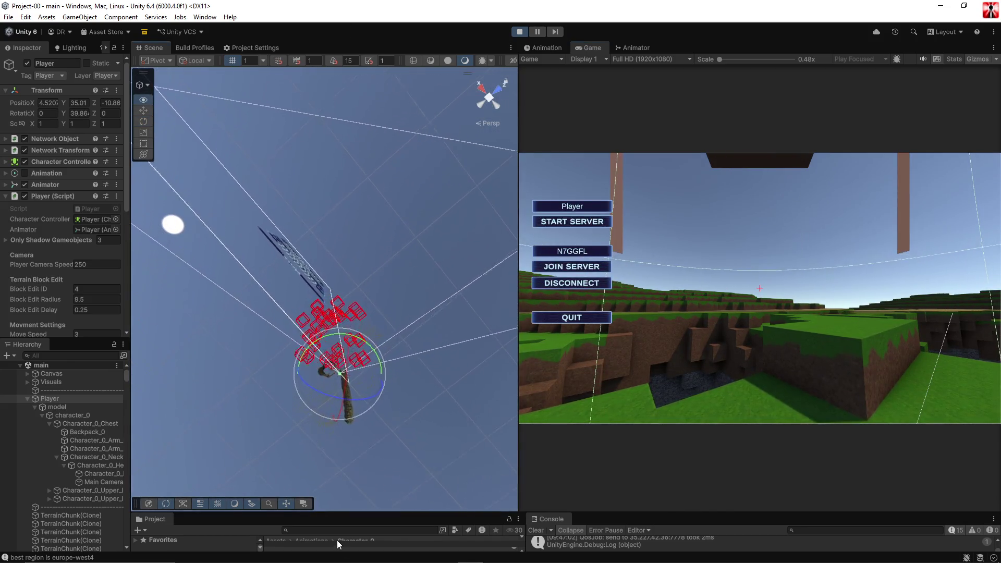
mouse_move(339, 365)
left_mouse_down()
mouse_move(389, 138)
mouse_move(375, 208)
mouse_move(398, 280)
mouse_move(297, 297)
mouse_move(146, 380)
mouse_move(600, 410)
mouse_move(559, 365)
mouse_move(671, 364)
left_mouse_up()
Walk the player forward down into the stone pit, leaving Block Edit Radius at 1.
left_click(762, 311)
key("w")
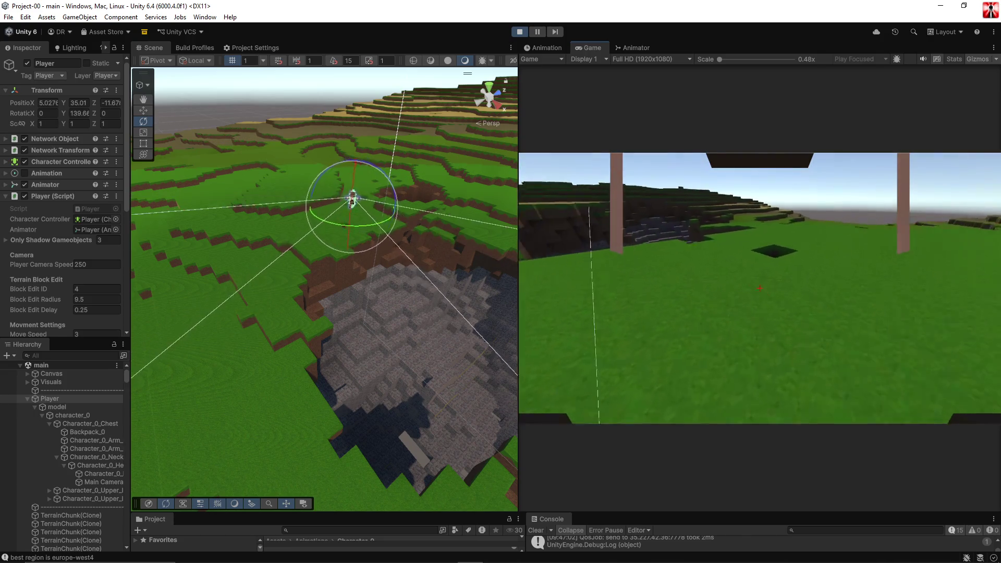
key("w")
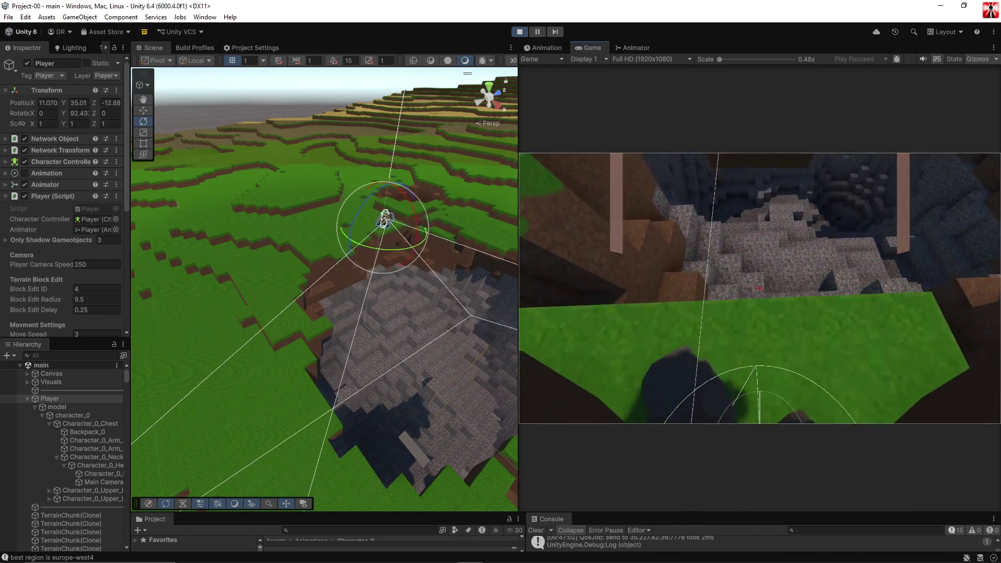
key("w")
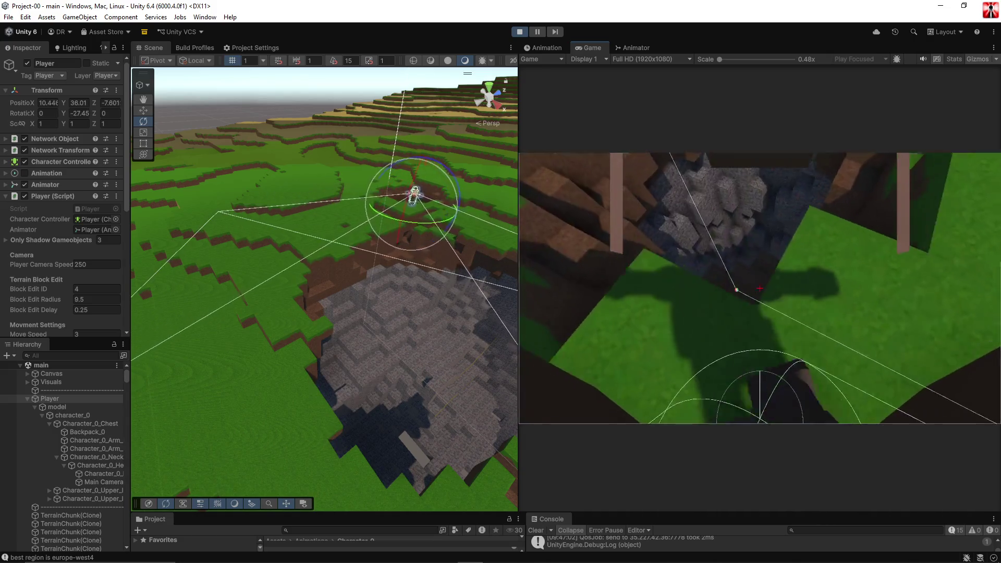
key("w")
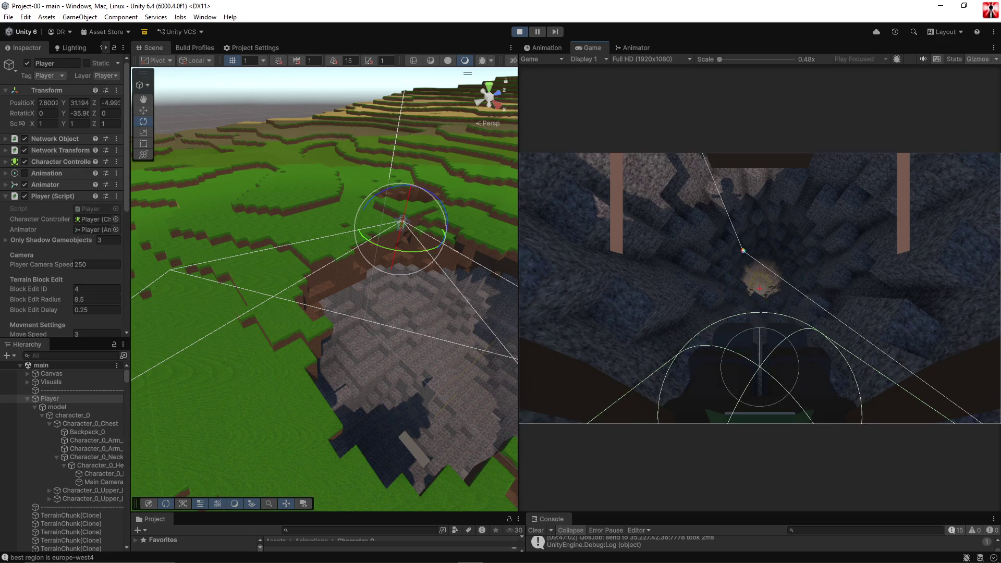
left_click(697, 267)
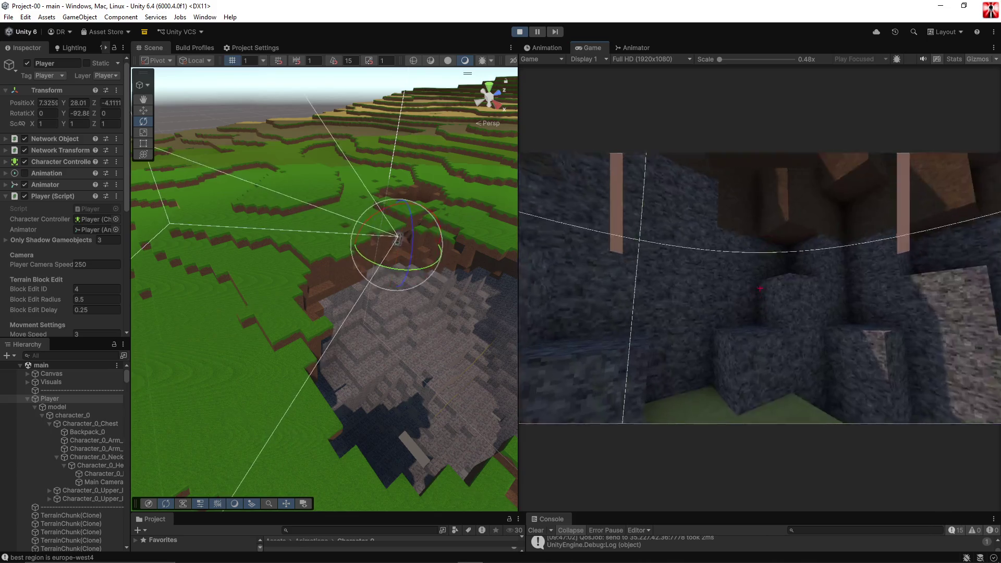
scroll(760, 288, "down", 2)
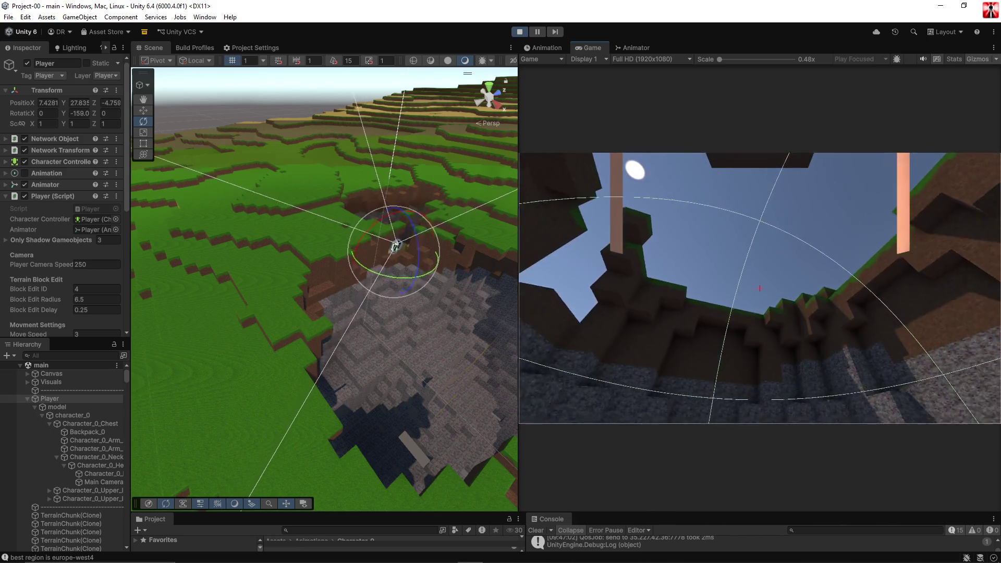
scroll(760, 288, "up", 3)
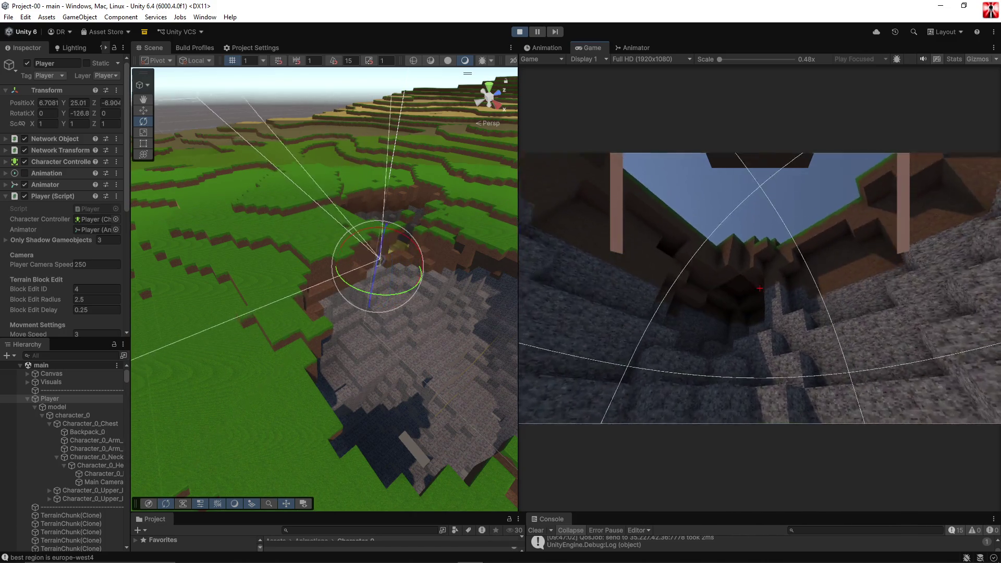
Walk and jump the player up out of the pit onto the higher grass.
key("w")
key("w")
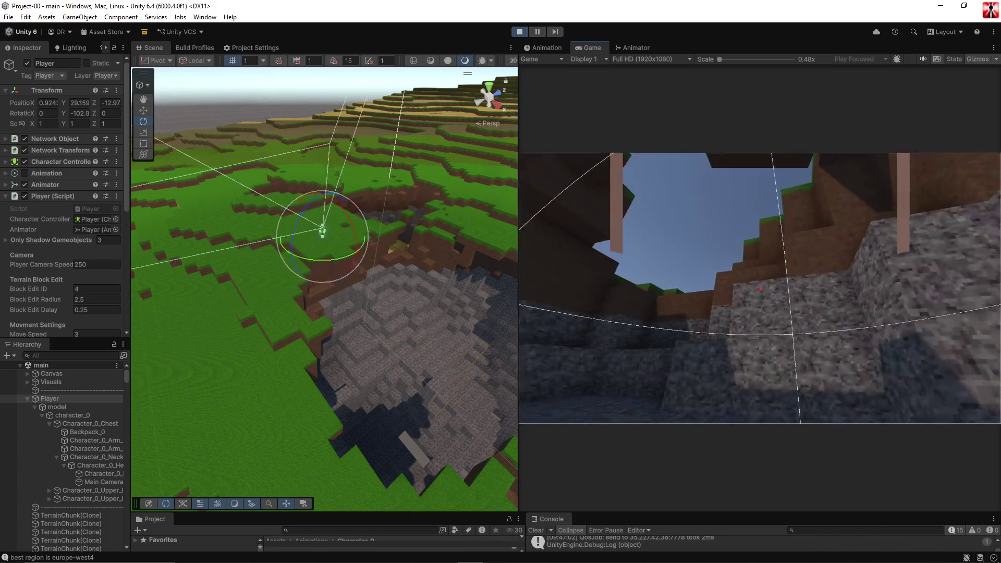
key("space")
key("w")
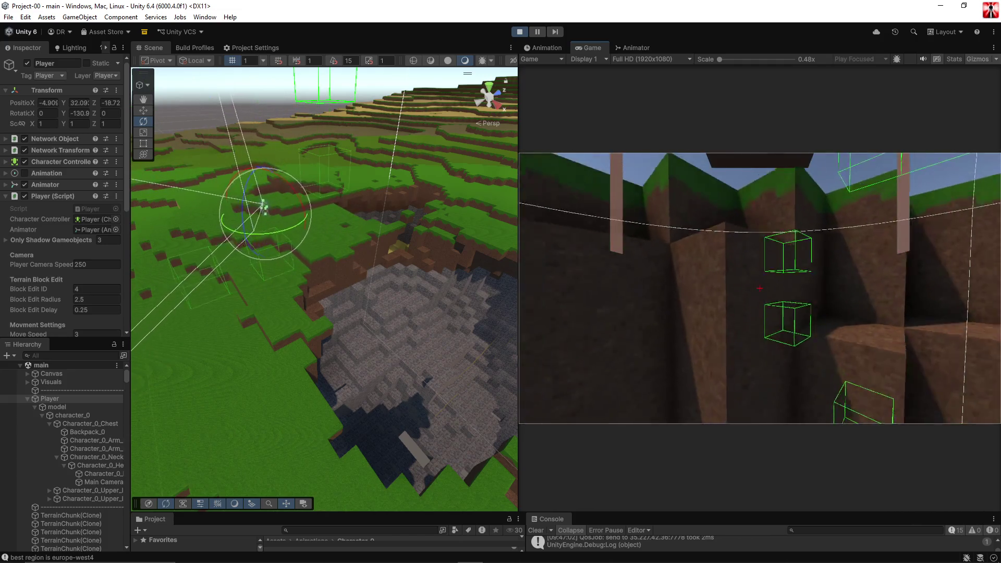
key("space")
key("w")
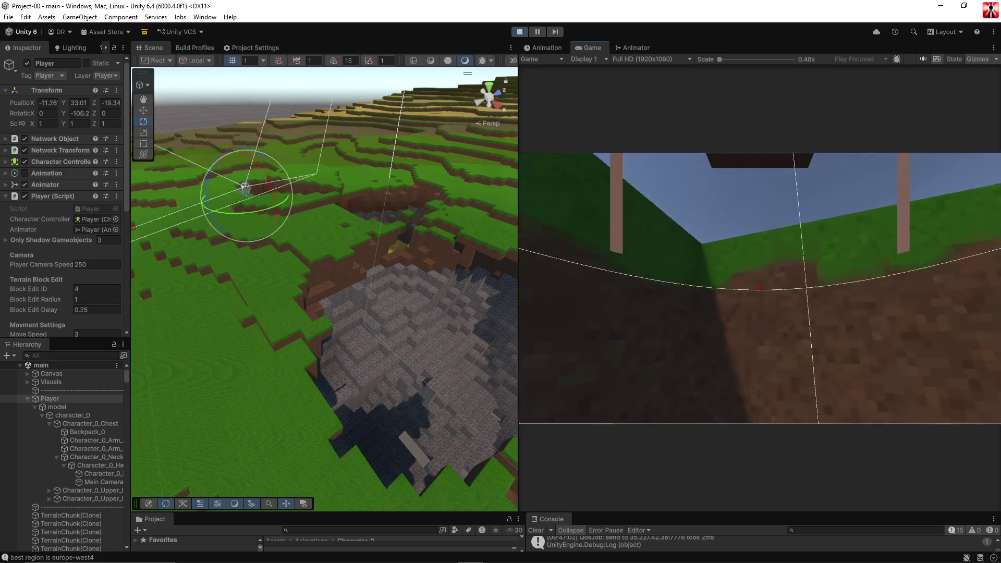
key("w")
key("space")
key("w")
key("space")
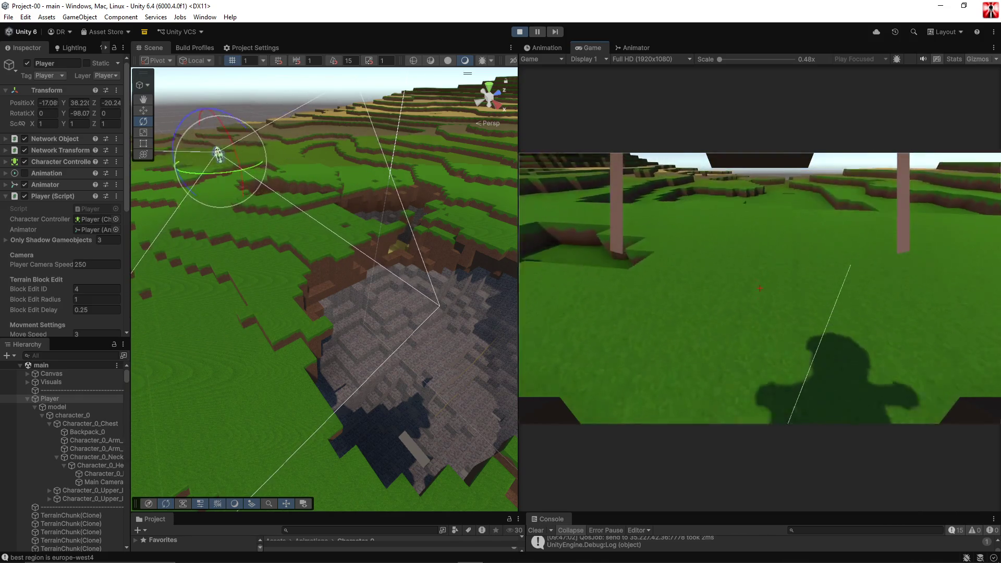
key("w")
key("space")
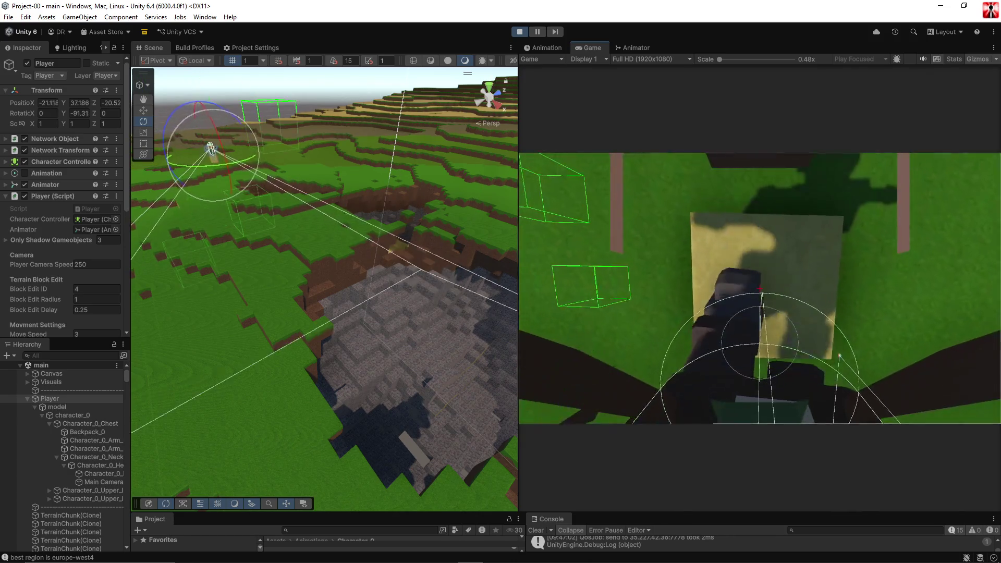
key("space")
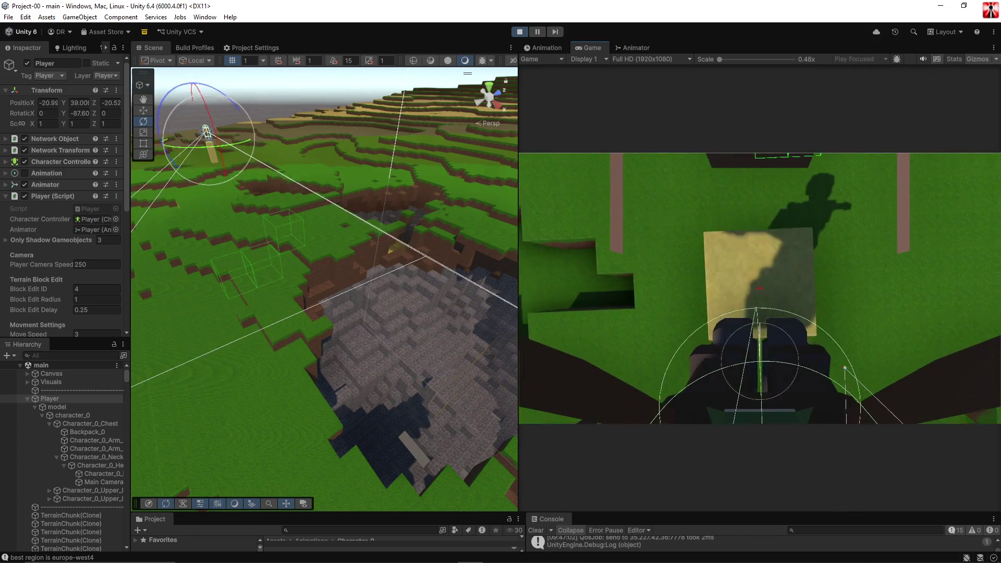
key("space")
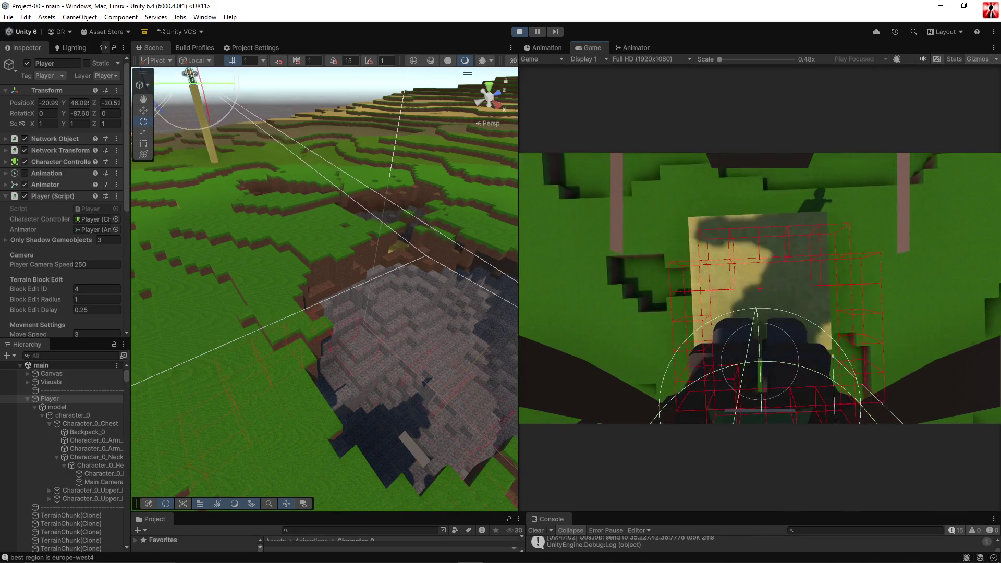
key("w")
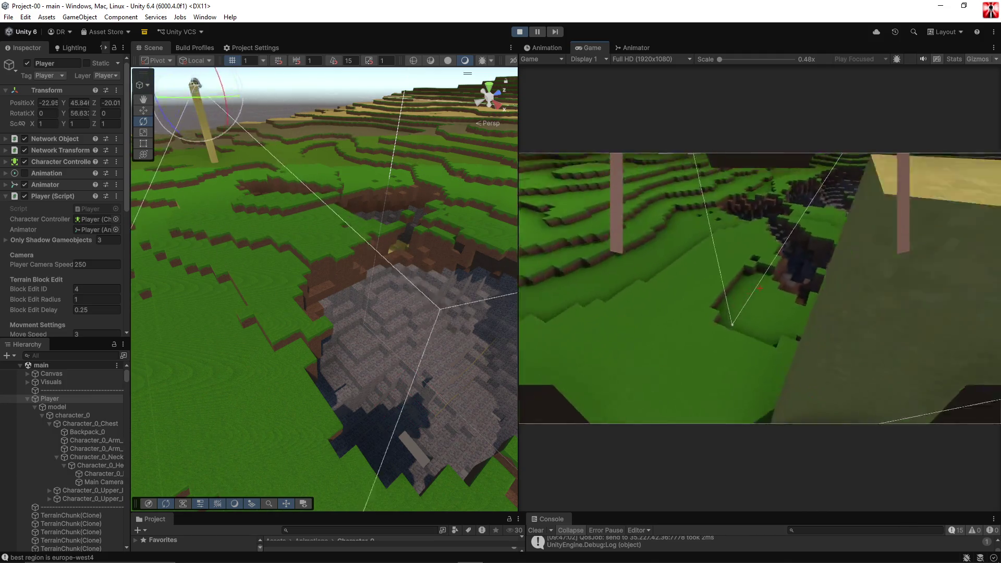
key("w")
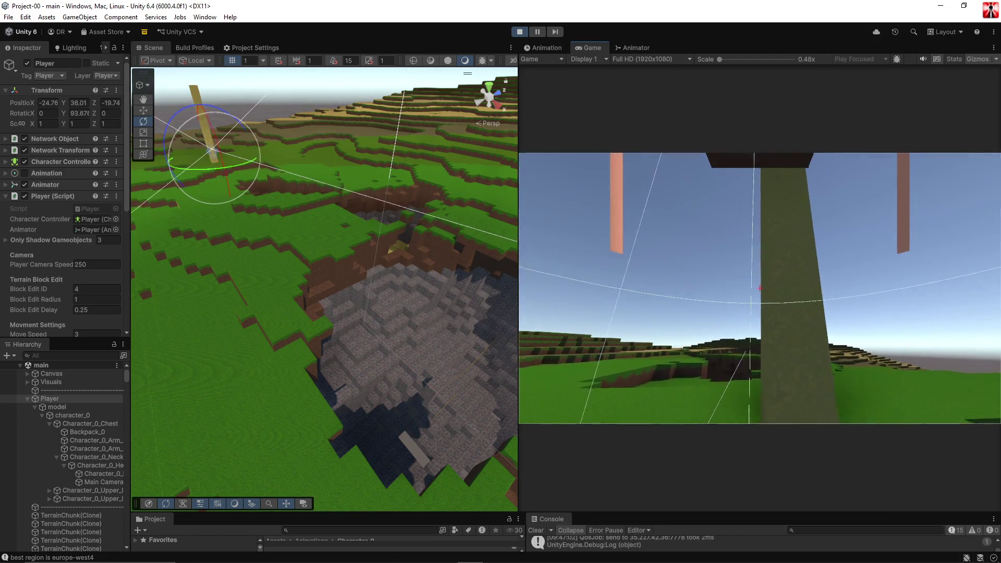
Bring up the in-game menu and orbit the Scene view to ground level facing the player.
key("Escape")
mouse_move(309, 241)
left_mouse_down()
mouse_move(232, 143)
mouse_move(351, 168)
mouse_move(386, 130)
left_mouse_up()
scroll(385, 130, "up", 10)
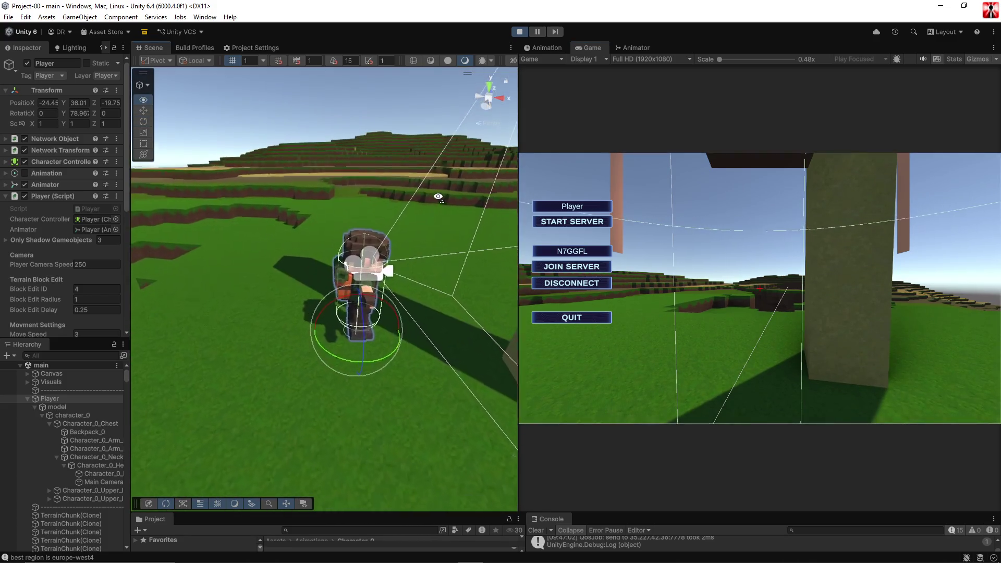
Deselect Player, walk the character back and forth across the grass, then open the pause menu.
left_click(354, 113)
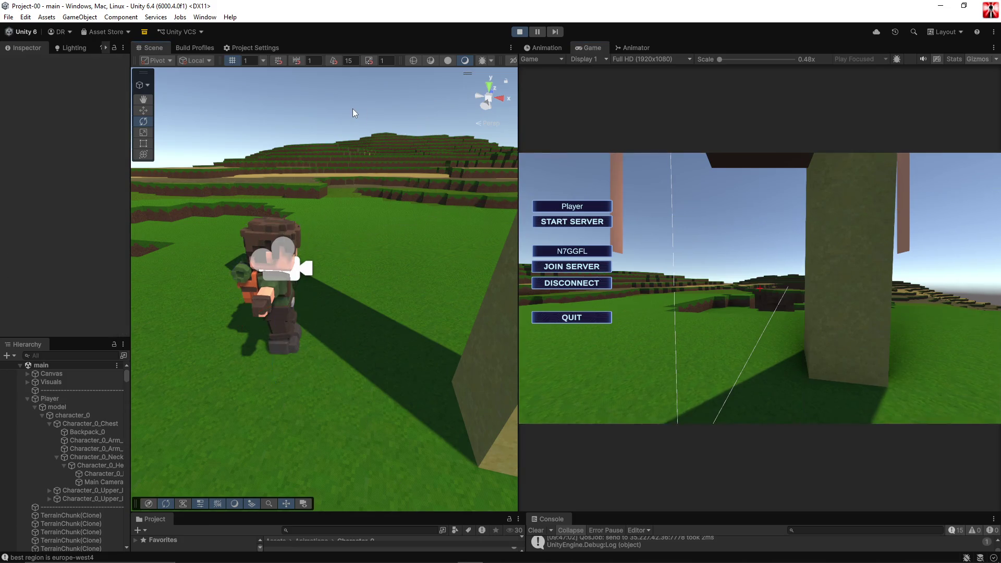
left_click(705, 243)
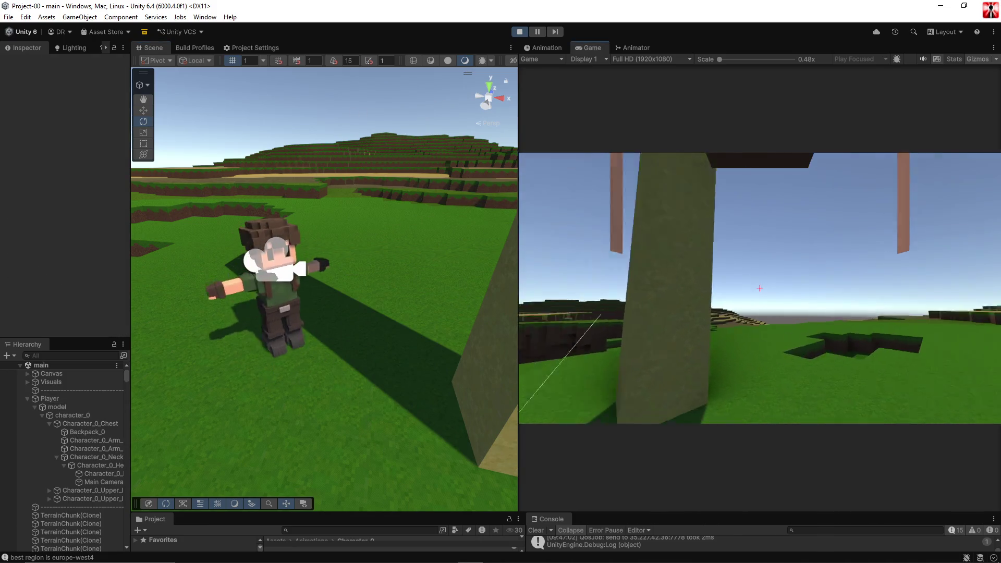
key("w")
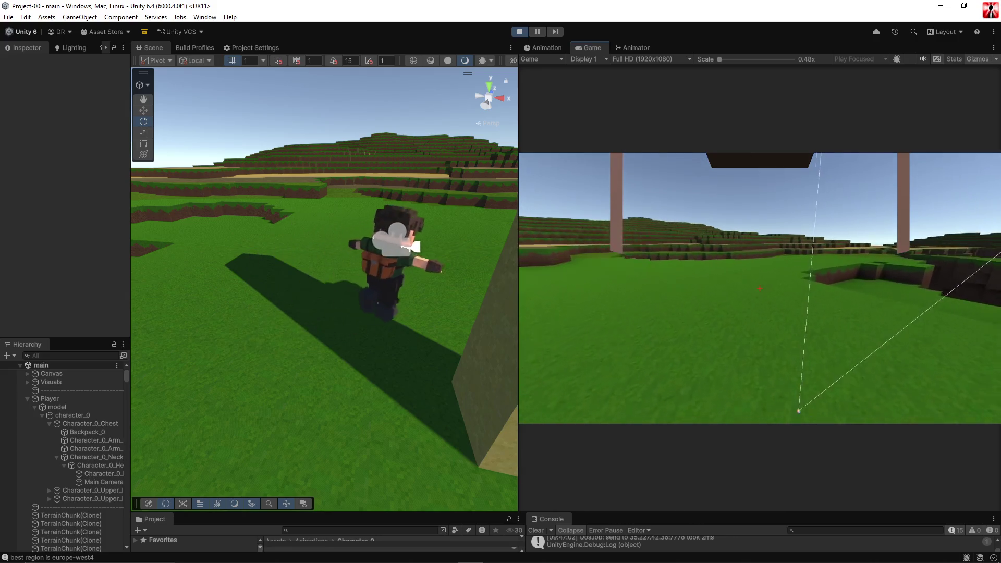
key("w")
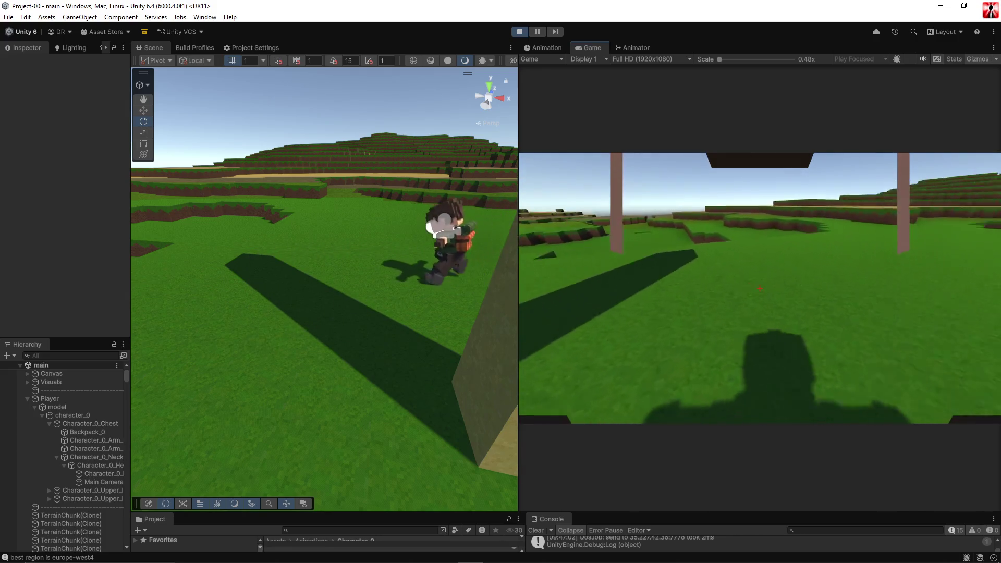
key("w")
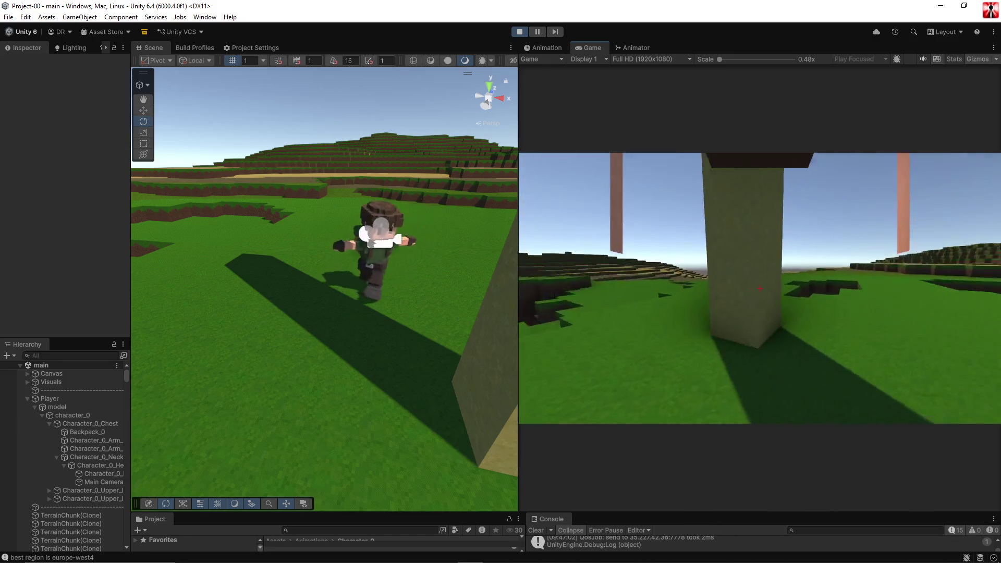
key("w")
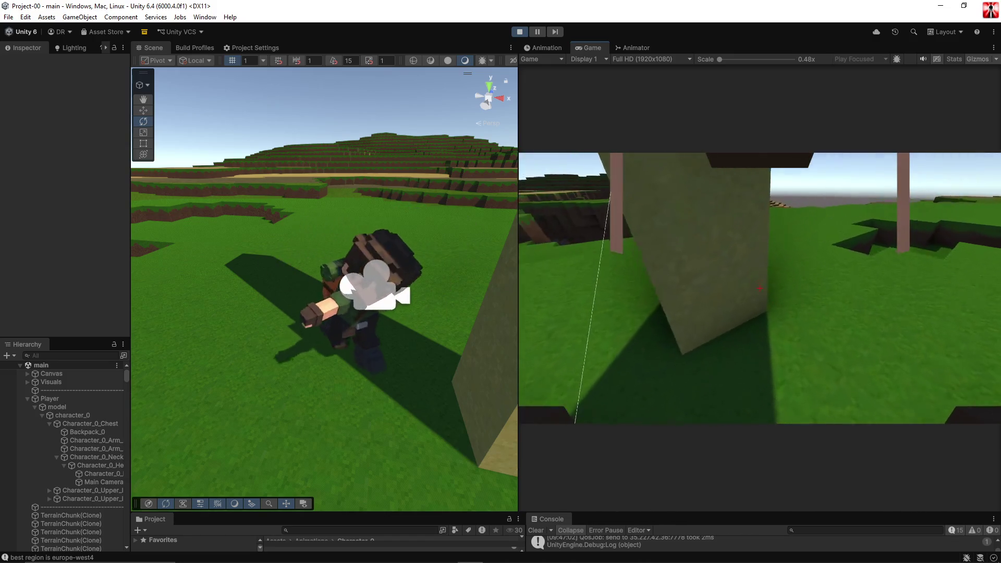
key("w")
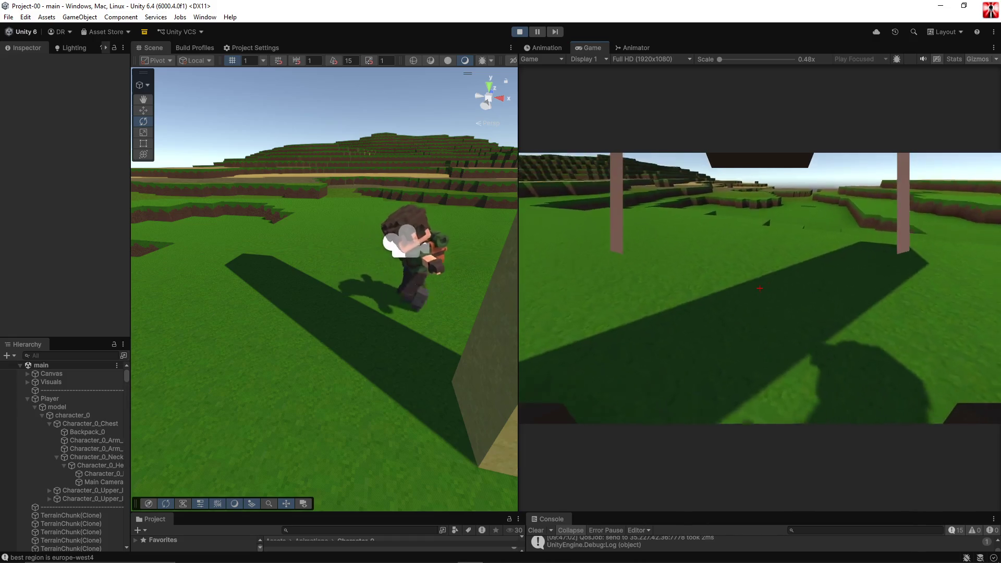
key("w")
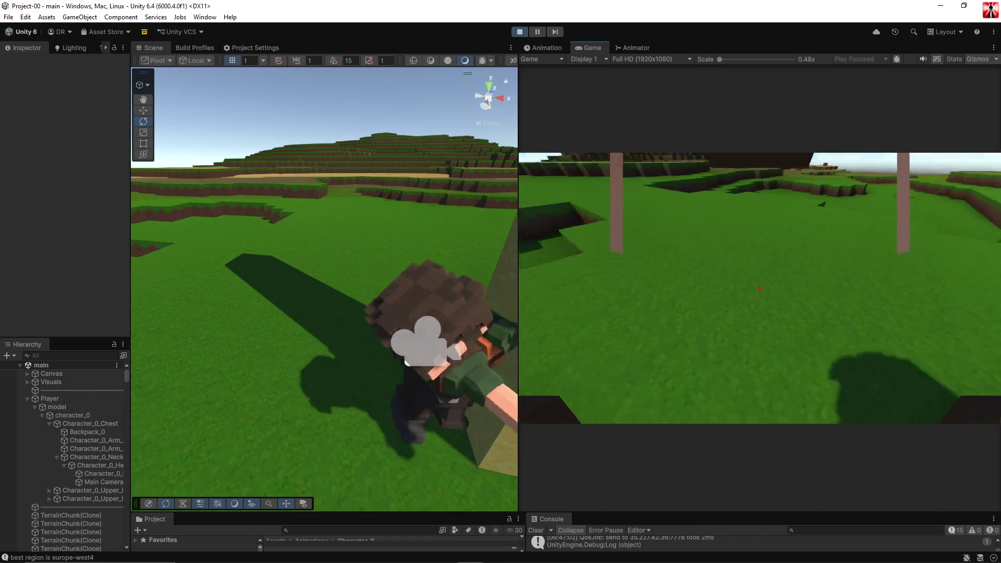
key("w")
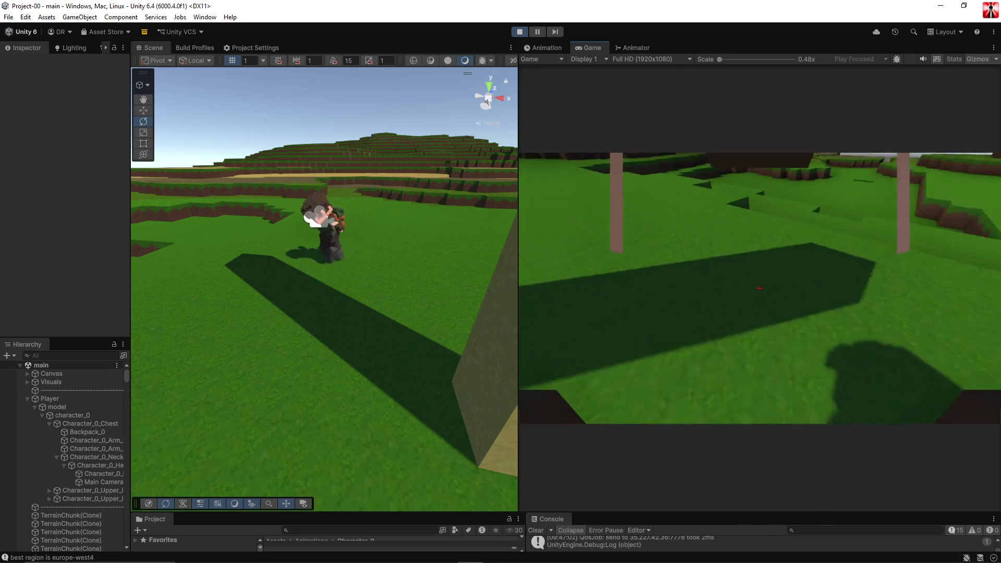
key("w")
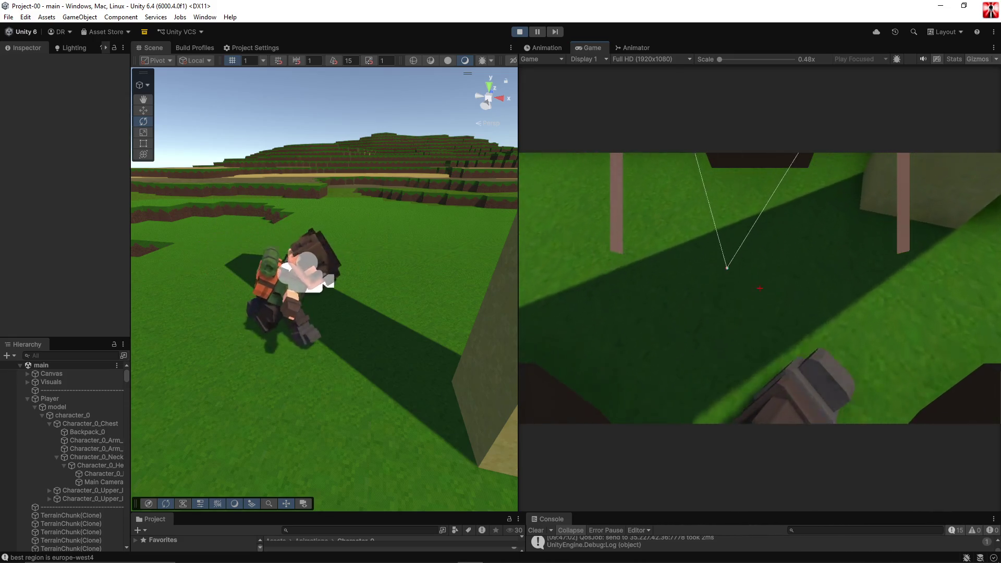
key("w")
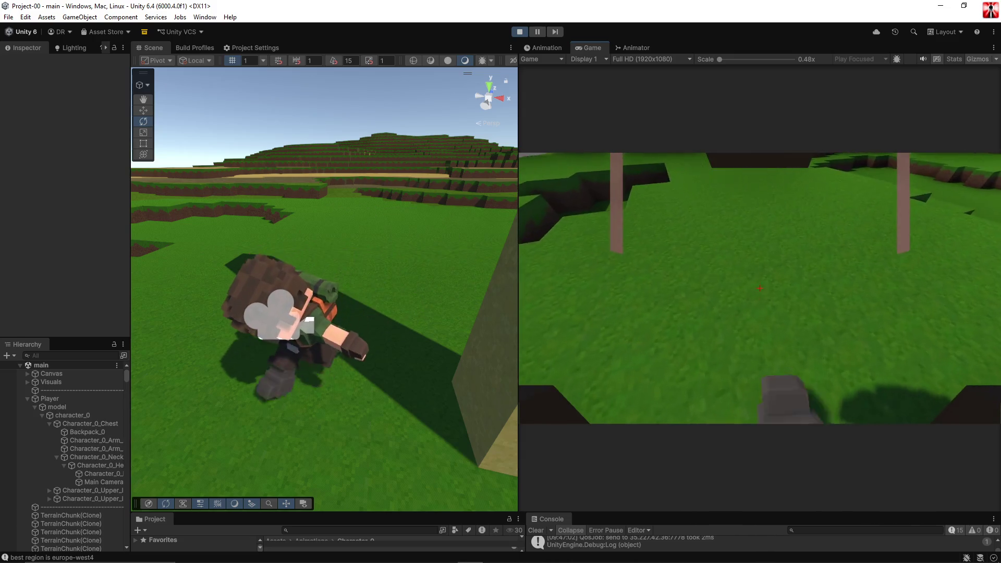
key("Escape")
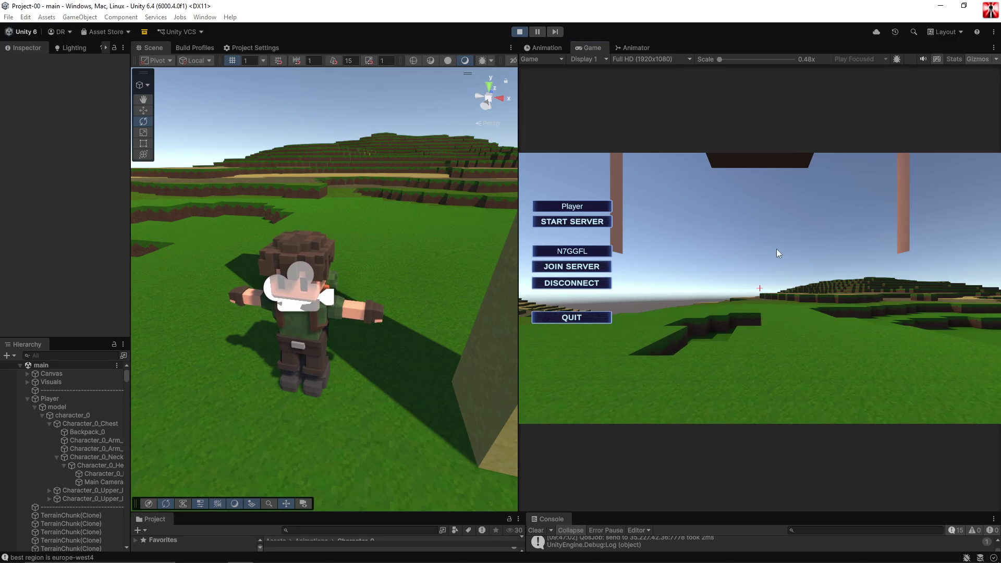
Stop play mode, enlarge the lower panels, show the LowerCharacter Animator graph, then switch to Visual Studio.
left_click(517, 31)
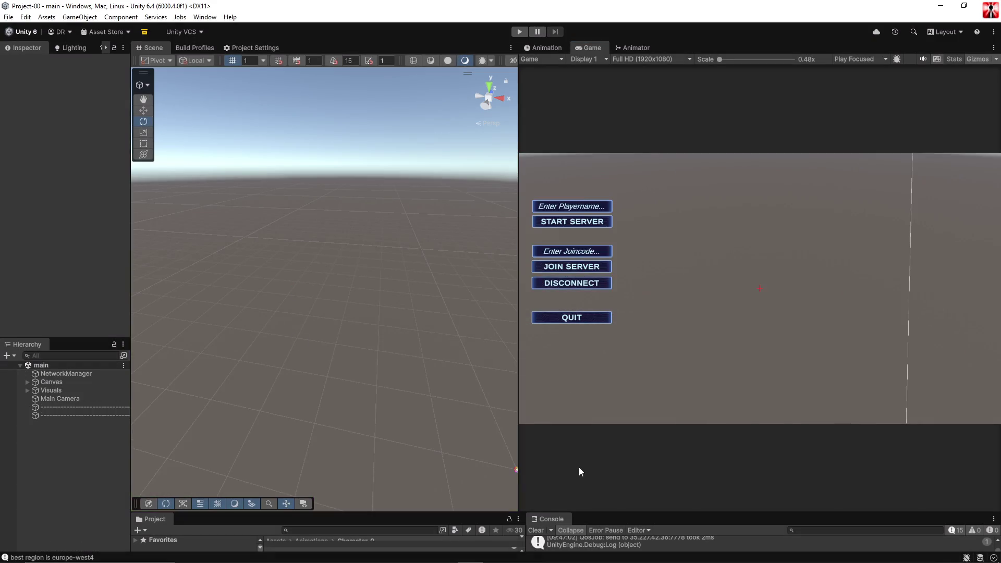
left_click_drag(586, 511, 597, 396)
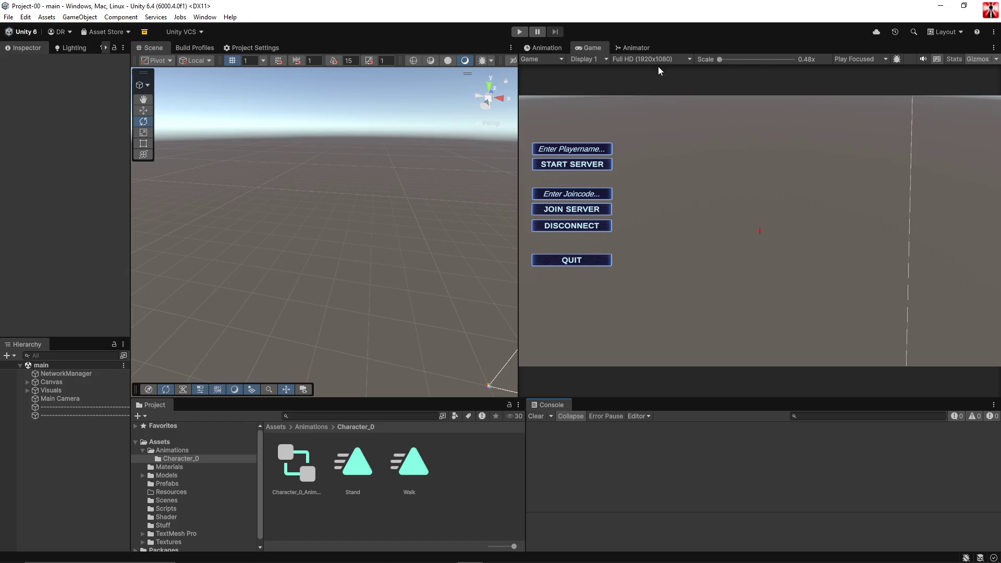
left_click(637, 48)
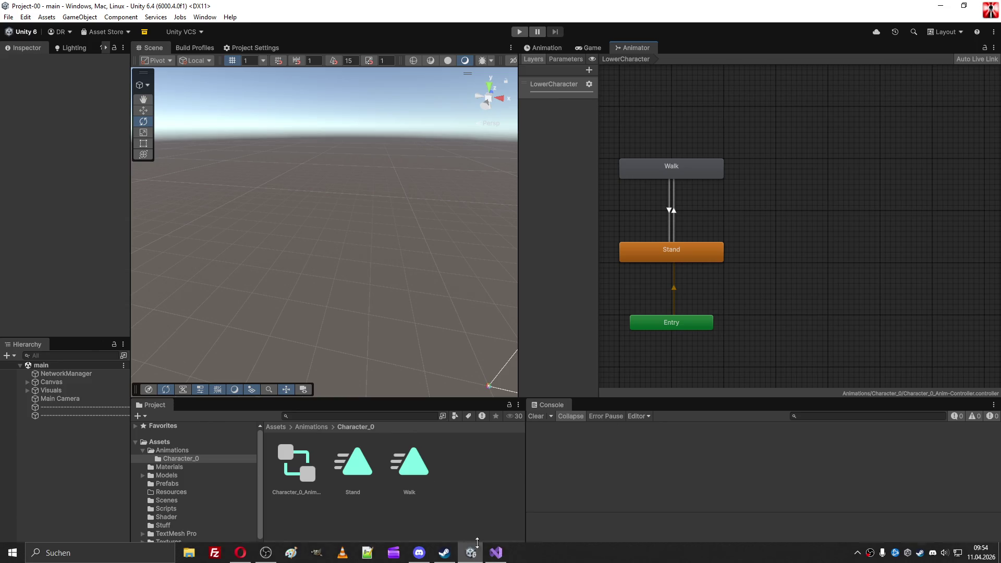
left_click(495, 552)
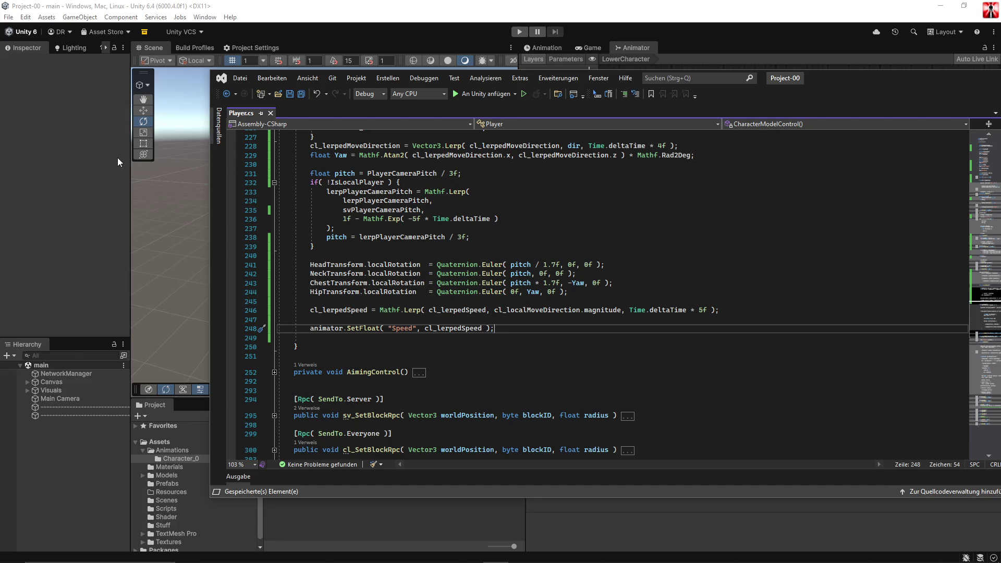
Close NetManager.cs and type 'Quick Coffe Refill o.o' indented on line 3 of the blank note.
left_click(260, 94)
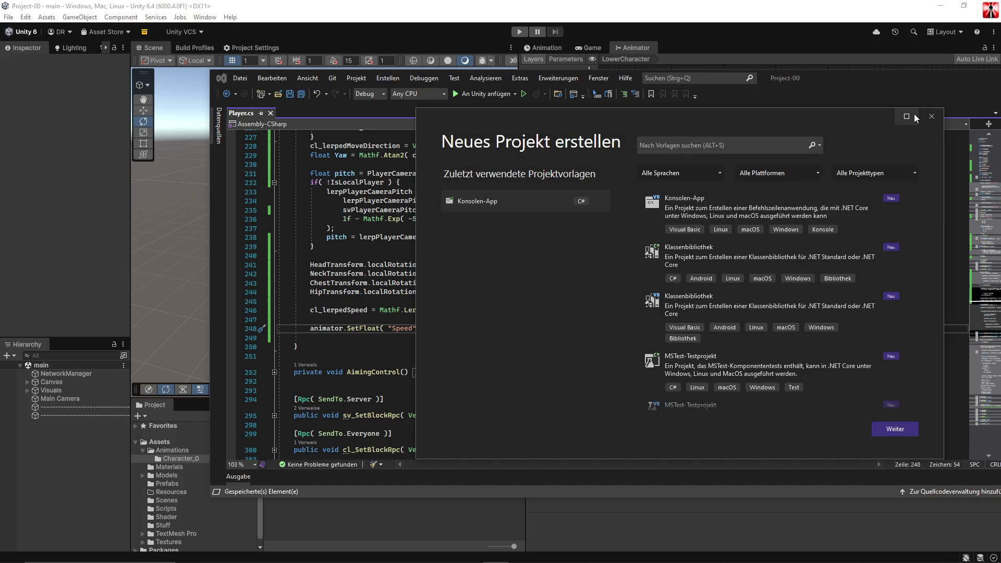
left_click(930, 117)
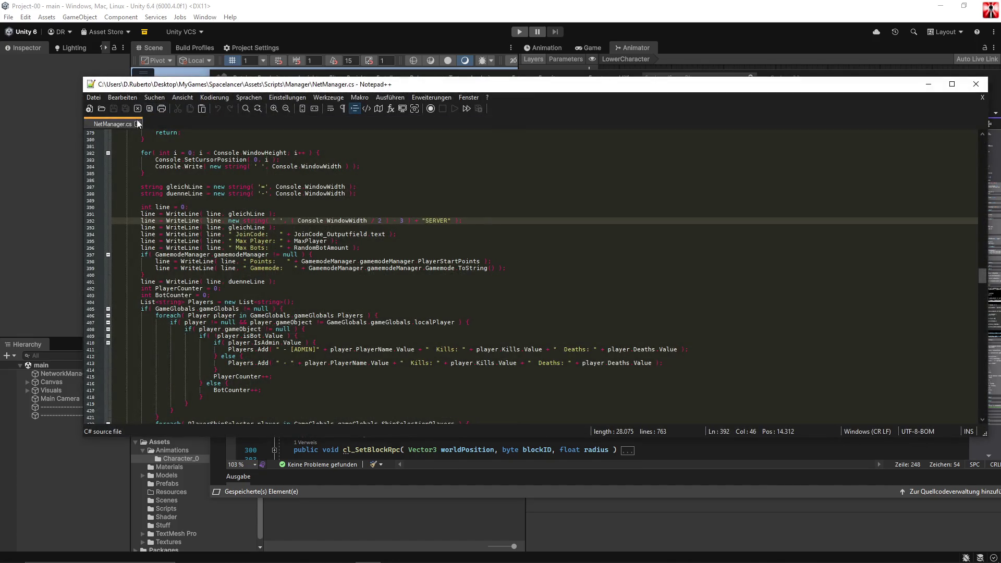
left_click(137, 124)
scroll(277, 234, "up", 8)
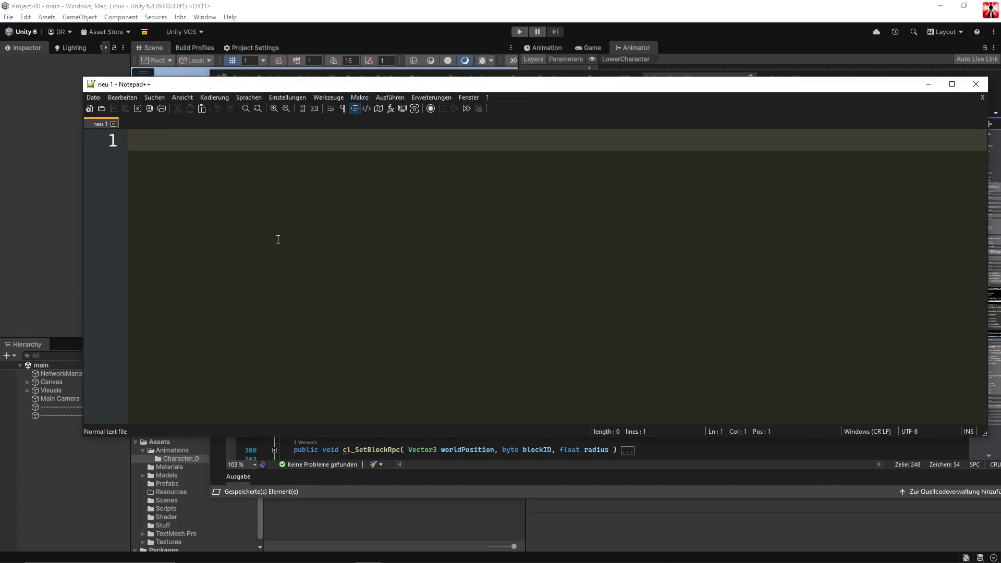
key("Return")
key("Return")
key("Tab")
key("Tab")
type("Q")
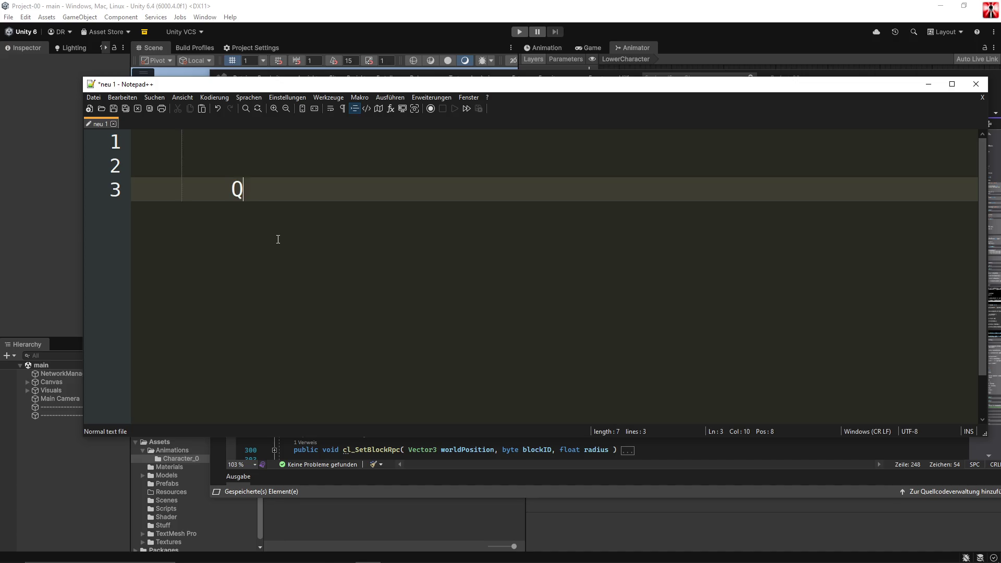
type("uick Coffe")
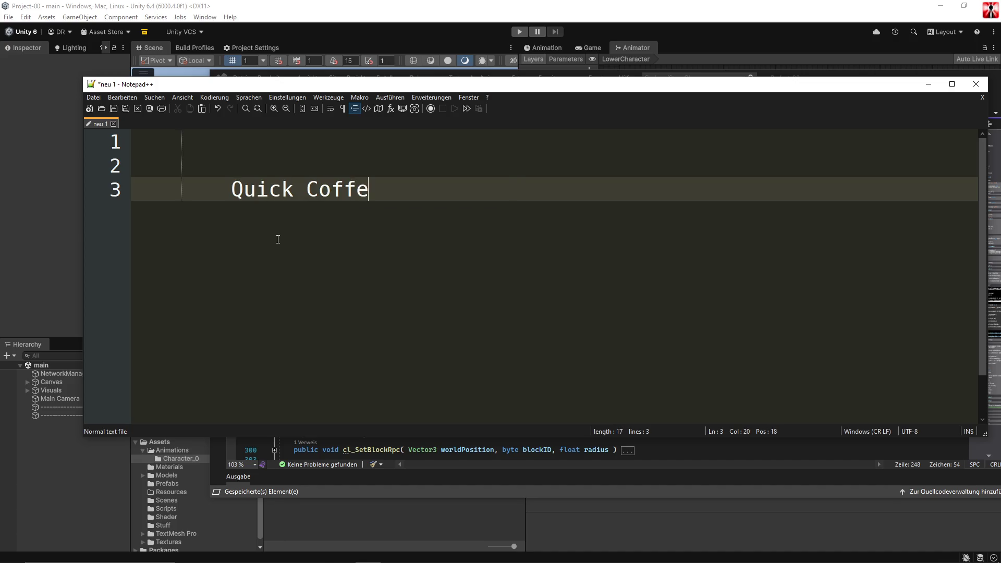
type(" Refill o.o")
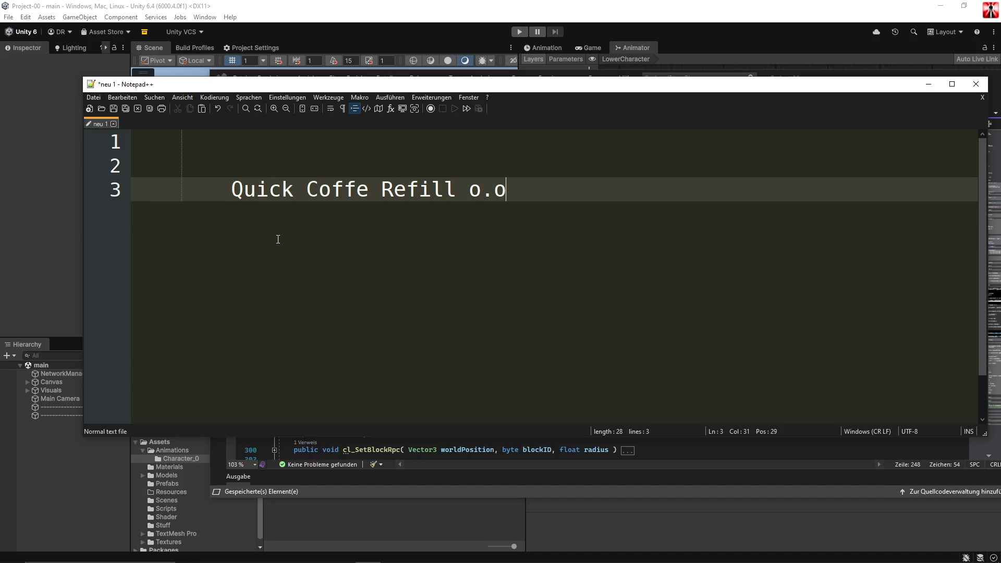
left_click(189, 552)
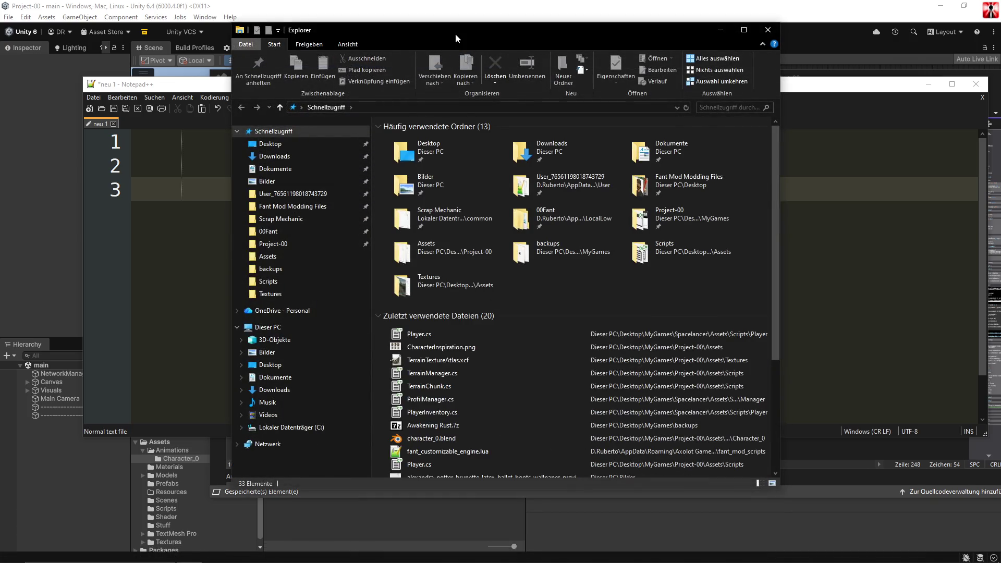
key("alt+F4")
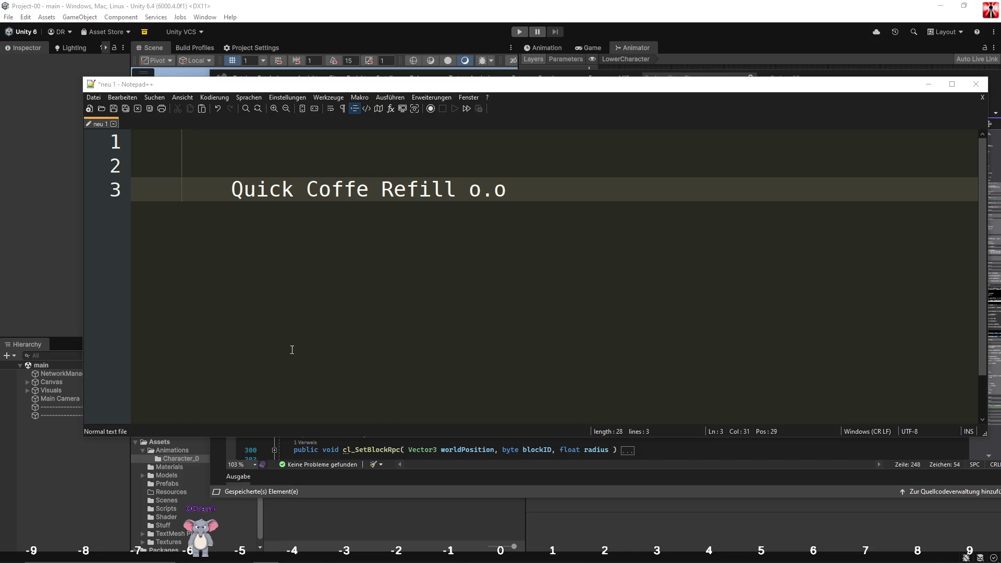
mouse_move(190, 556)
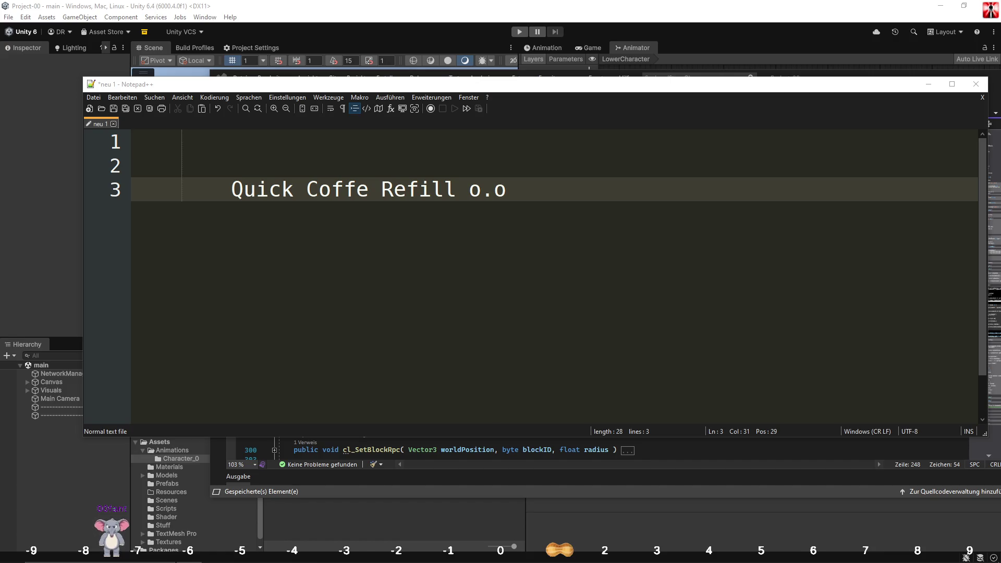
Return to Visual Studio and scroll down through the StreamChatAvatare.cs code.
key("alt+Tab")
scroll(509, 268, "down", 20)
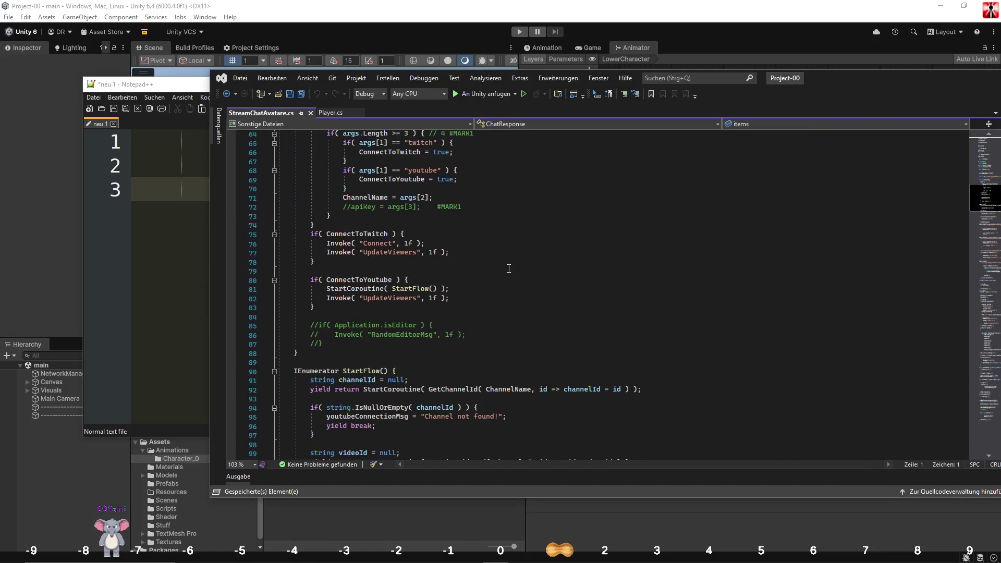
scroll(510, 268, "down", 20)
scroll(510, 267, "down", 20)
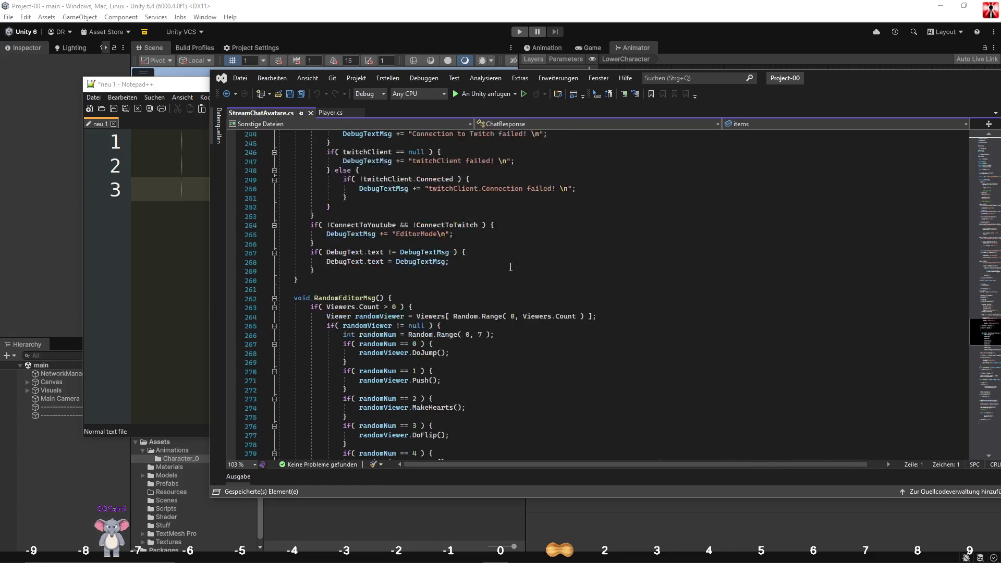
scroll(511, 267, "down", 2)
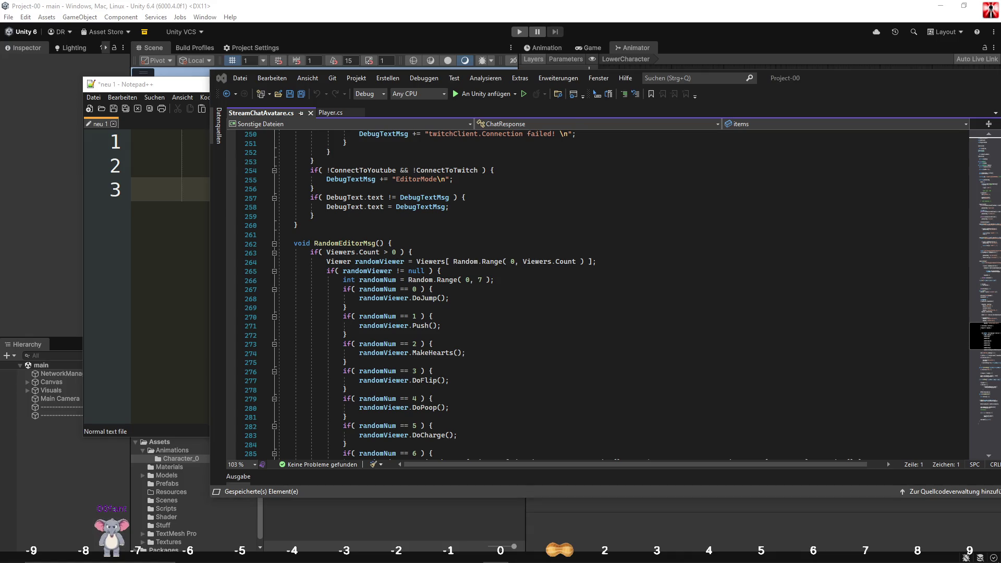
scroll(380, 170, "down", 20)
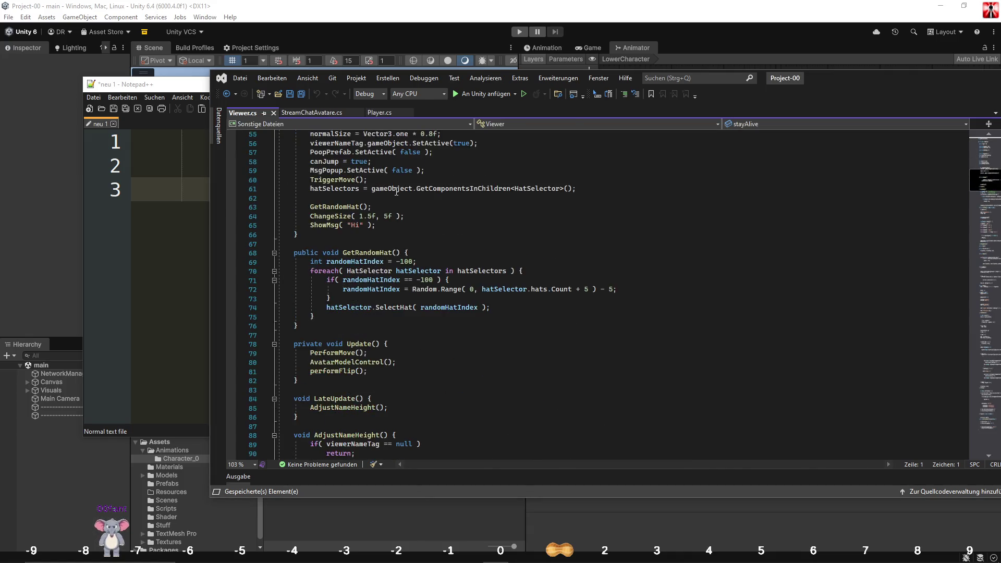
scroll(396, 191, "down", 13)
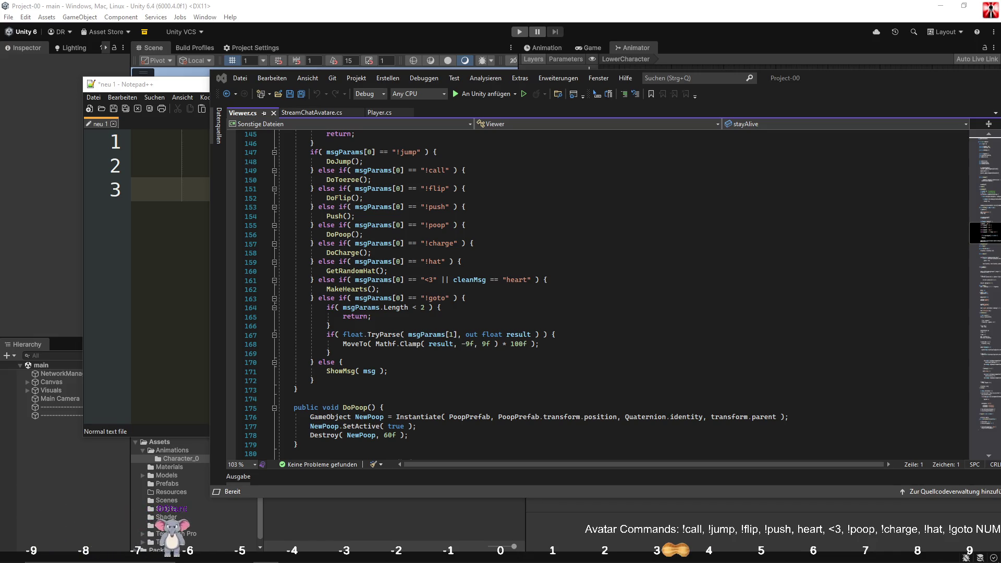
Close the Viewer.cs and StreamChatAvatare.cs tabs and focus the Player script's code.
left_click(273, 112)
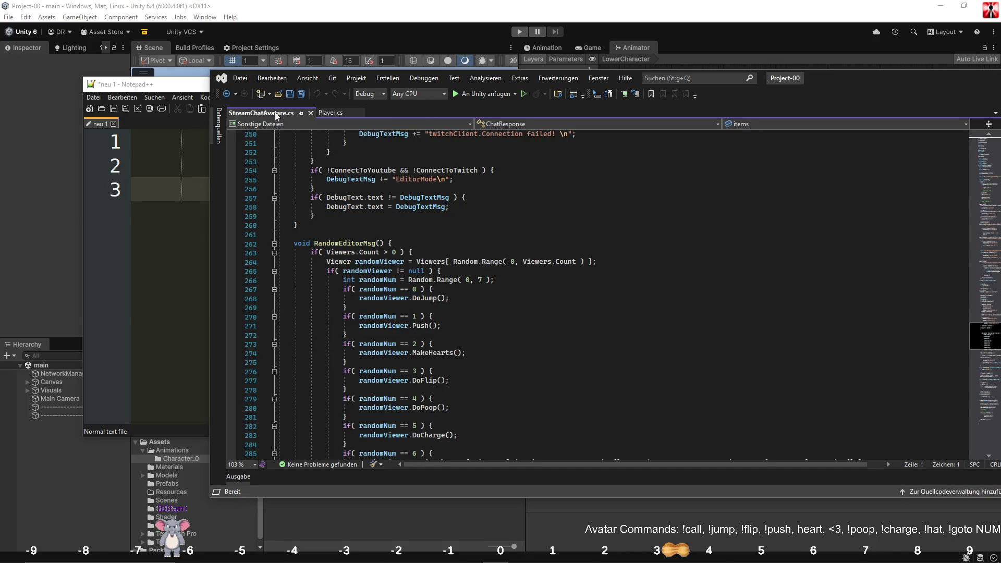
left_click(311, 113)
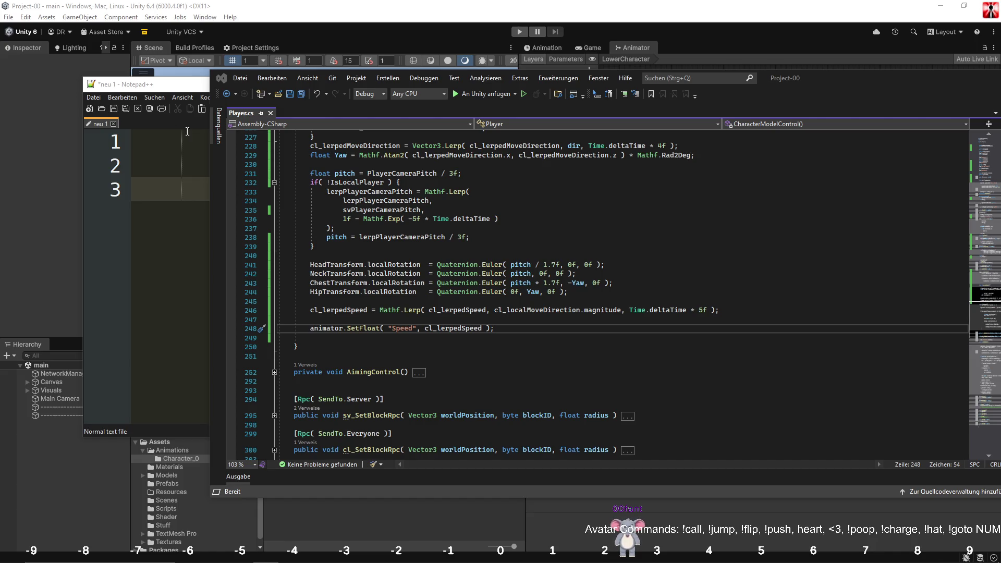
left_click(395, 258)
Close the coffee-break note, move Visual Studio left, and place the cursor at line 242 of Player.cs.
key("alt+Tab")
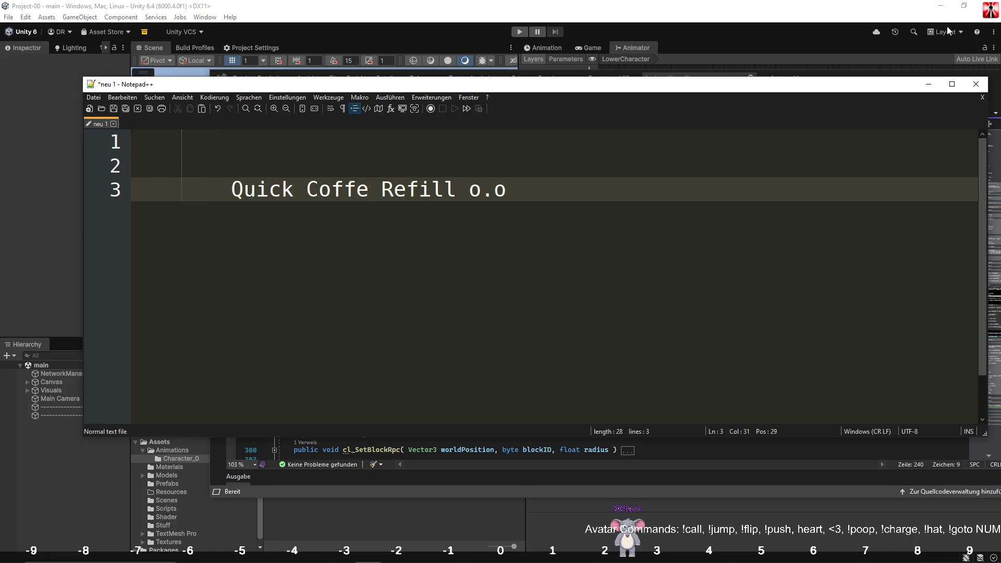
left_click(975, 83)
mouse_move(813, 80)
left_mouse_down()
mouse_move(685, 92)
mouse_move(637, 75)
mouse_move(647, 76)
left_mouse_up()
left_click(578, 267)
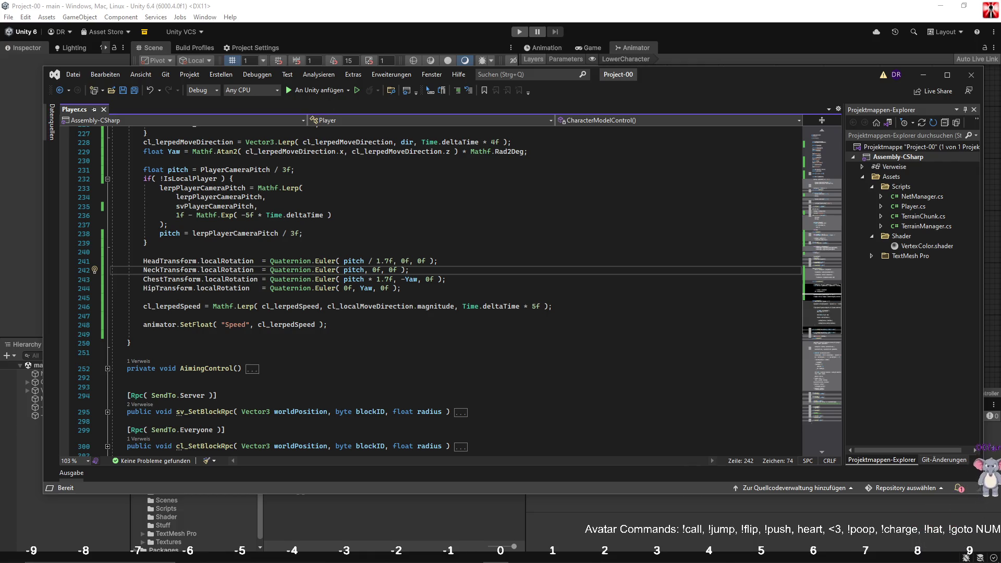
key("alt+Tab")
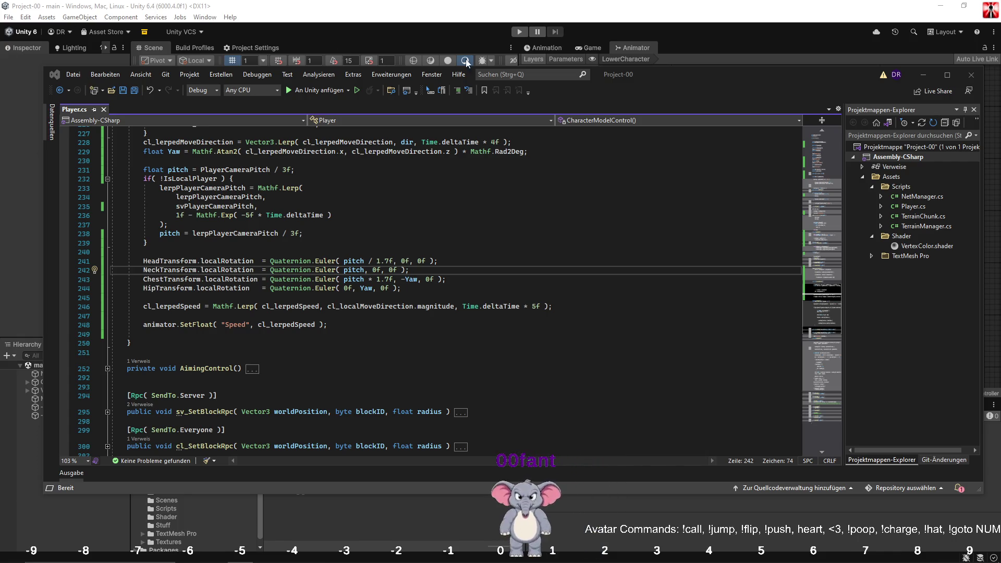
key("alt+Tab")
Enlarge the Project panel, open the Character_0 animations folder, and dock the Animation tab beside Animator.
mouse_move(361, 211)
left_mouse_down()
mouse_move(416, 207)
mouse_move(418, 290)
left_mouse_up()
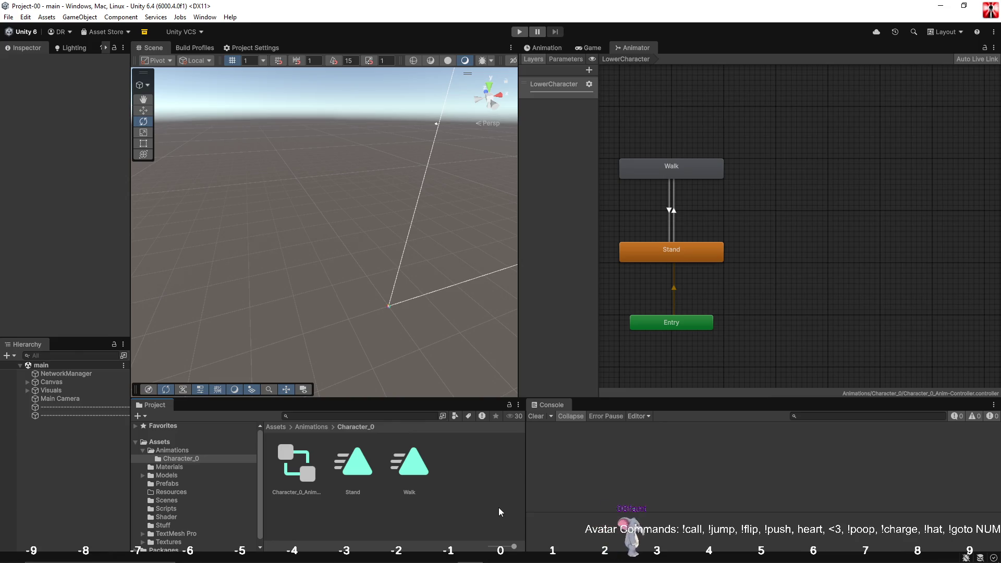
left_click_drag(408, 400, 408, 369)
left_click(198, 420)
left_click(197, 427)
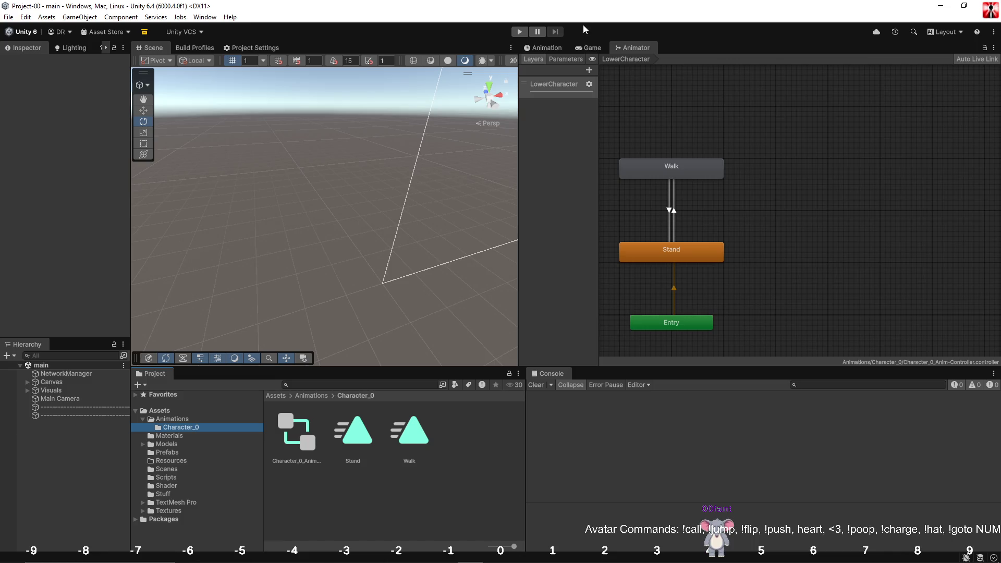
left_click_drag(559, 48, 643, 48)
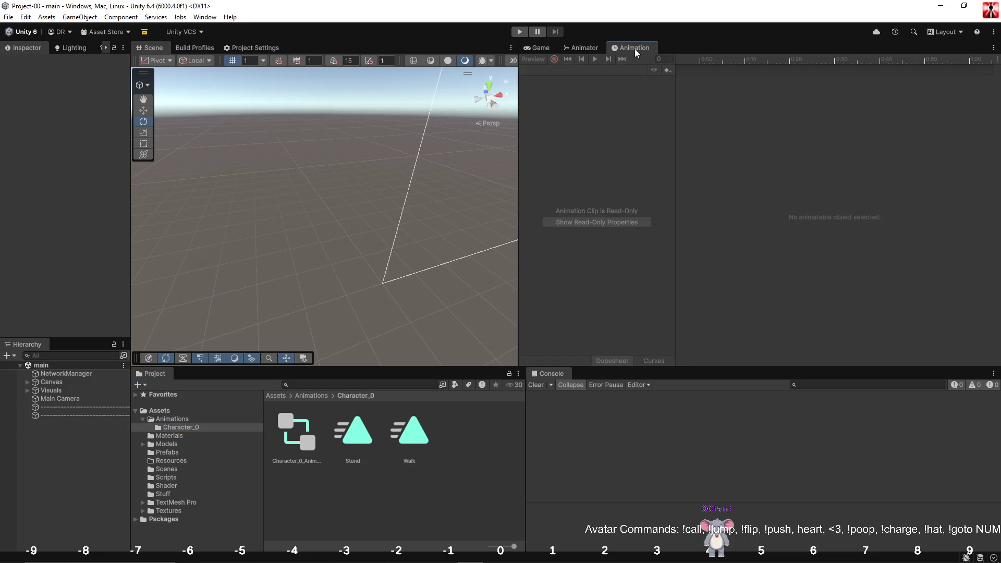
Open the Prefabs folder and open the Player prefab for editing.
right_click(445, 439)
left_click(434, 511)
left_click(435, 514)
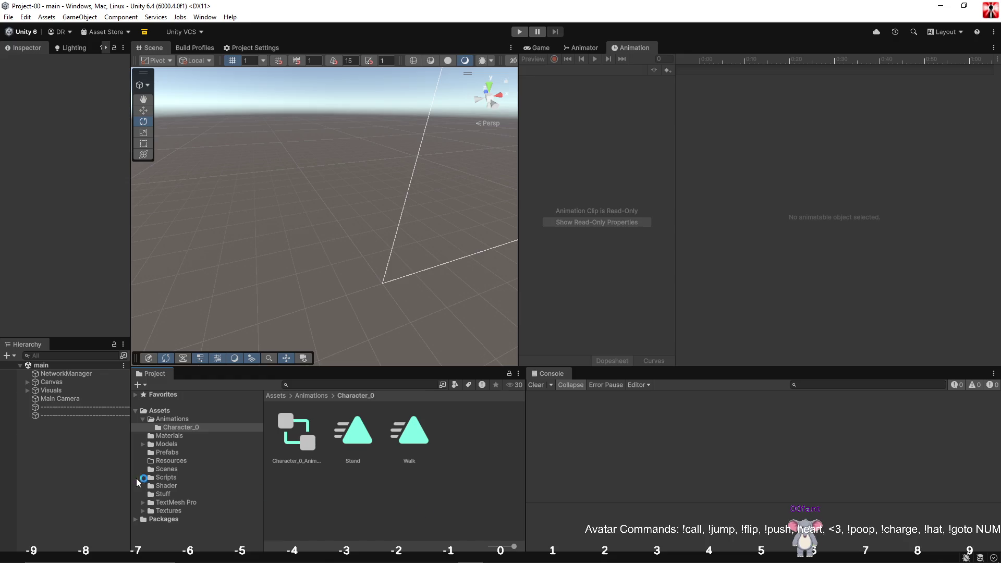
left_click(186, 455)
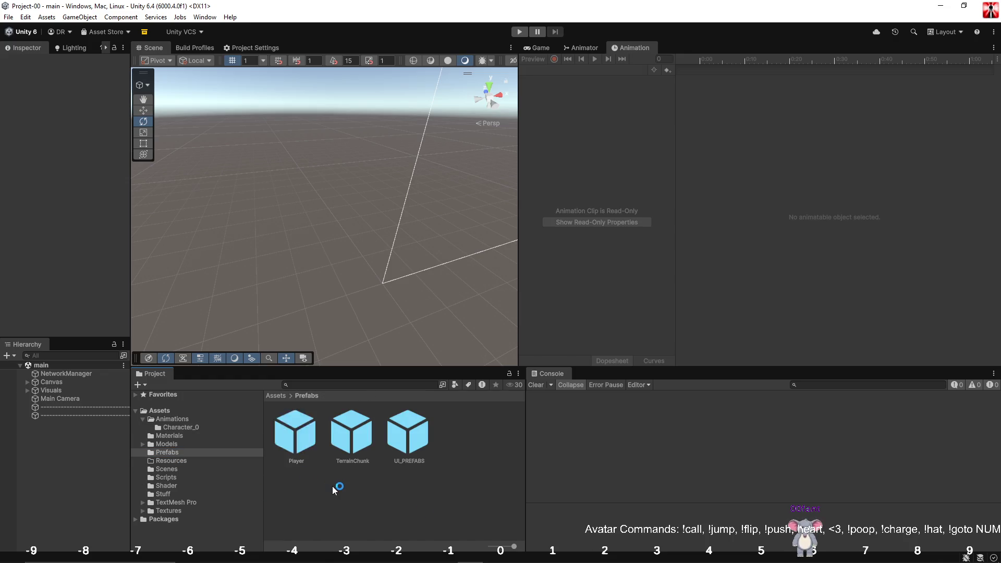
double_click(292, 440)
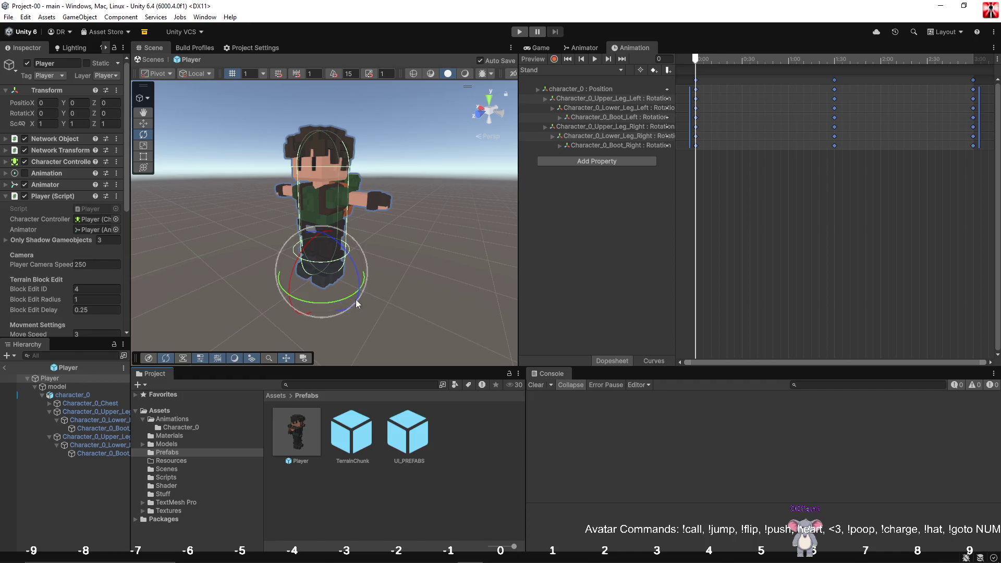
Frame the character and create a new animation clip named Arm_Idle in Character_0.
left_click(377, 296)
left_click_drag(378, 296, 589, 242)
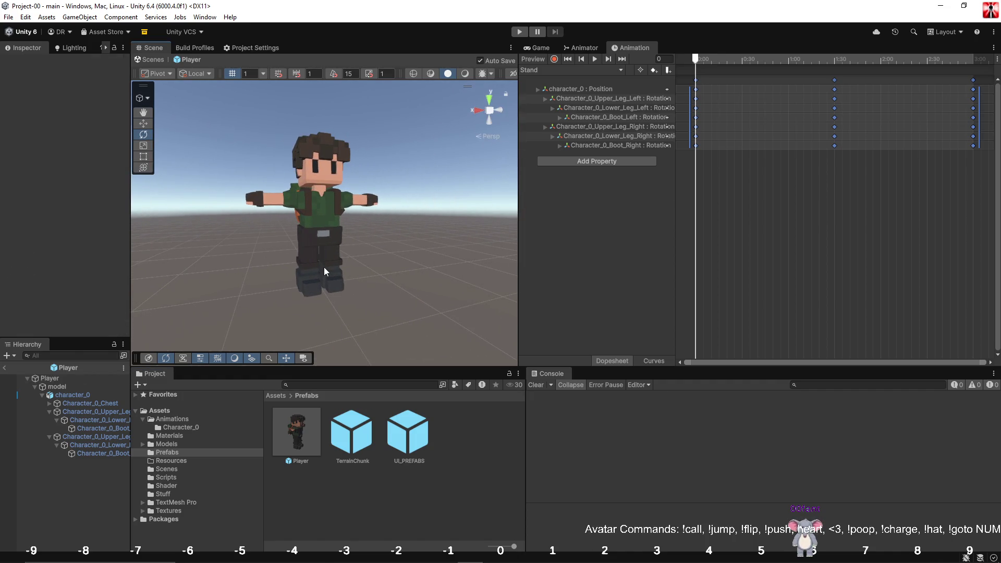
left_click_drag(259, 278, 279, 268)
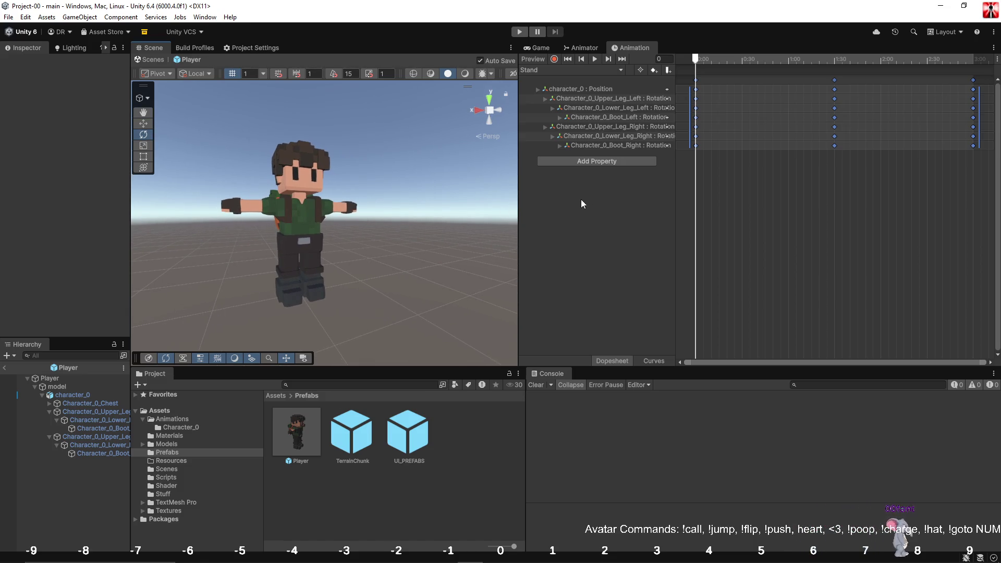
left_click(190, 426)
type("Arm_Idle")
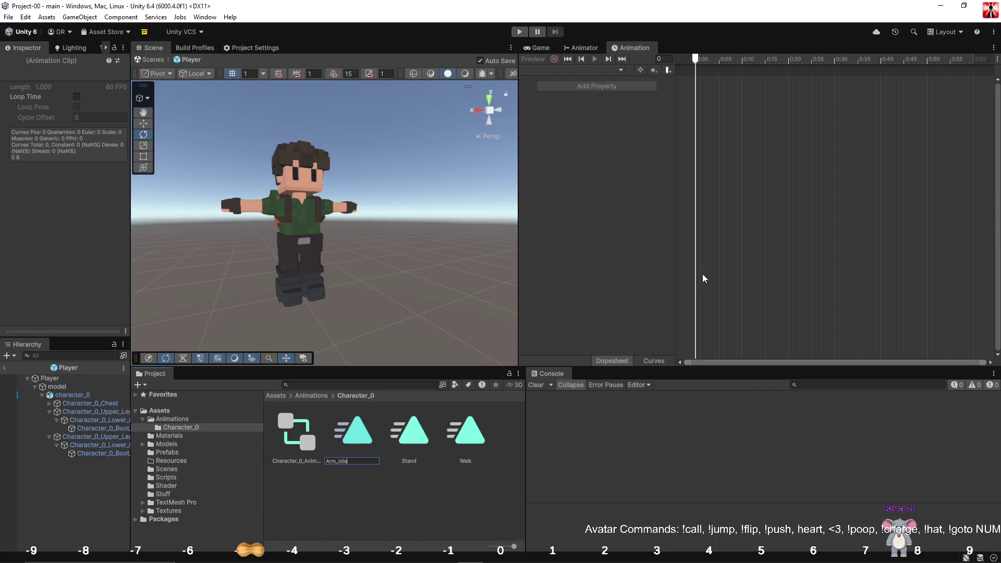
key("Return")
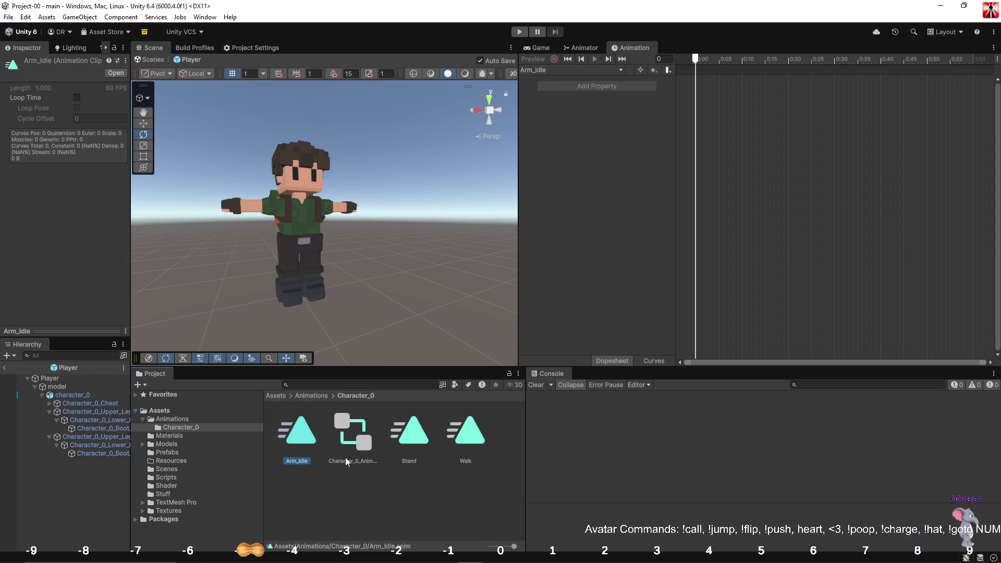
Turn on Loop Time for the Arm_Idle clip and reselect the Player object.
left_click(71, 396)
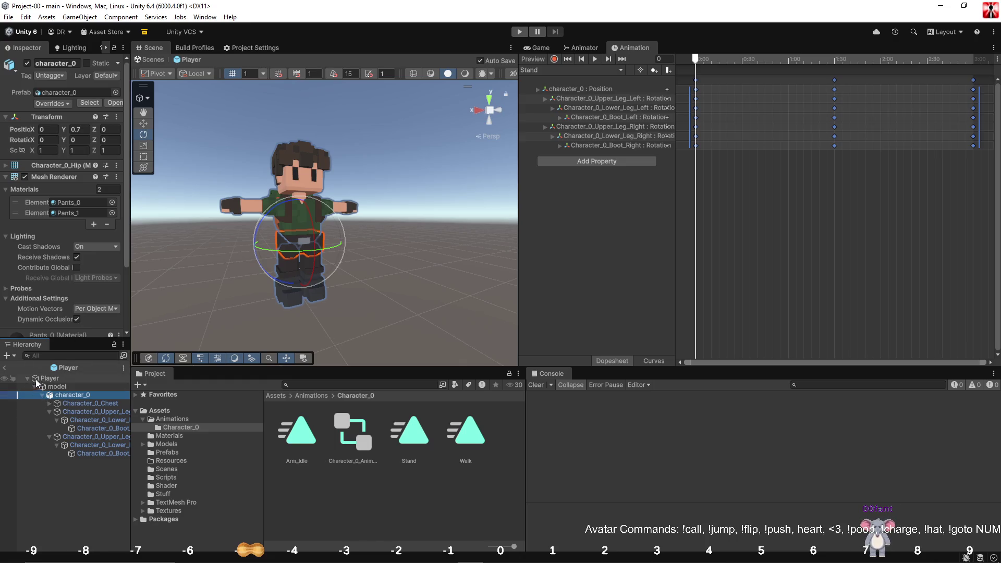
left_click(50, 379)
left_click(53, 174)
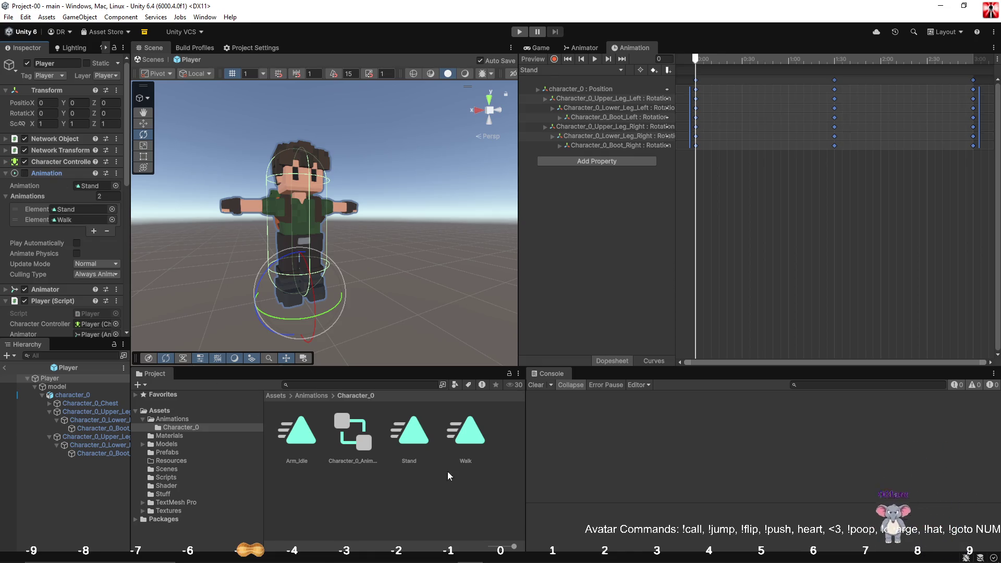
left_click(307, 444)
left_click(77, 98)
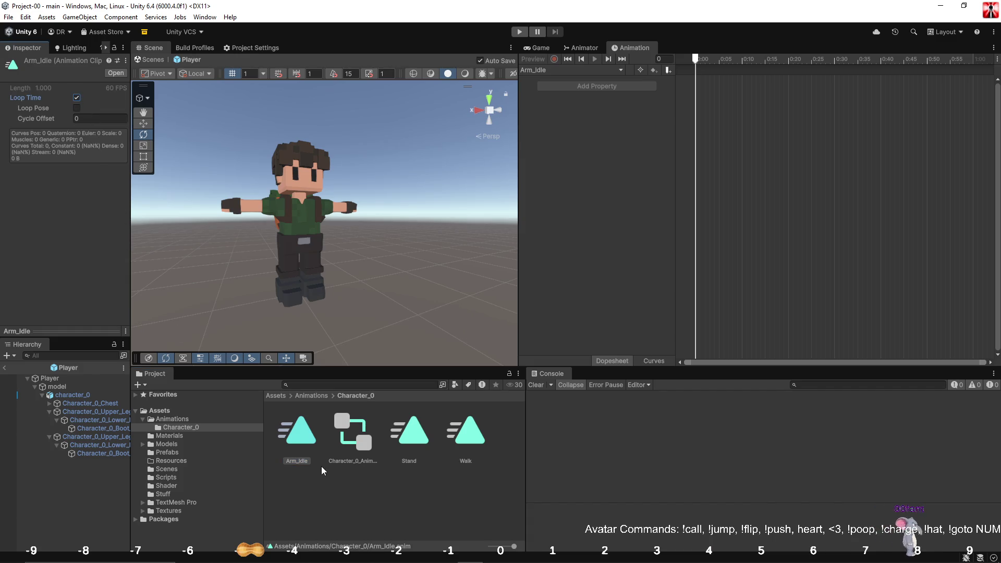
left_click(61, 379)
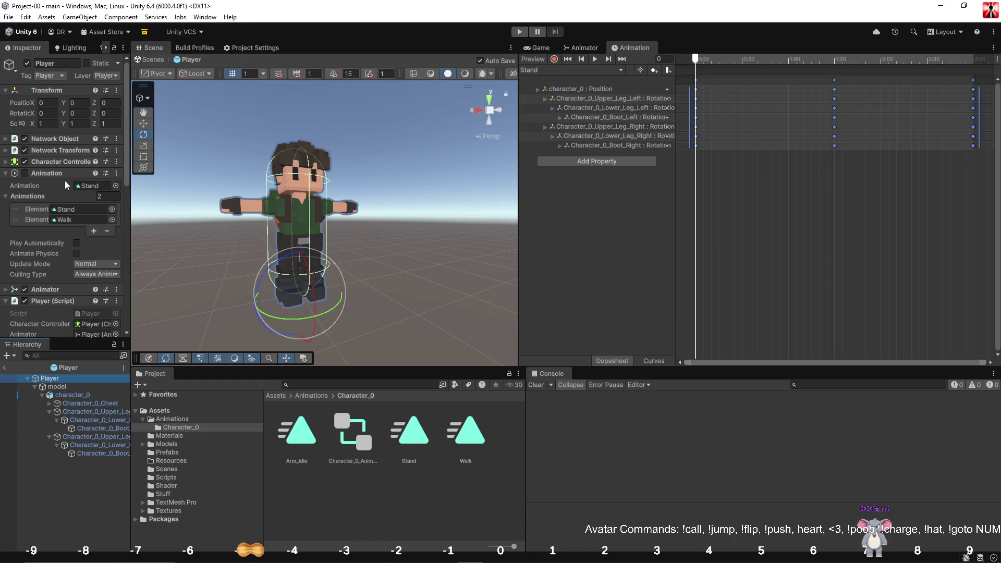
Add a third element to the Player's Animations list and fill it with the Arm_Idle clip.
left_click(94, 232)
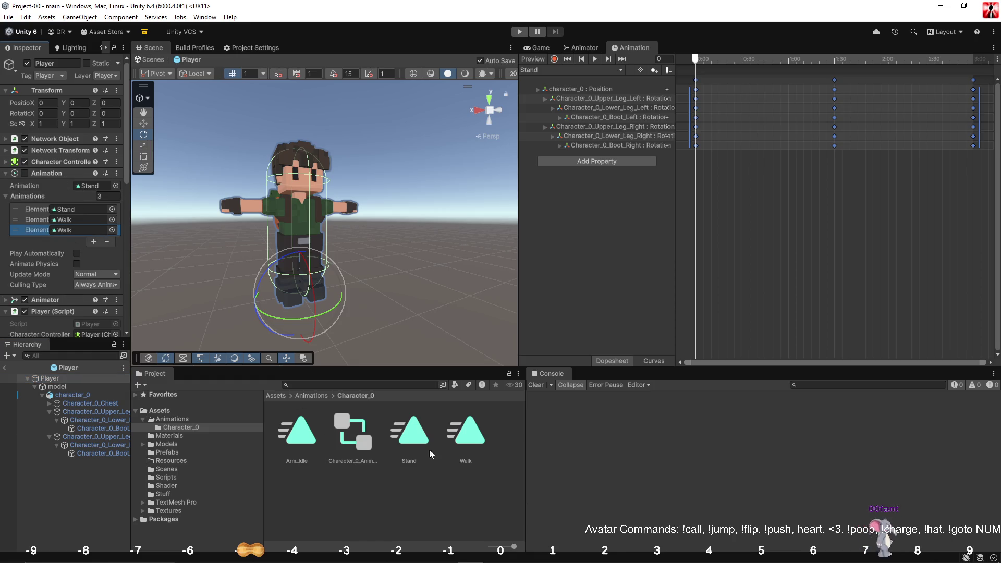
left_click_drag(292, 433, 80, 230)
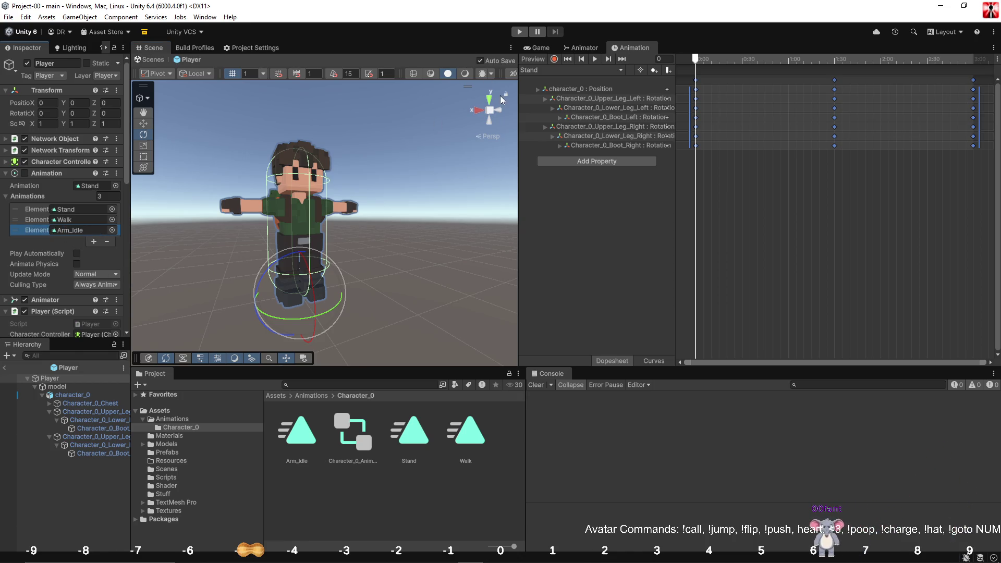
scroll(80, 273, "down", 3)
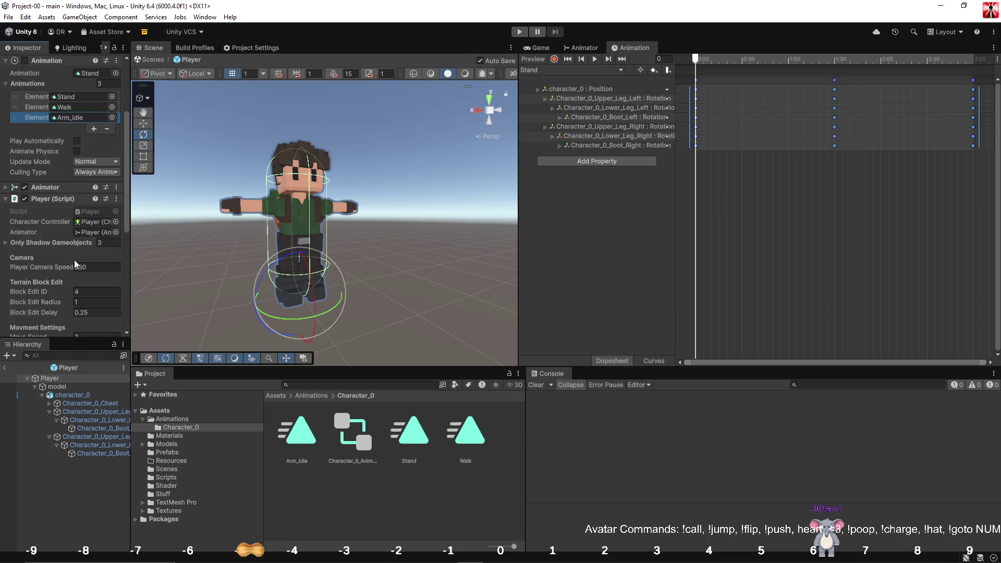
left_click(61, 186)
left_click(62, 185)
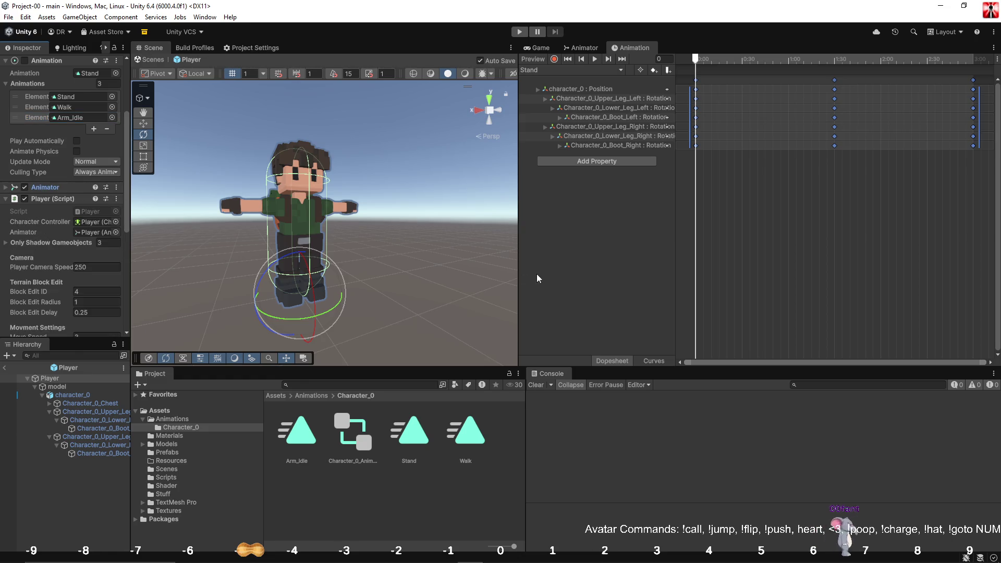
scroll(66, 115, "up", 1)
scroll(66, 116, "up", 1)
left_click(66, 116)
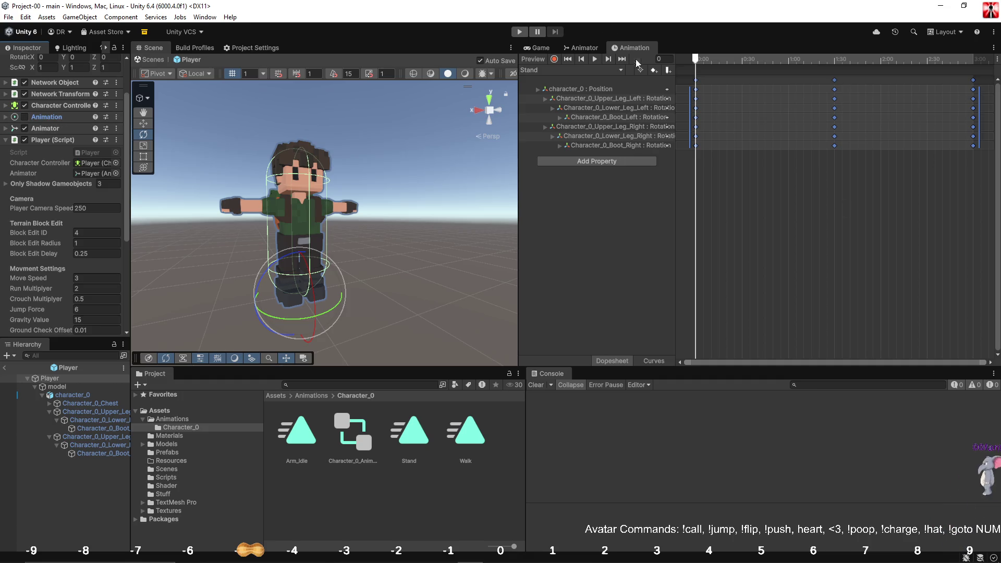
left_click(558, 71)
Switch the Animation window to Arm_Idle and expand Character_0_Chest, folding away the leg children.
left_click(559, 77)
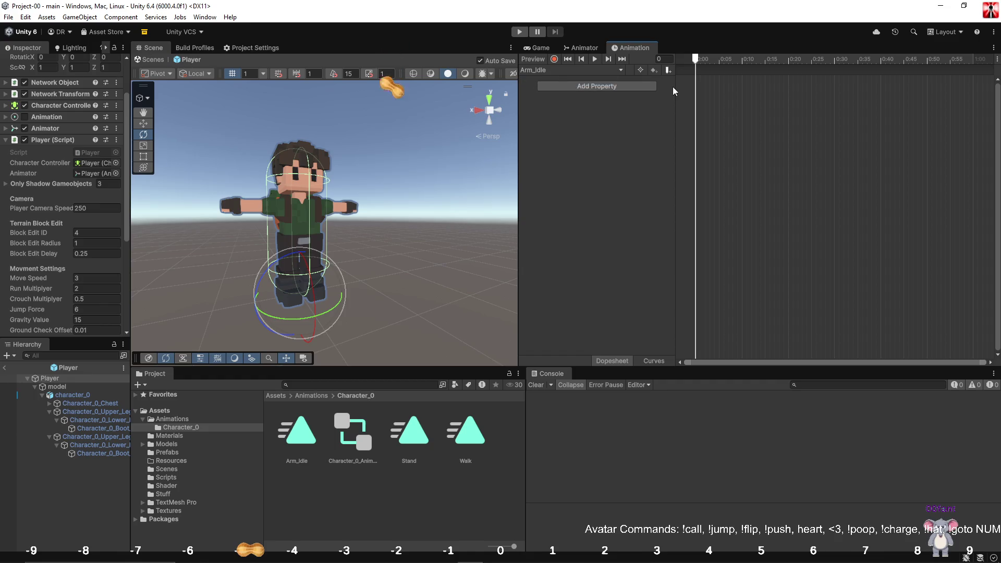
scroll(368, 211, "up", 5)
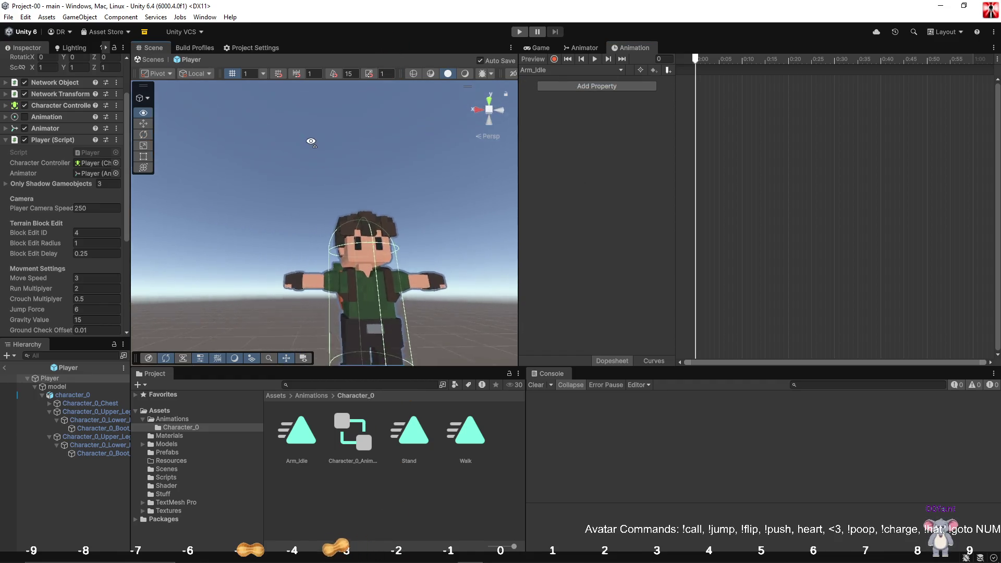
scroll(368, 211, "down", 5)
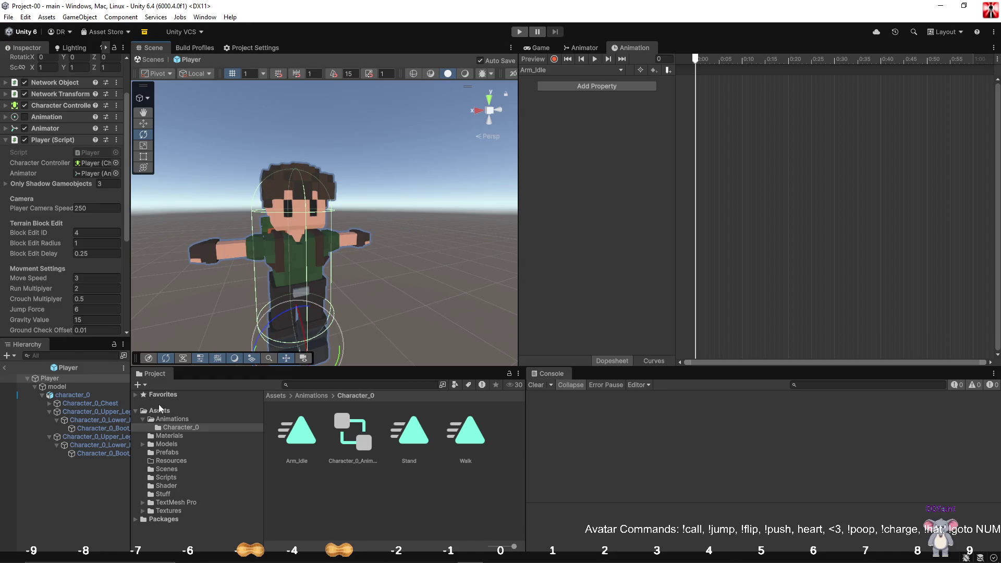
left_click_drag(132, 395, 185, 398)
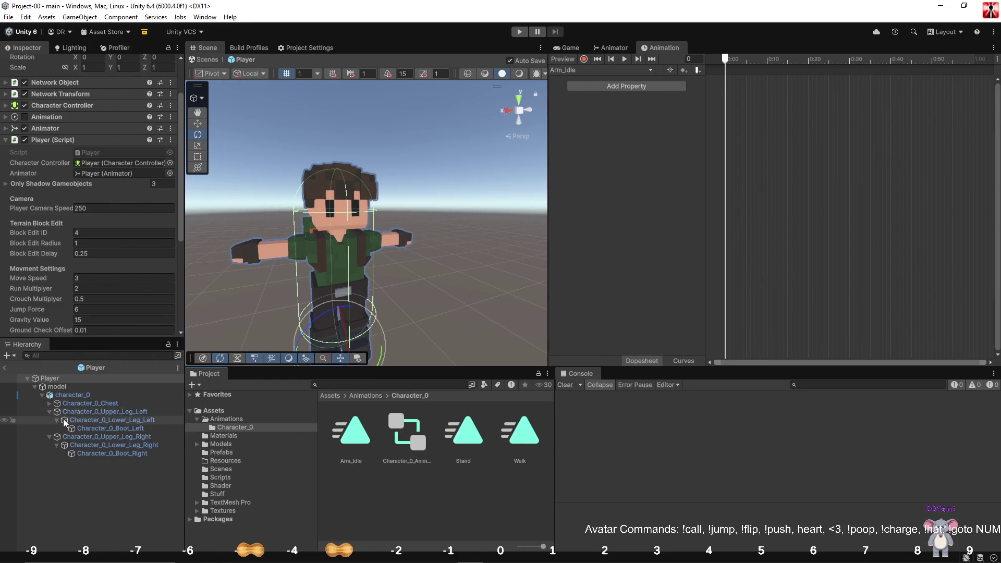
left_click(49, 411)
left_click(49, 419)
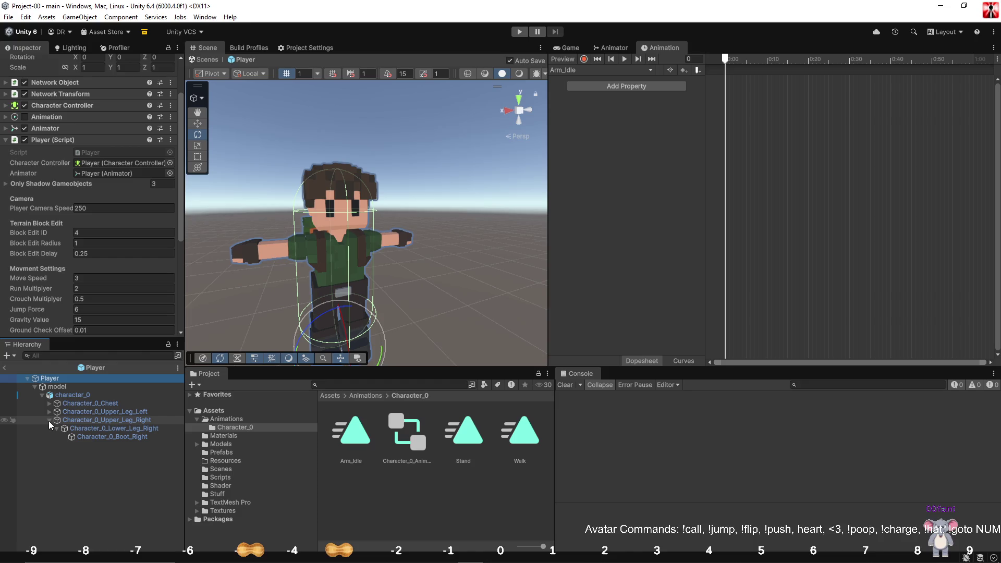
left_click(49, 403)
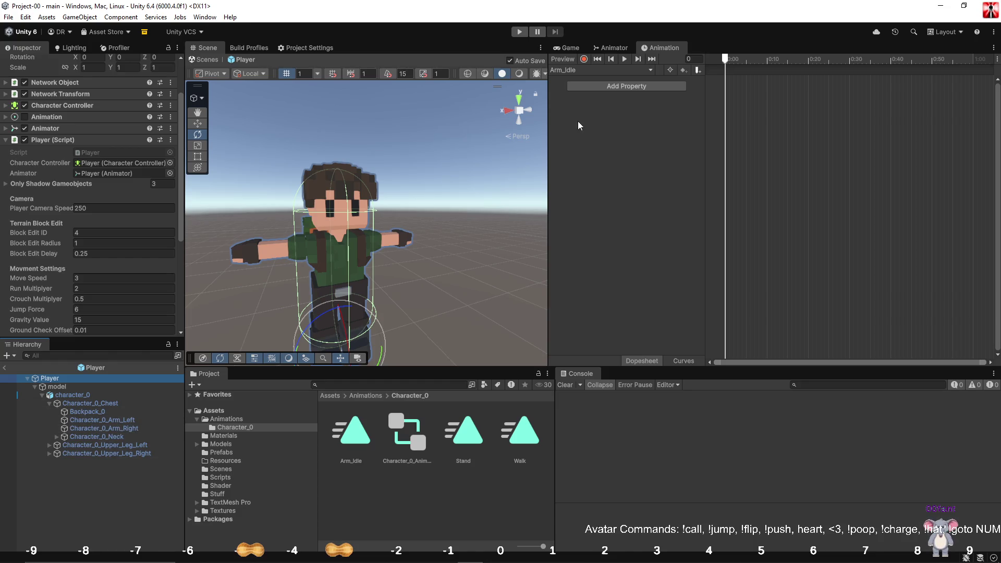
Turn on keyframe recording with Arm_Left and Arm_Right selected.
left_click(584, 60)
left_click(115, 420)
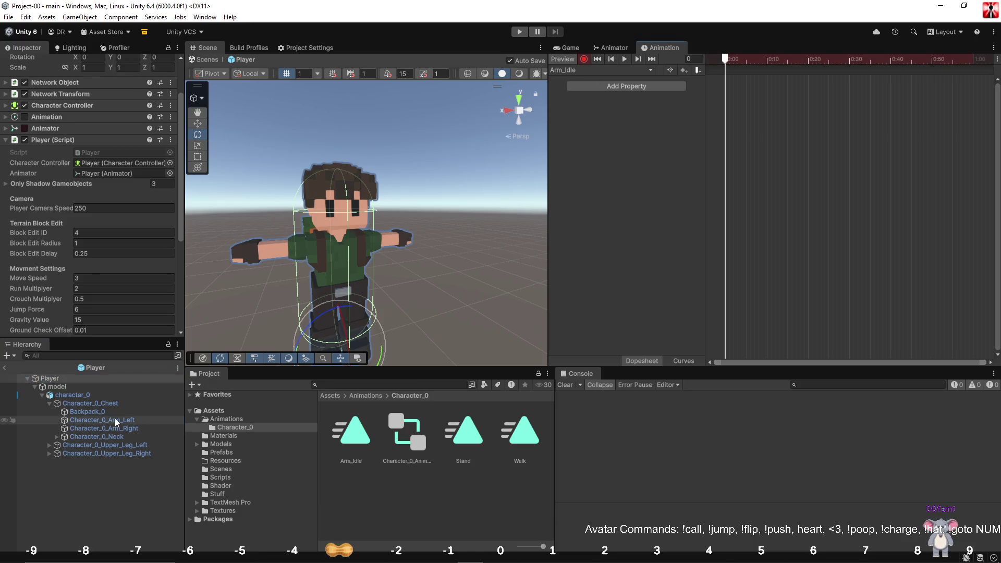
left_click(113, 428, "ctrl")
scroll(101, 122, "up", 3)
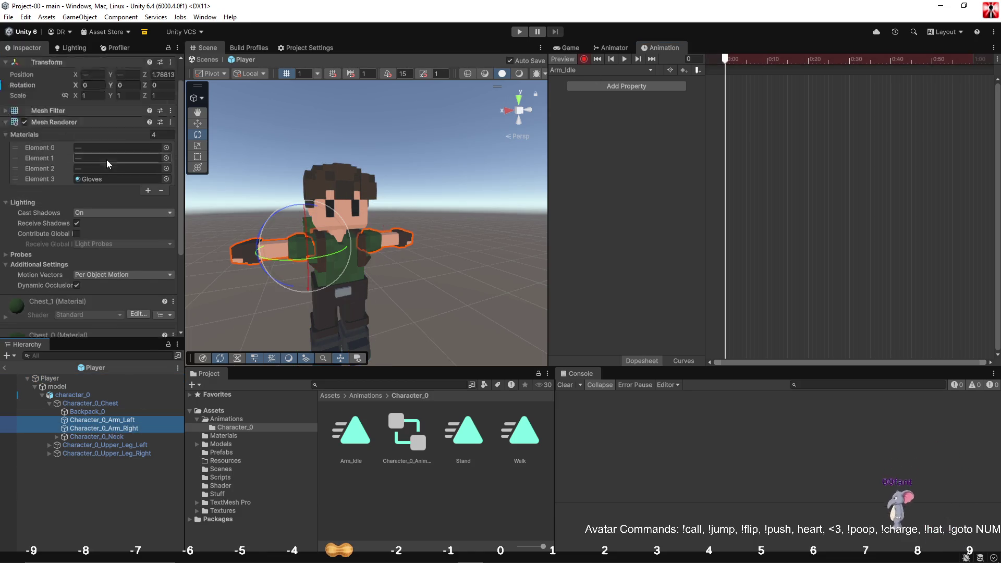
Key both arms' Z rotation at frame 0, giving Arm_Right a Z rotation of -80.
left_click(92, 112)
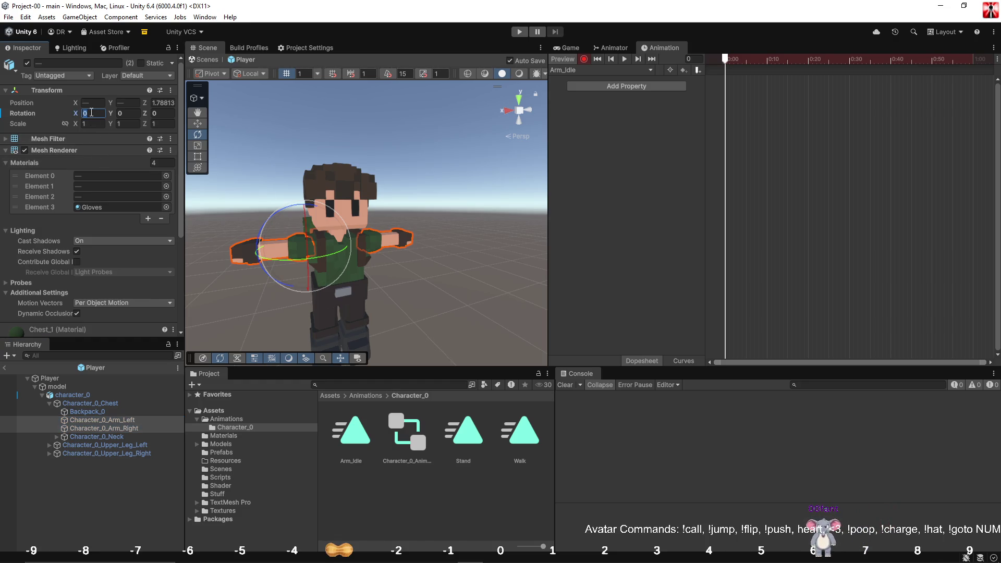
type("70")
key("BackSpace")
key("BackSpace")
left_click(162, 113)
type("70")
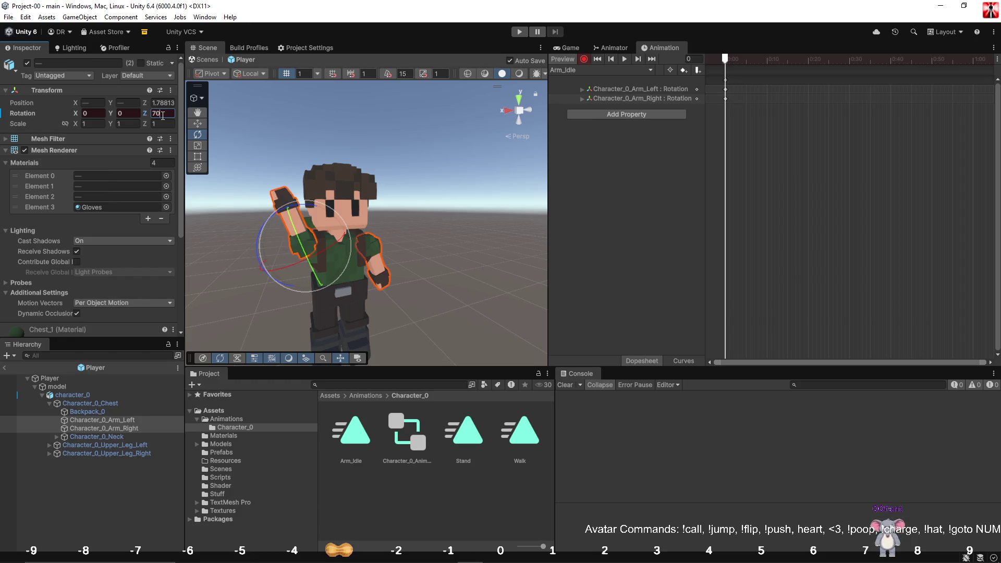
left_click(105, 428)
left_click(161, 115)
type("-7")
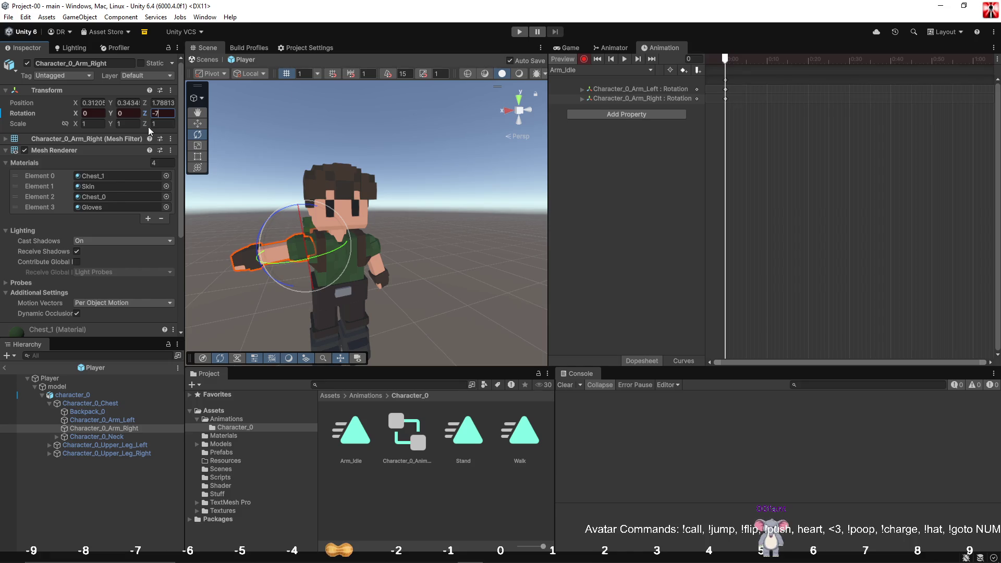
type("0")
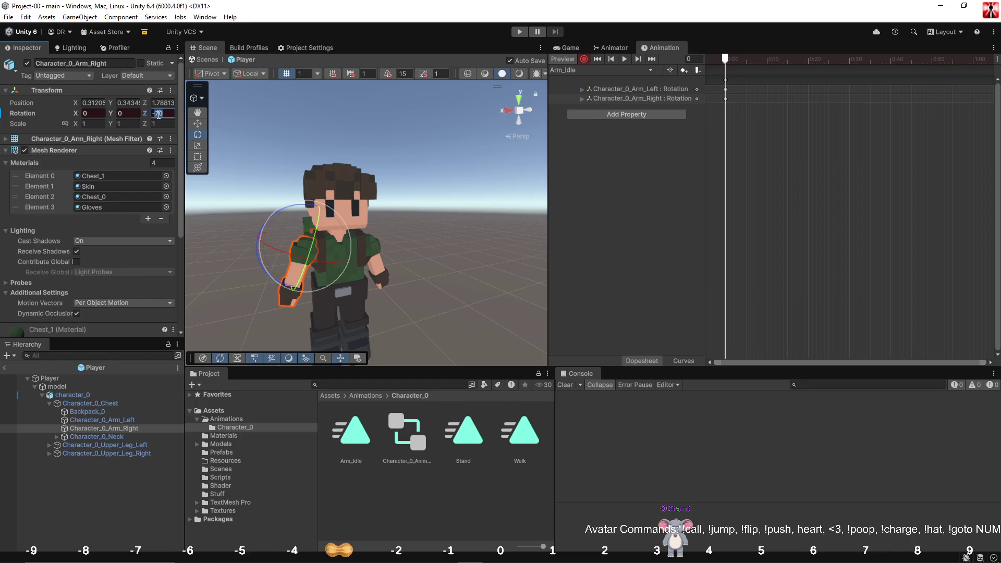
type("8")
Set Arm_Left's Z rotation to 80 and enlarge the Scene view toward the character's front.
left_click(102, 420)
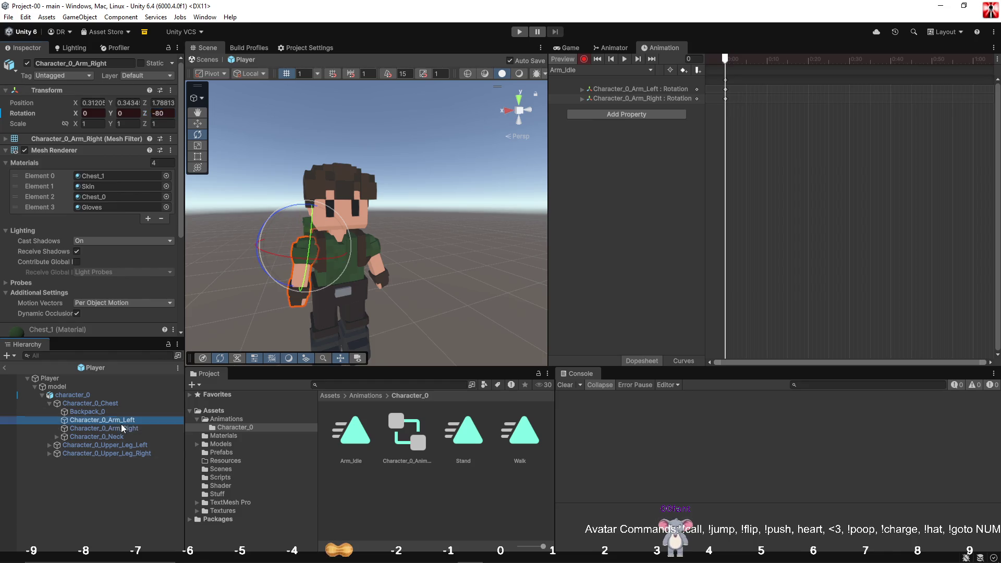
left_click(169, 115)
type("80")
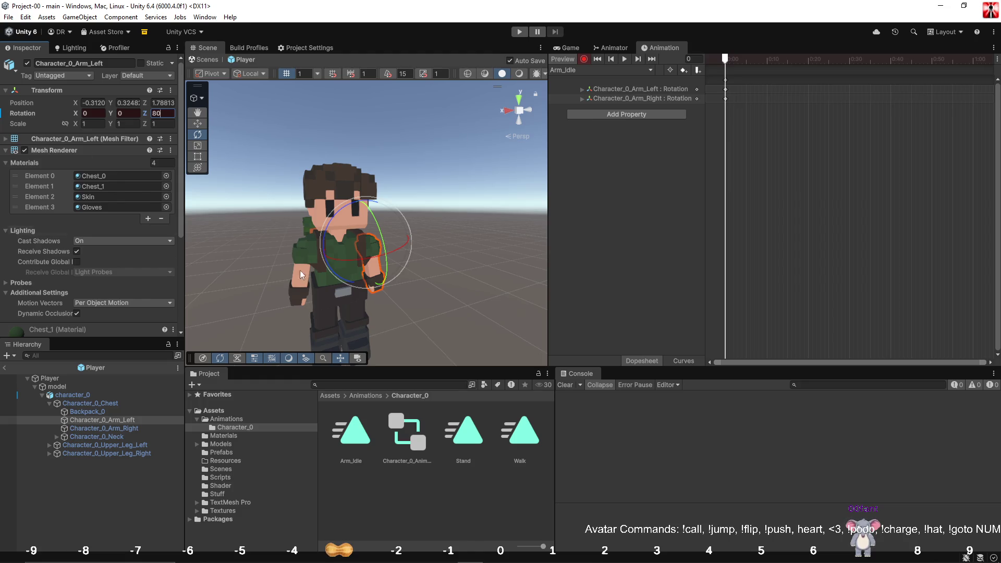
left_click_drag(392, 372, 392, 415)
mouse_move(412, 313)
left_mouse_down()
mouse_move(461, 325)
mouse_move(370, 307)
left_mouse_up()
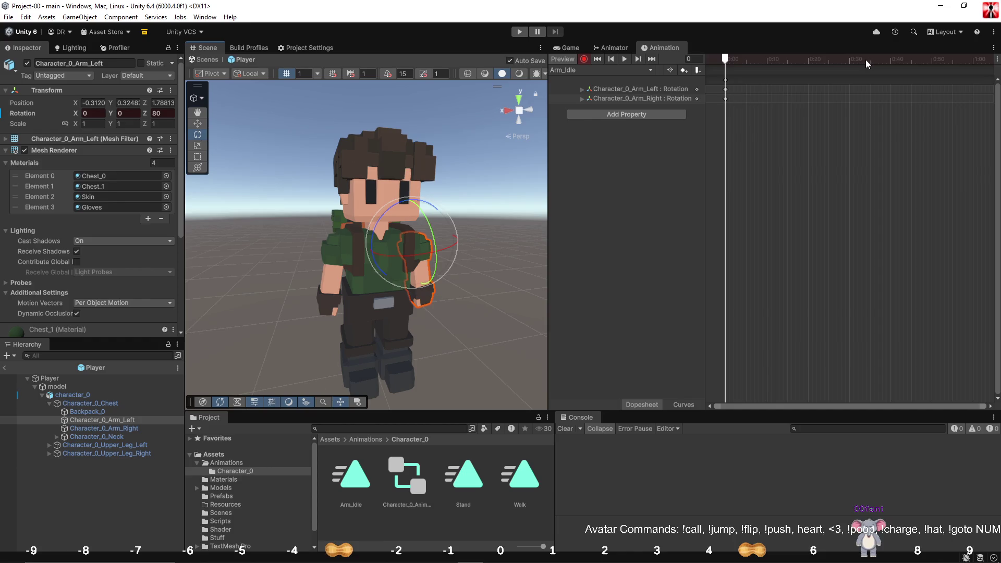
Copy the frame-0 arm rotation keys and paste them at frames 60, 20 and 40.
left_click(733, 62)
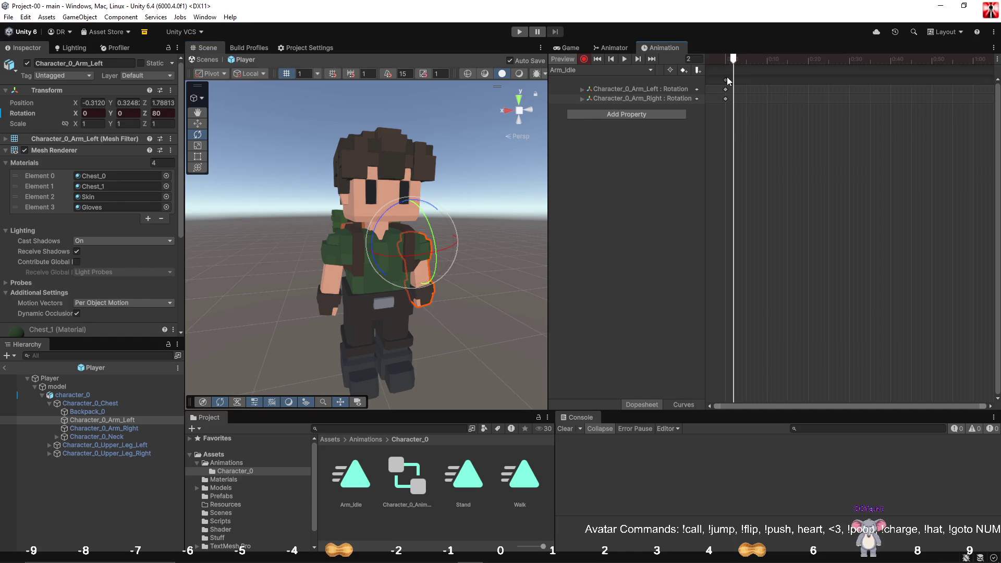
left_click(726, 79)
left_click_drag(734, 62, 900, 61)
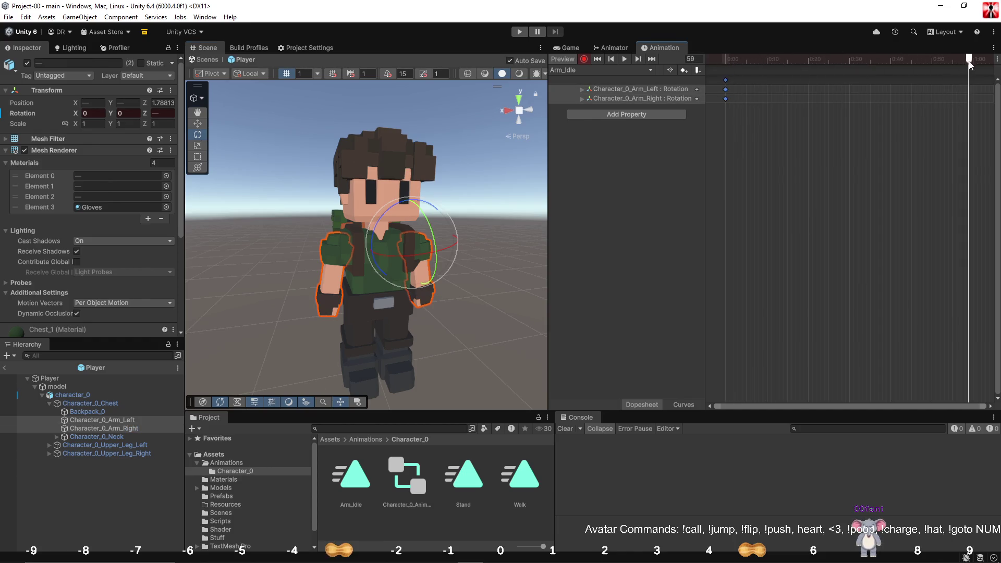
left_click_drag(970, 64, 974, 64)
key("ctrl+v")
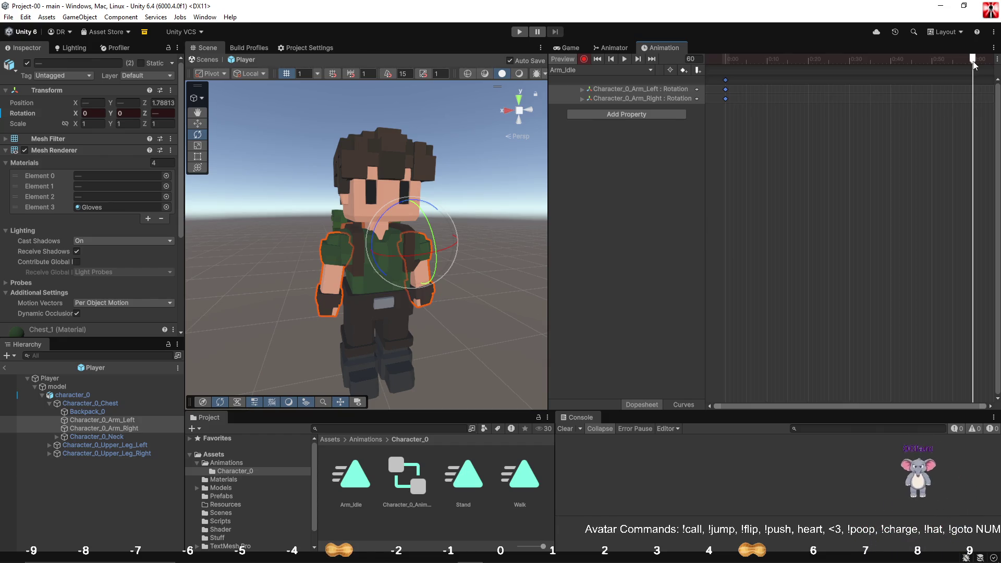
mouse_move(973, 61)
left_mouse_down()
mouse_move(808, 59)
mouse_move(903, 60)
mouse_move(892, 61)
left_mouse_up()
key("ctrl+v")
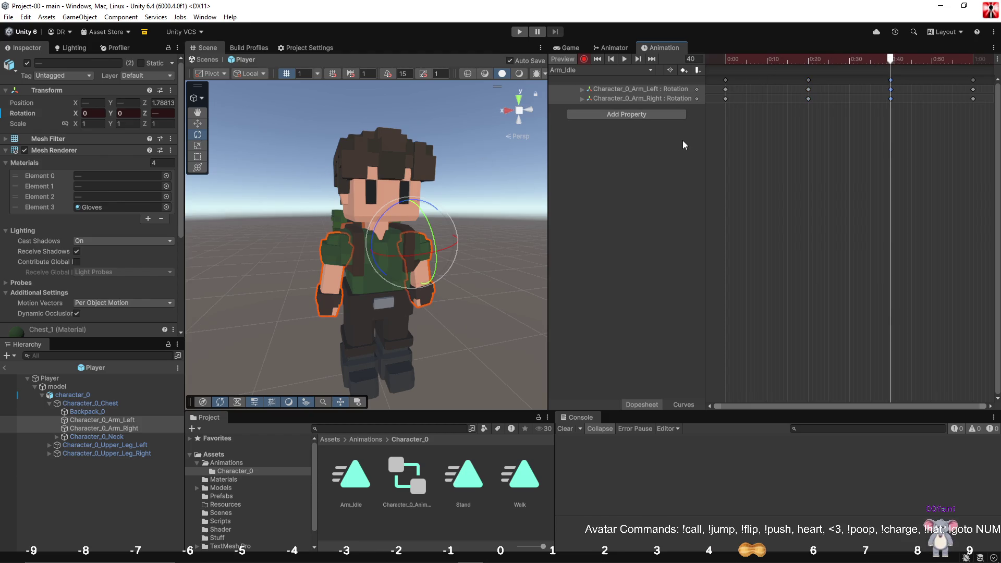
left_click_drag(825, 58, 808, 58)
left_click(128, 425)
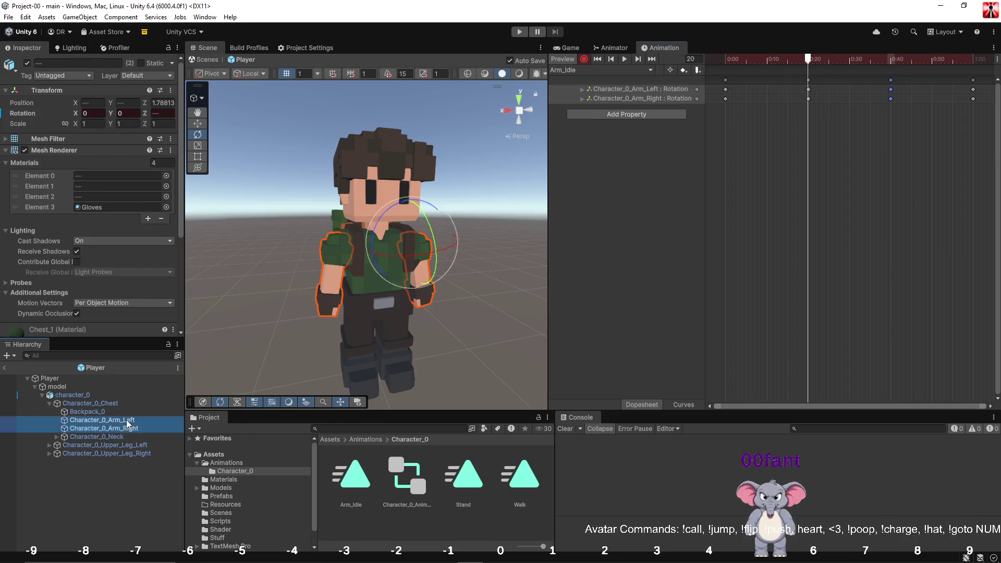
Vary the arms' X rotation at frames 20 and 40, left arm X set to 5.
left_click(127, 422)
left_click_drag(471, 195, 319, 199)
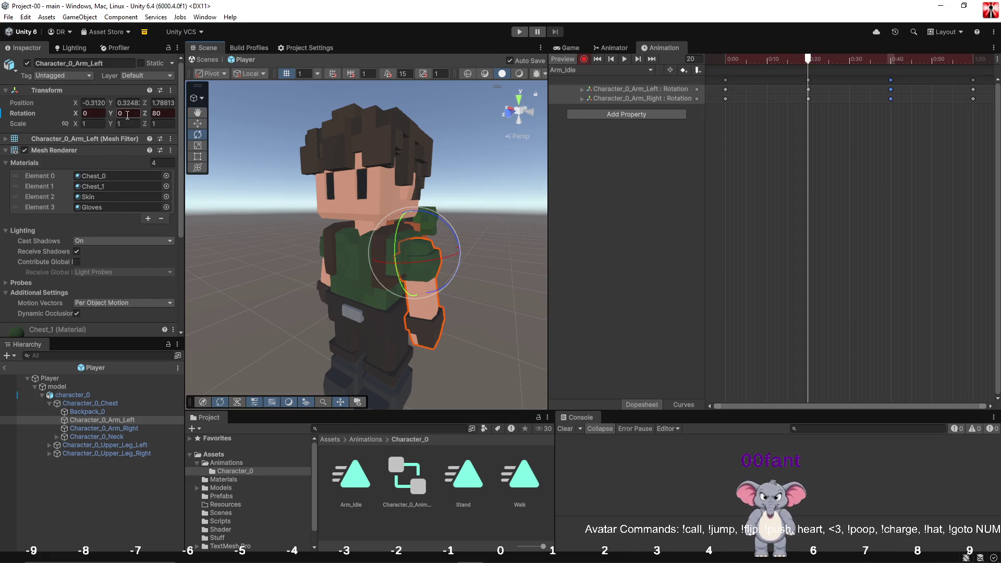
type("10")
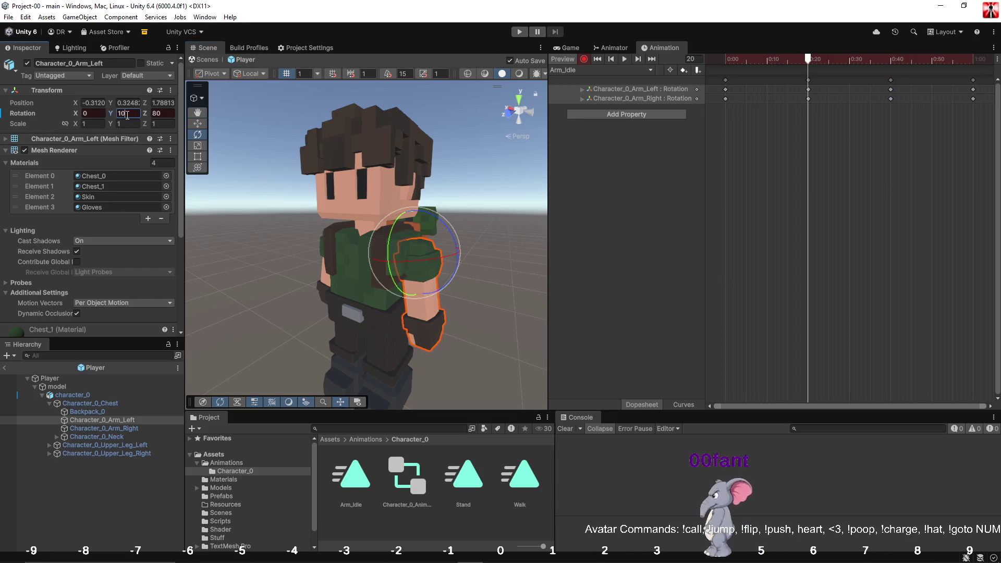
key("BackSpace")
key("BackSpace")
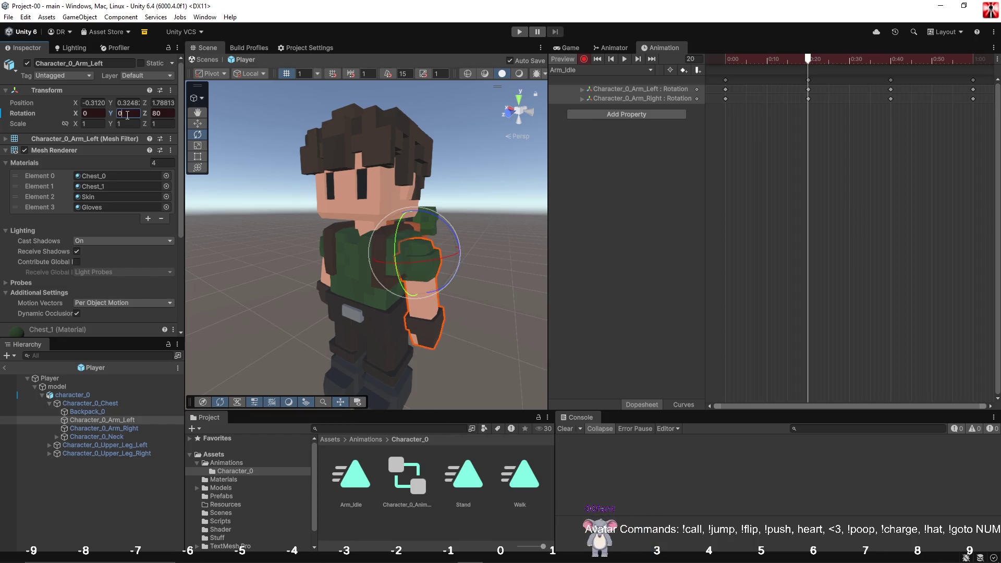
type("0")
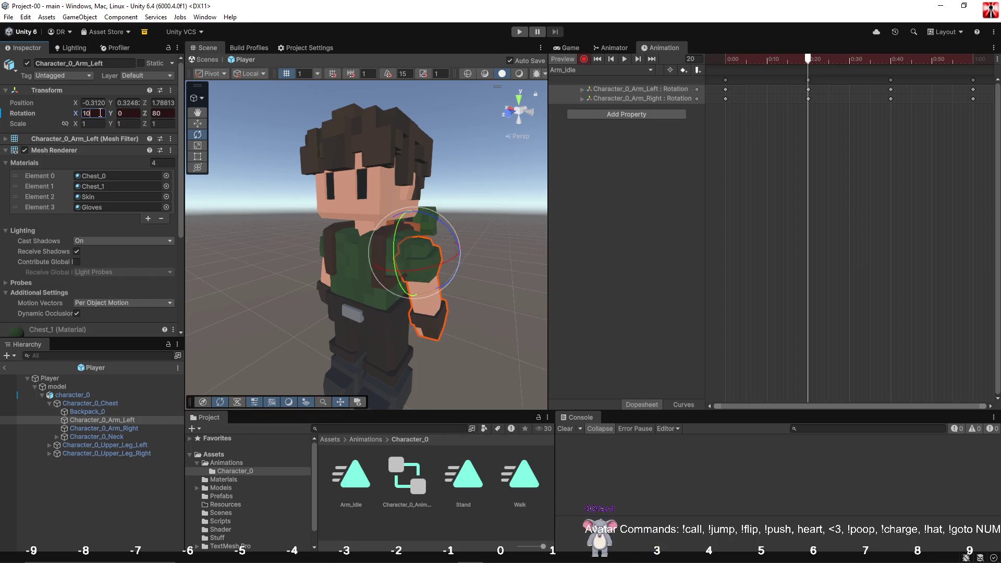
type("5")
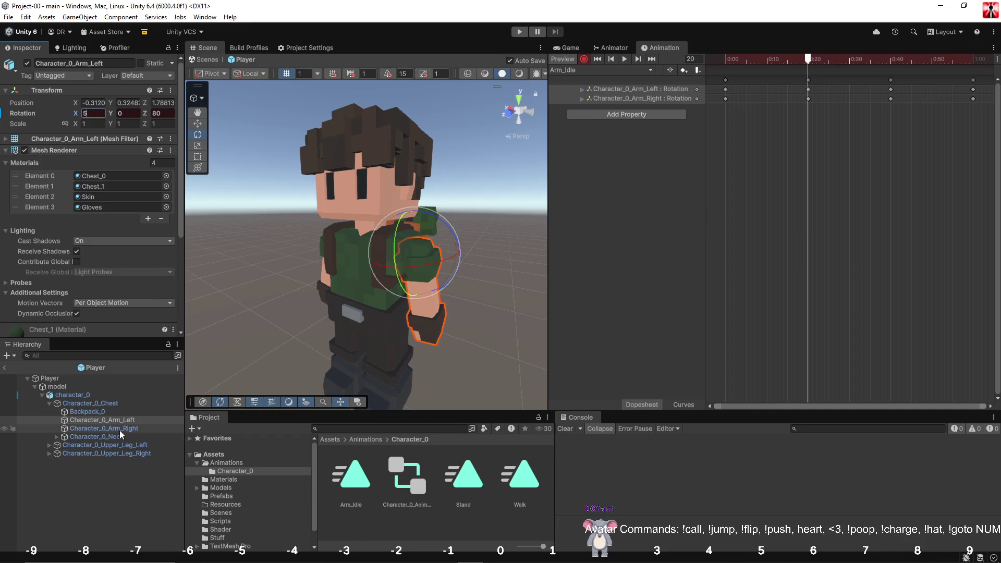
left_click(105, 428)
left_click(94, 113)
type("-")
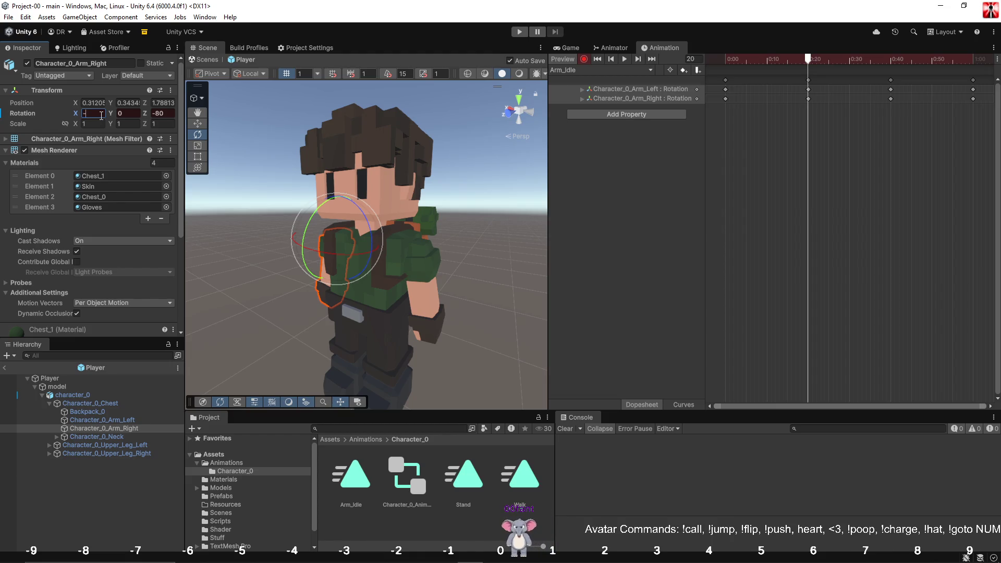
left_click(892, 59)
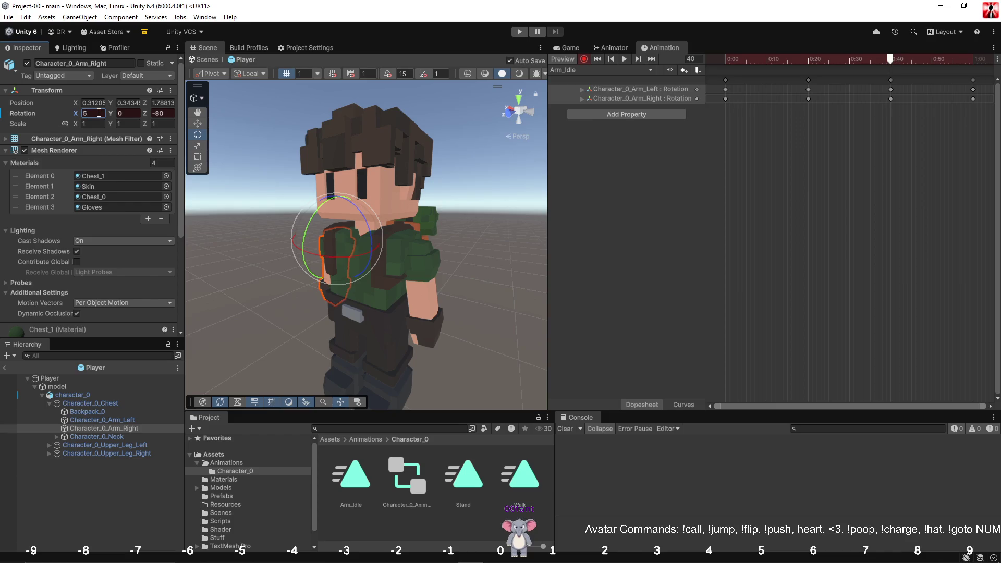
left_click(123, 421)
left_click(90, 114)
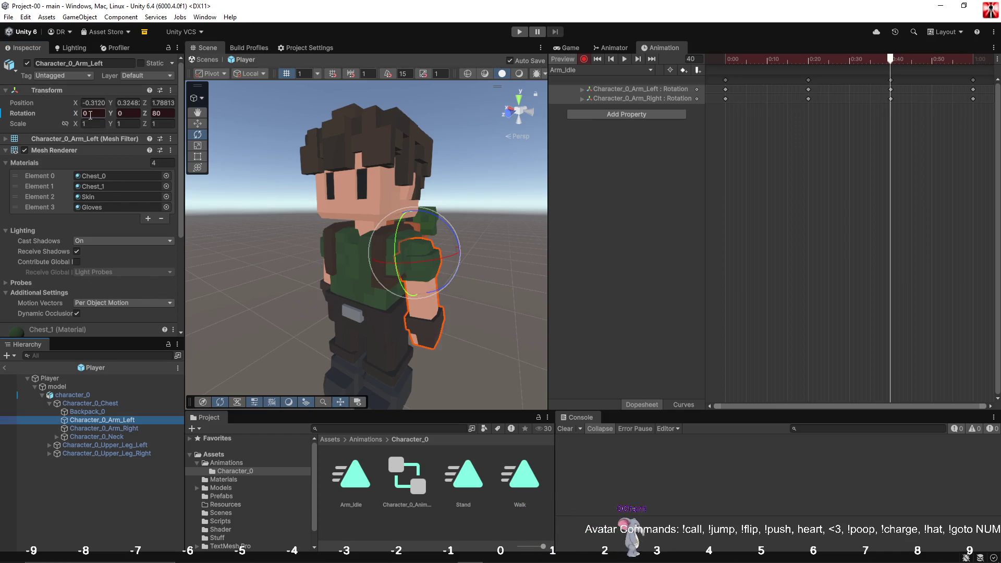
type("5")
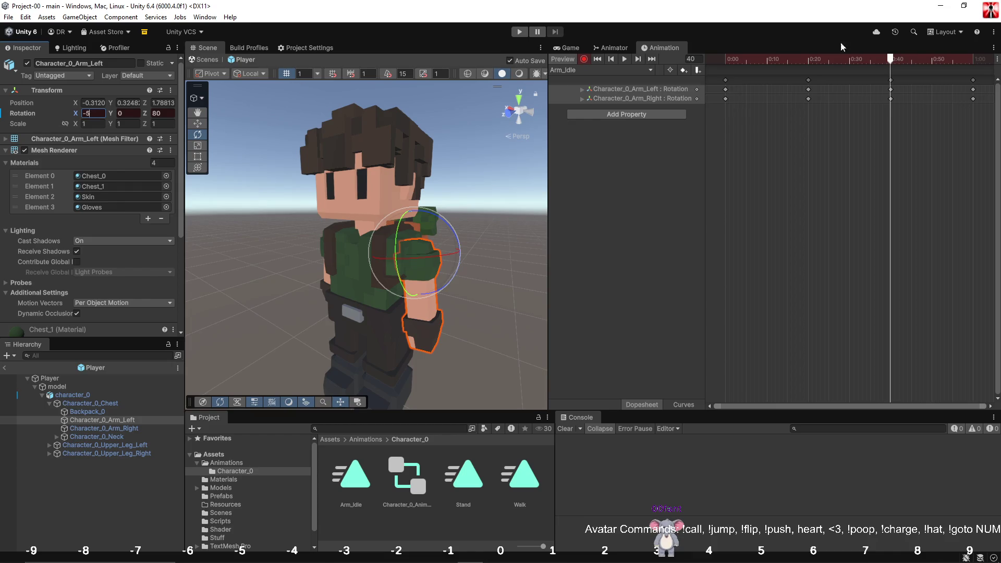
Stop recording, stretch all Arm_Idle keys to slow the arm cycle, and preview it.
left_click(584, 59)
key("ctrl+a")
scroll(824, 128, "down", 2)
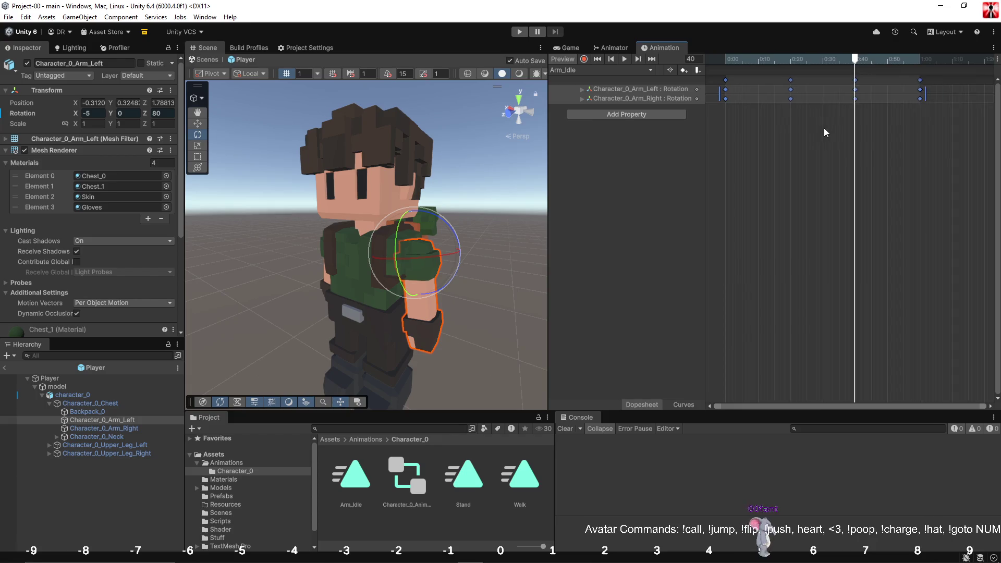
scroll(823, 128, "down", 3)
scroll(817, 94, "down", 1)
left_click_drag(811, 95, 951, 99)
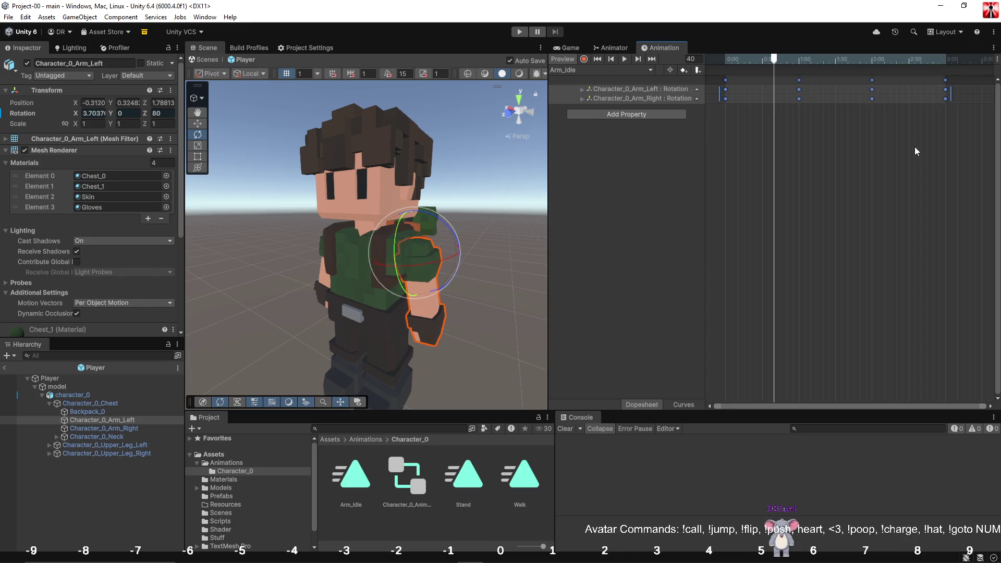
left_click(914, 146)
left_click(623, 61)
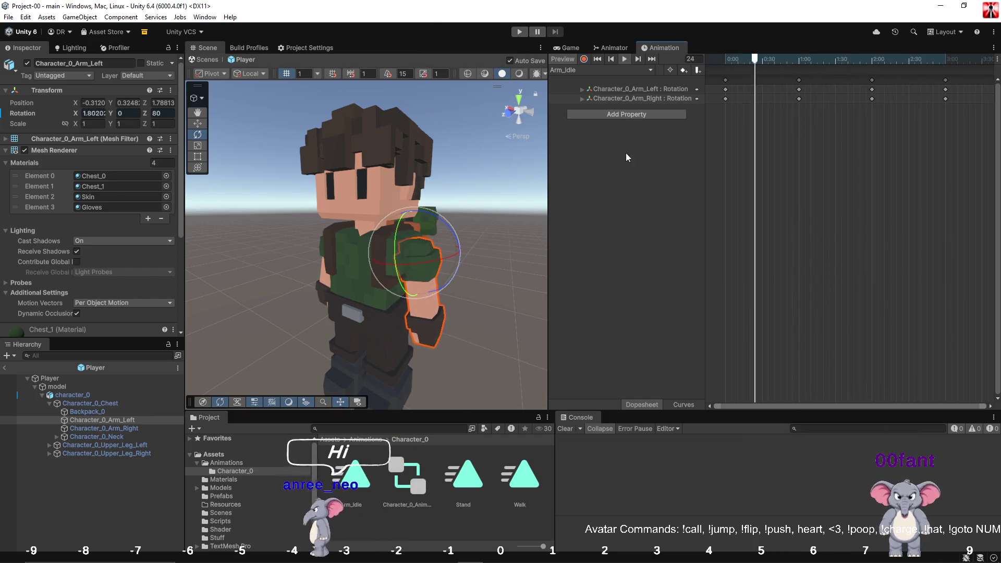
left_click(625, 61)
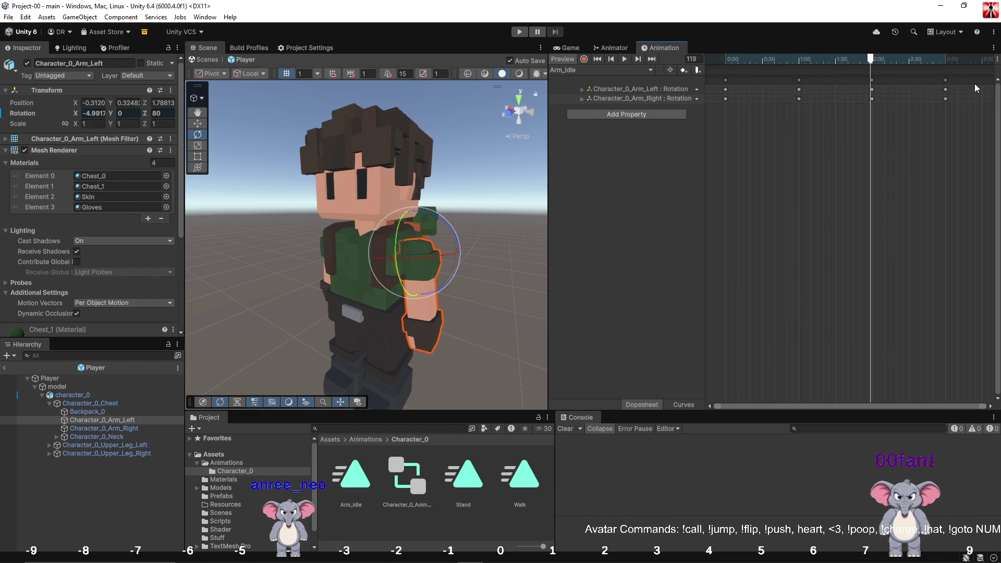
Delete the last arm keyframes, preview, then undo to restore them.
left_click(946, 79)
key("Delete")
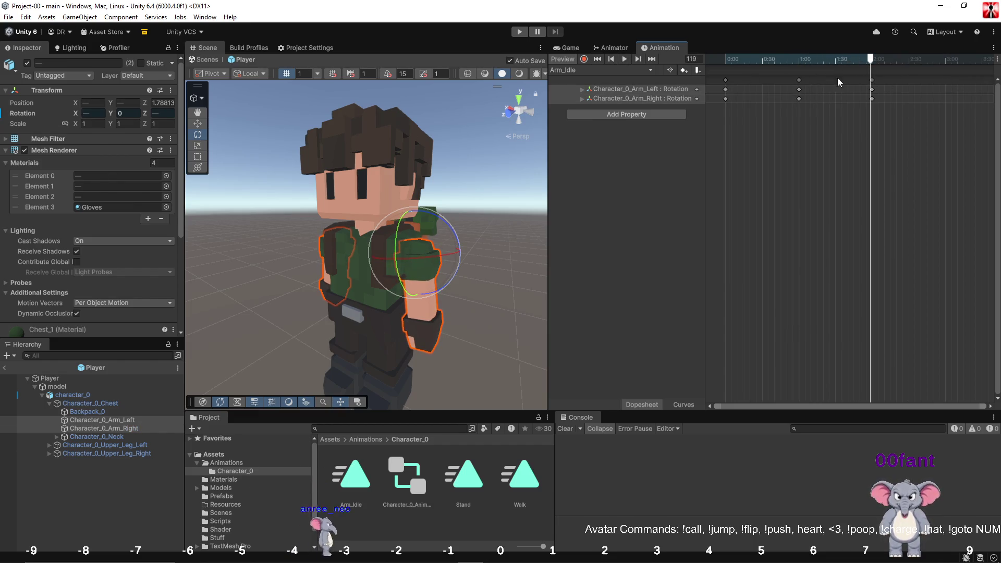
left_click(628, 60)
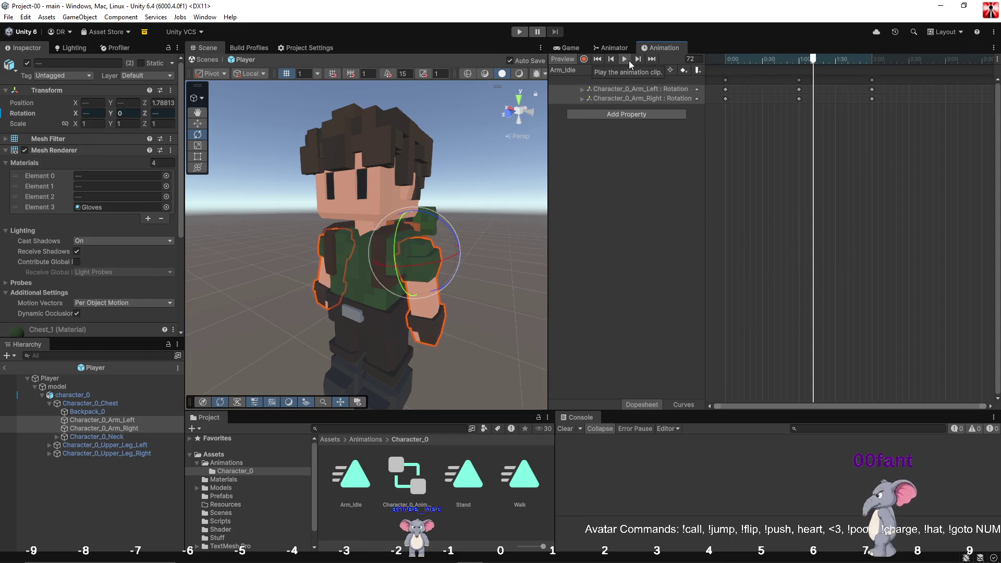
key("ctrl+z")
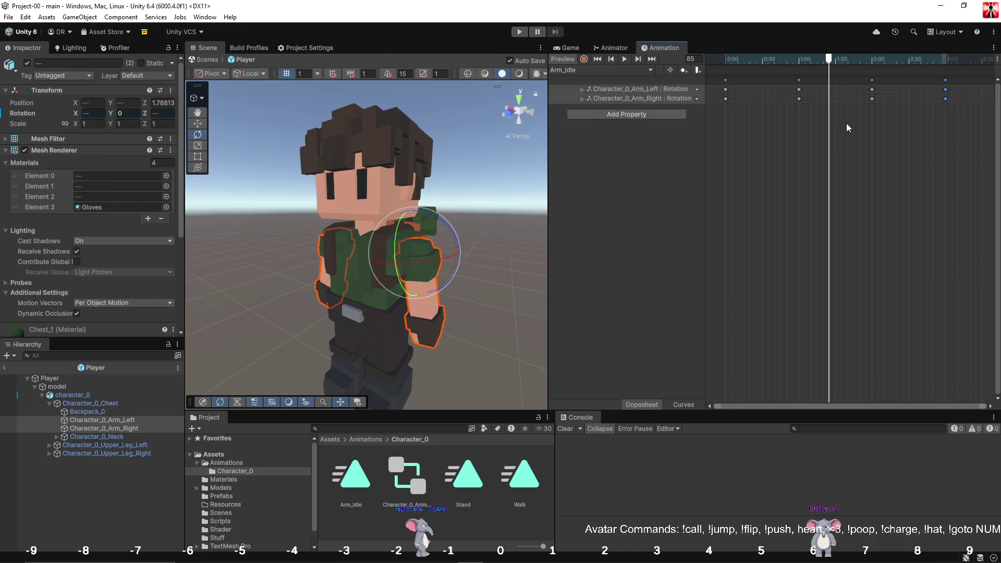
left_click(624, 90)
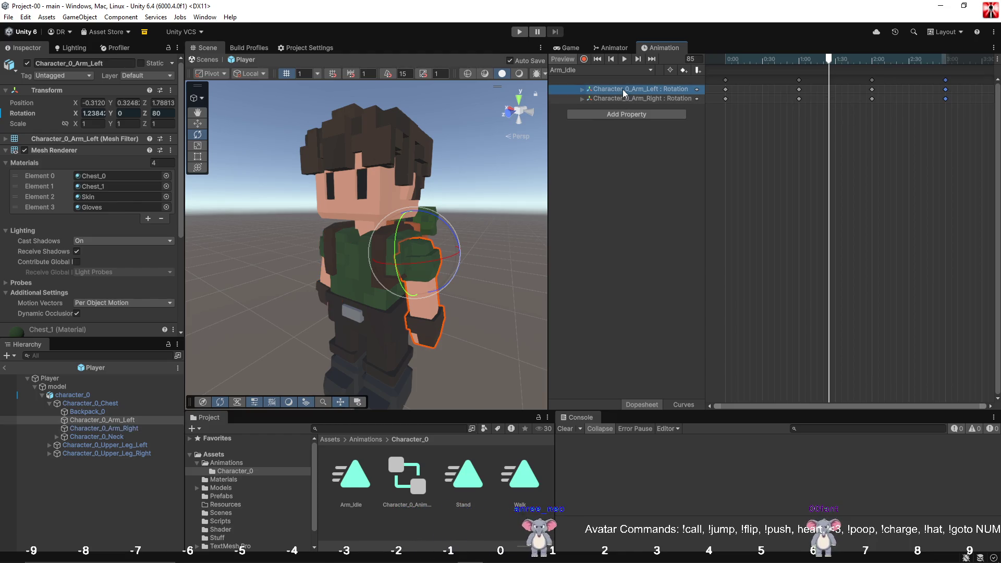
Set all Arm_Idle keyframe tangents to Flat and preview the arm motion.
right_click(624, 92)
mouse_move(703, 116)
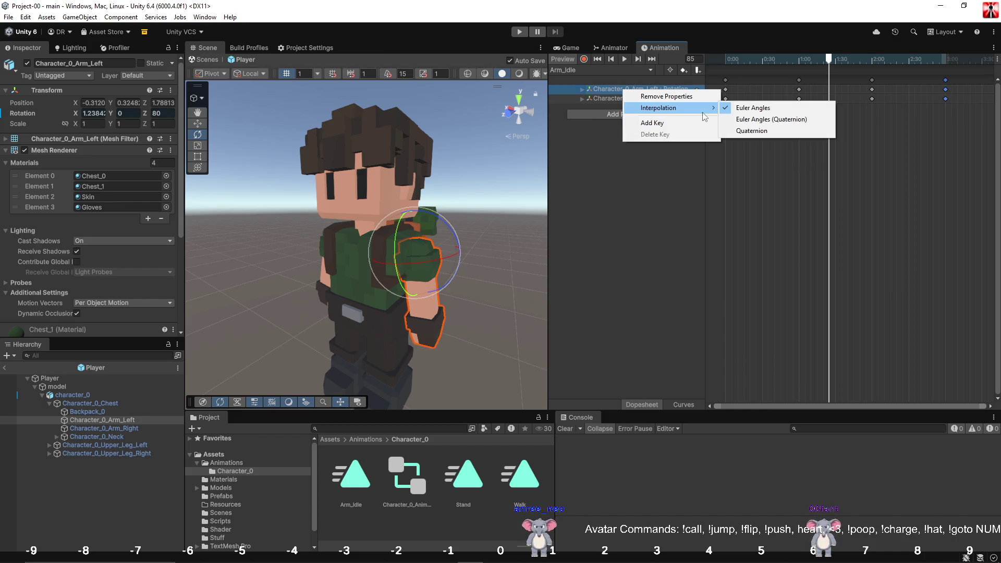
left_click(871, 90)
right_click(873, 92)
left_click(797, 135)
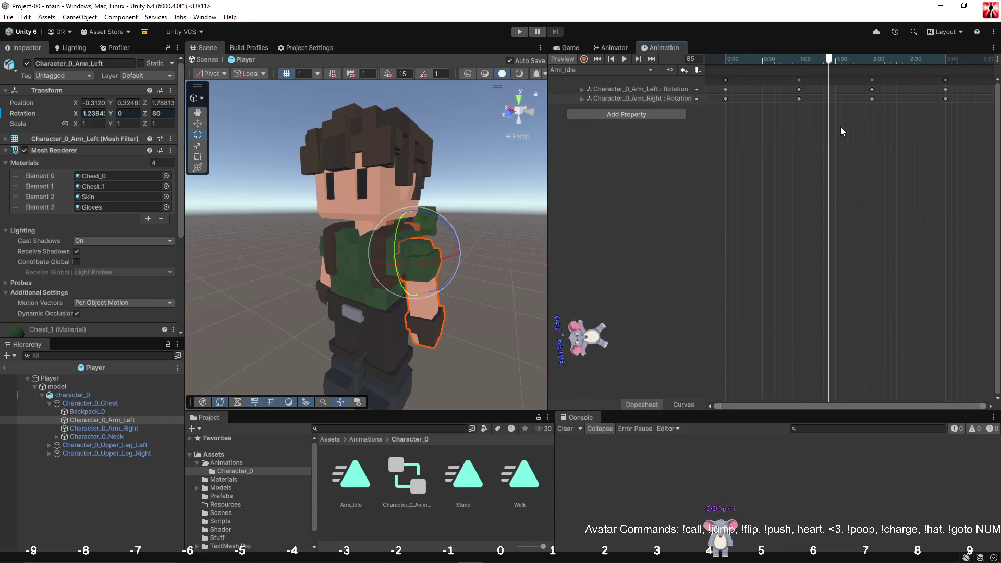
key("ctrl+a")
right_click(854, 97)
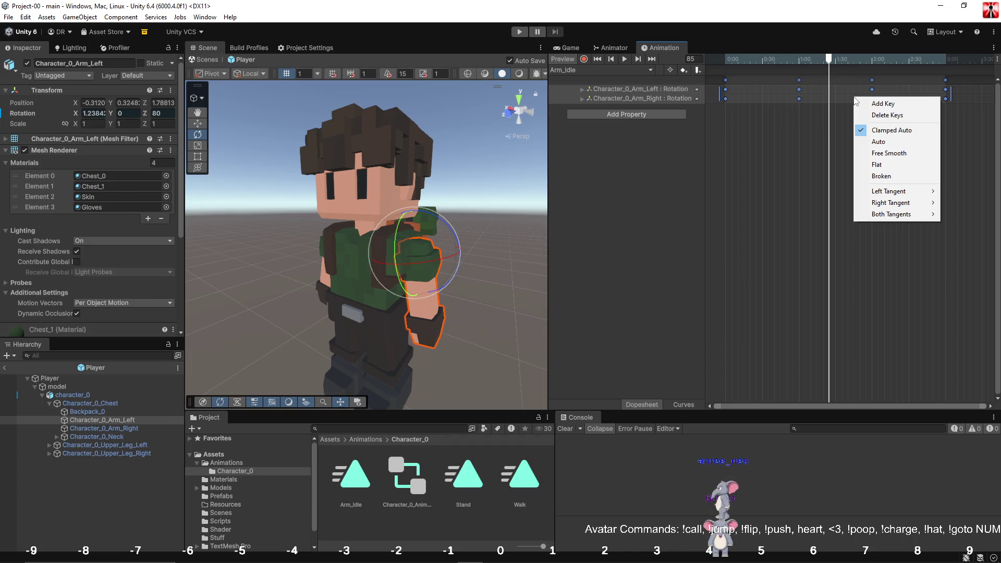
left_click(878, 165)
left_click(625, 59)
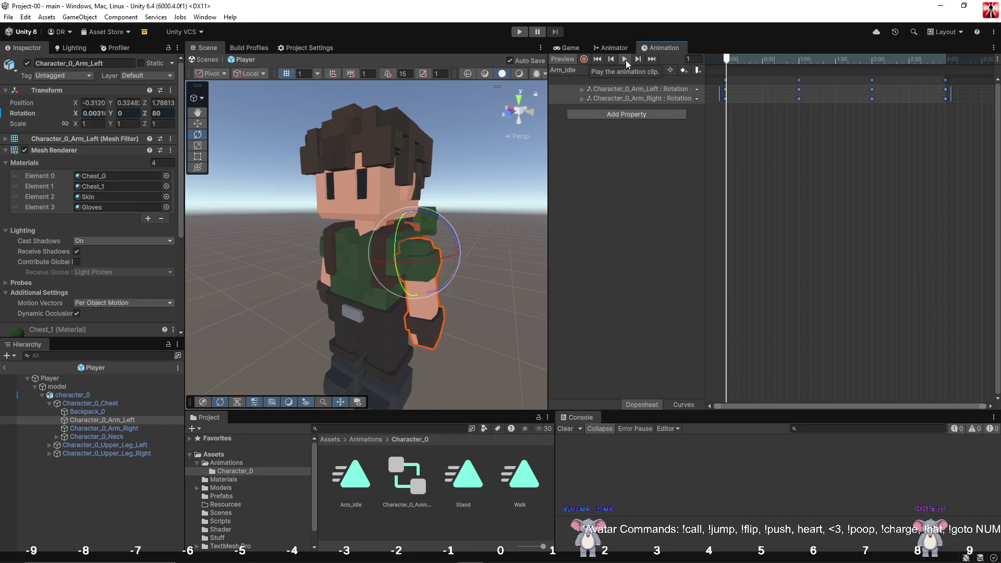
left_click(624, 59)
Return the keyframe tangents to Clamped Auto and inspect the arm tracks' option menus.
right_click(793, 92)
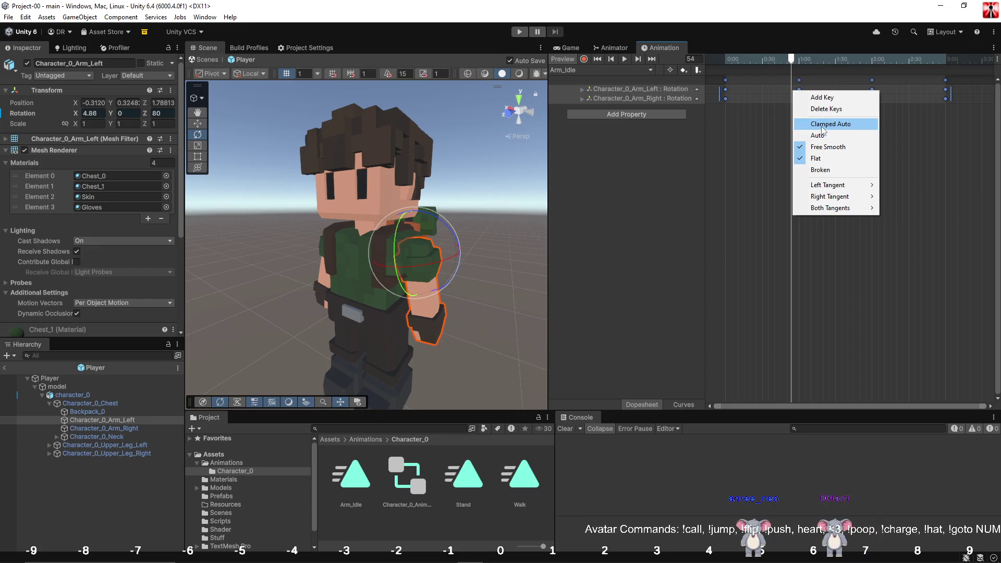
left_click(822, 126)
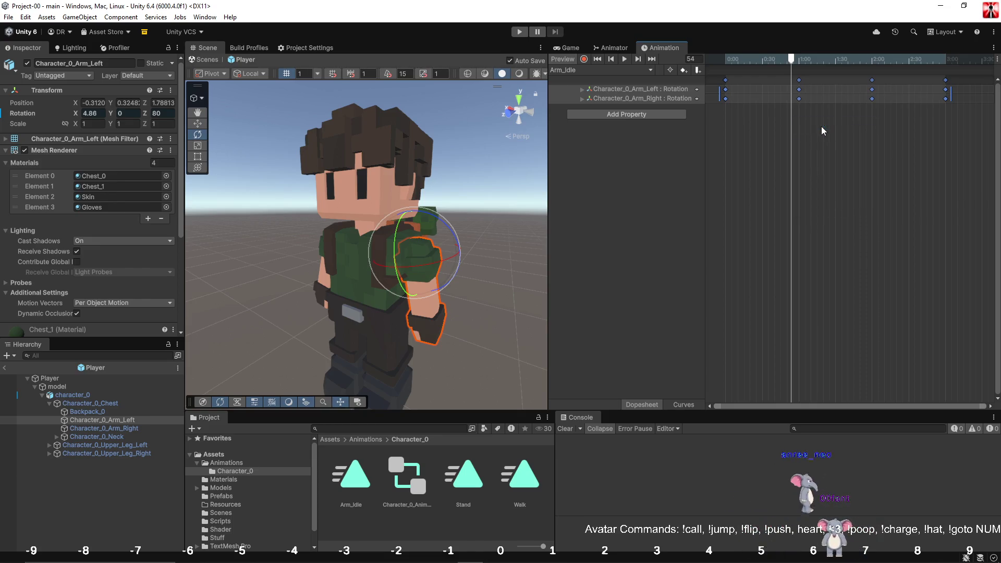
right_click(815, 94)
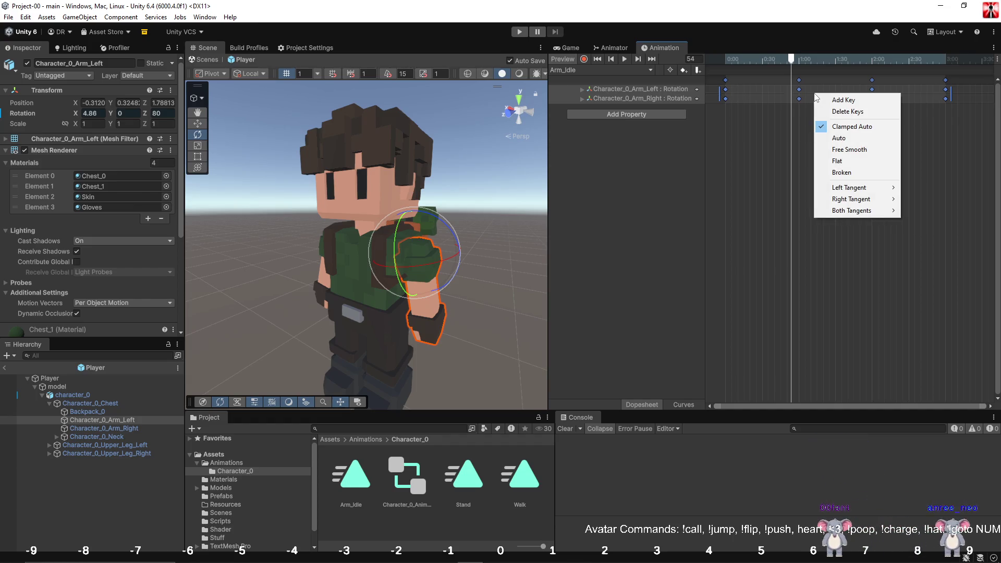
right_click(725, 82)
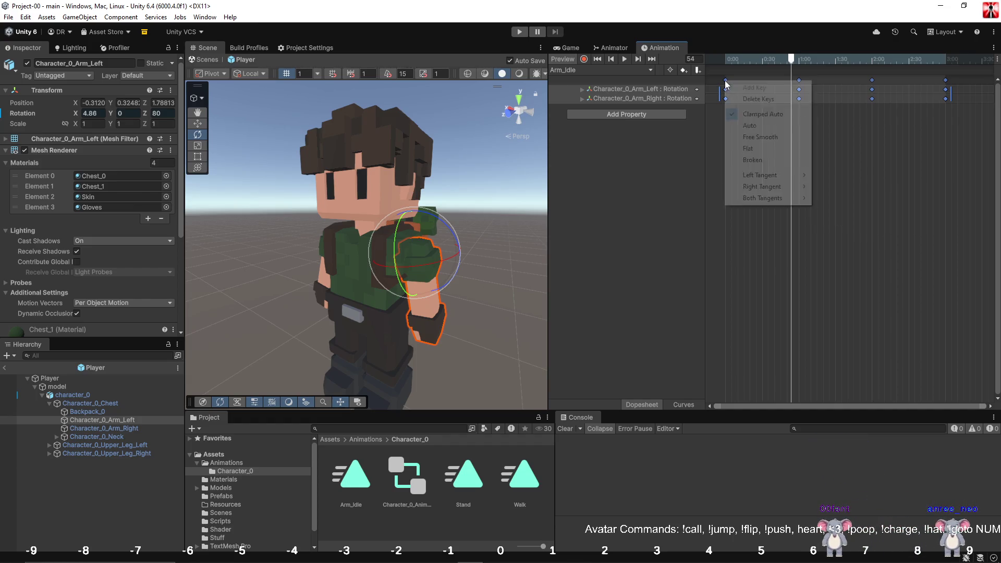
right_click(663, 93)
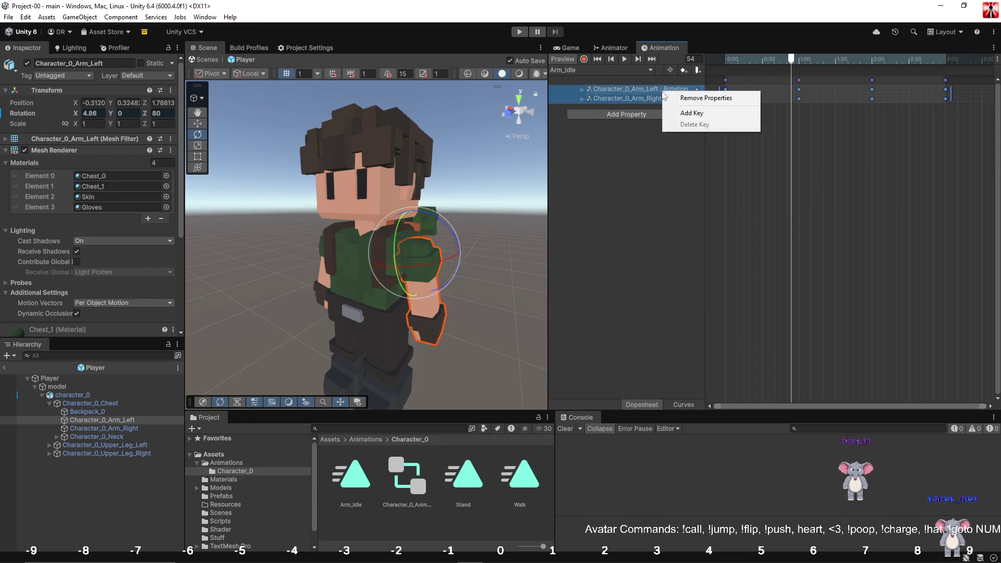
left_click(643, 97)
right_click(643, 97)
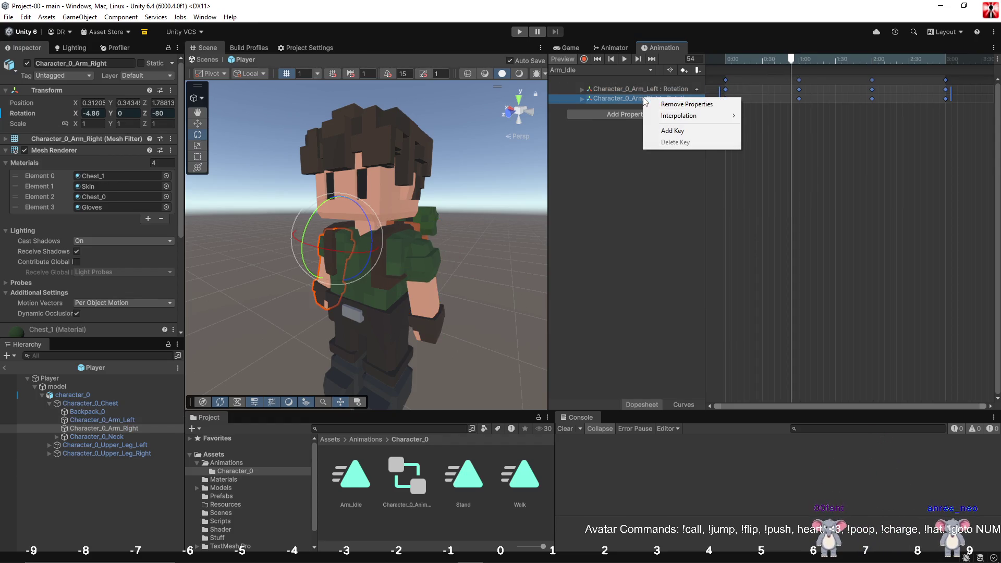
right_click(799, 99)
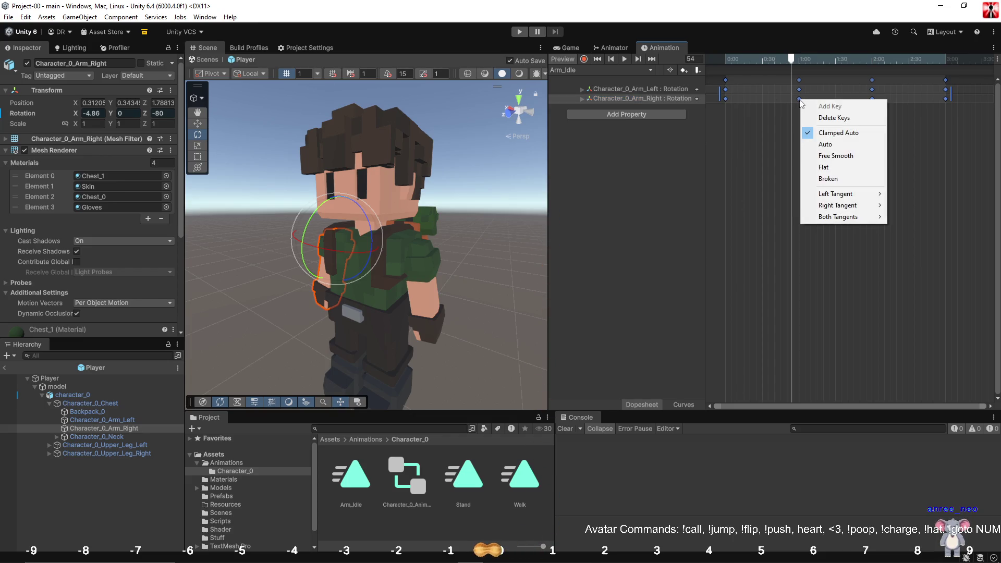
left_click(661, 98)
right_click(661, 99)
mouse_move(718, 117)
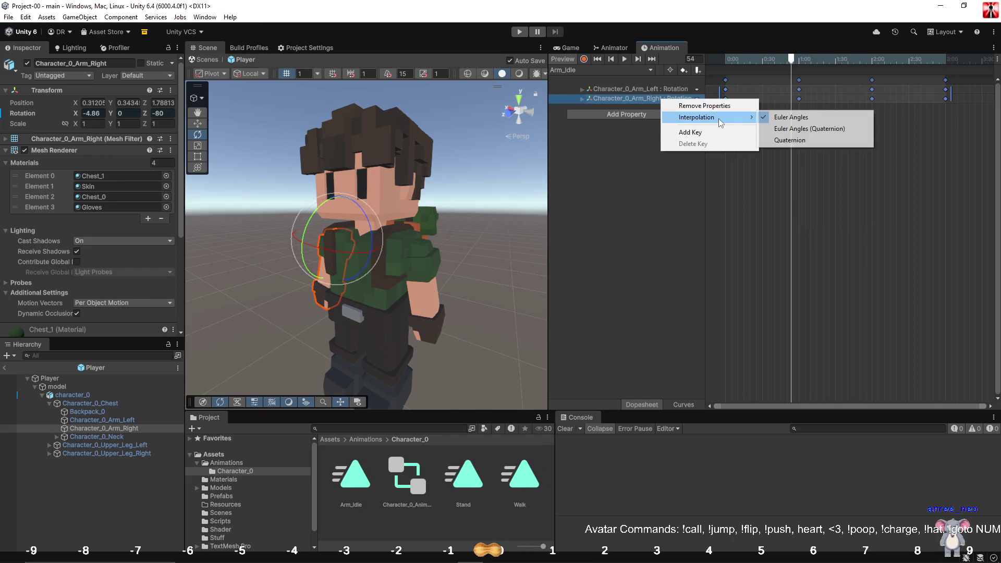
Set Interpolation to Quaternion on the left and right arm rotation tracks, then stop the preview.
left_click(639, 89)
right_click(639, 89)
mouse_move(690, 106)
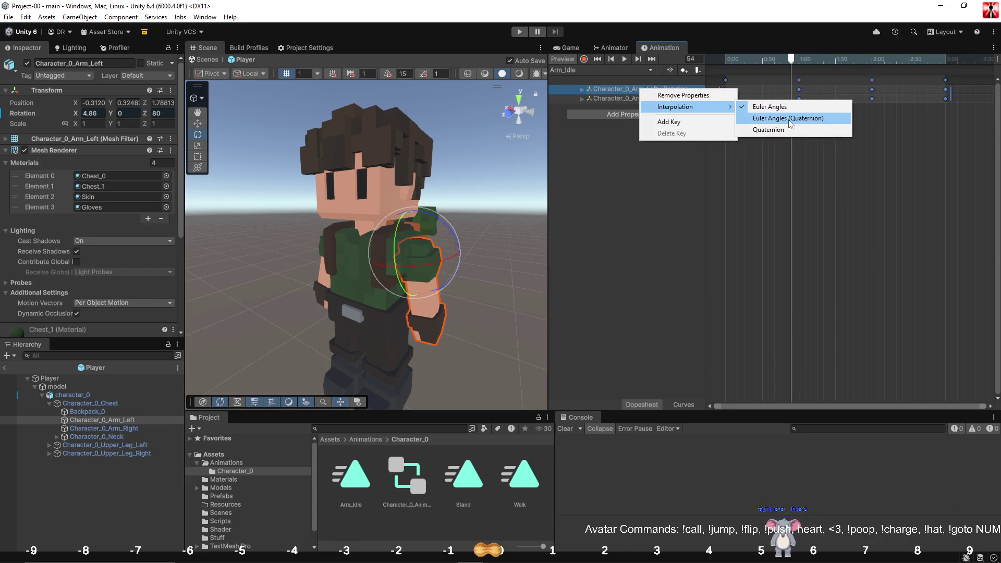
left_click(777, 129)
left_click(665, 98)
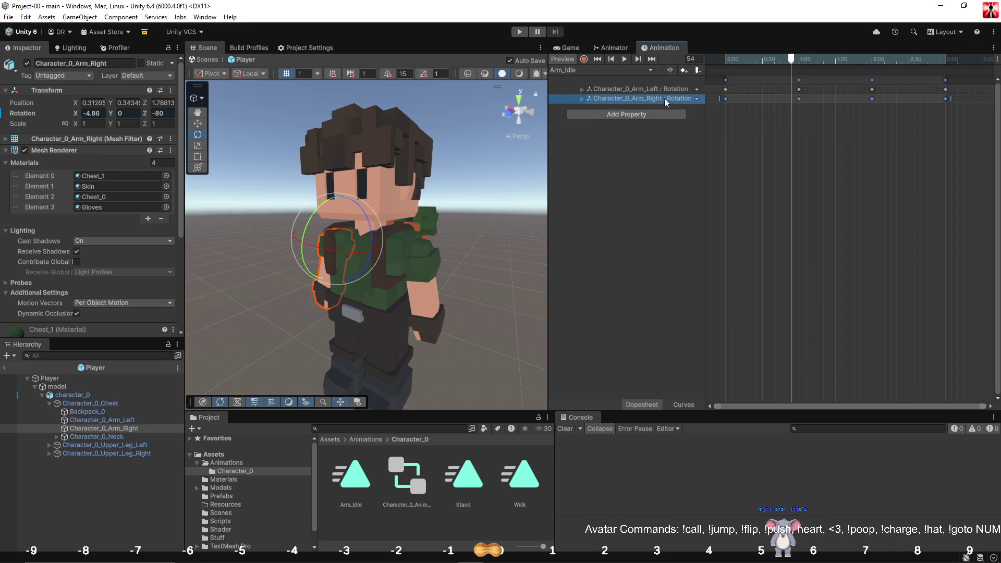
right_click(676, 98)
mouse_move(740, 115)
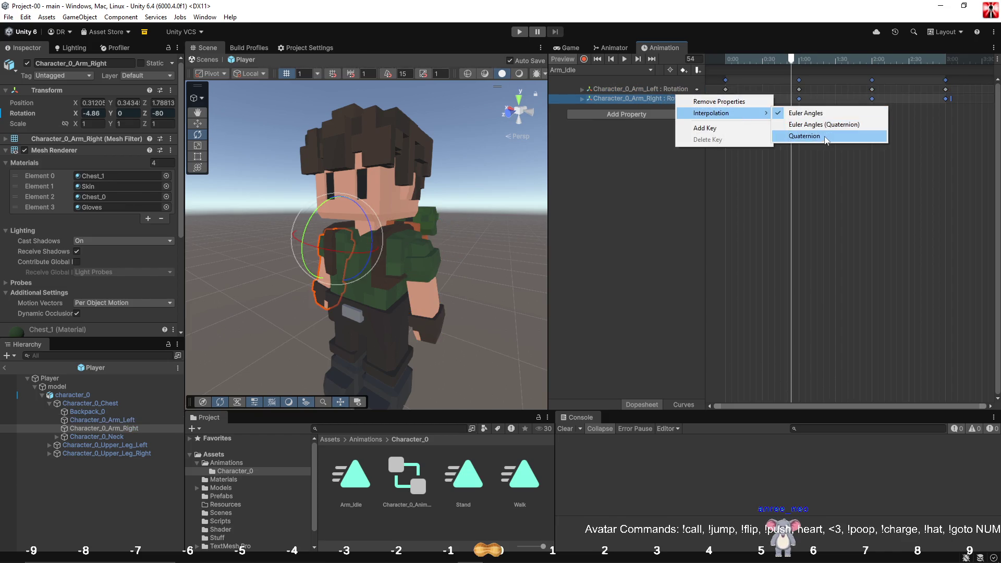
left_click(813, 138)
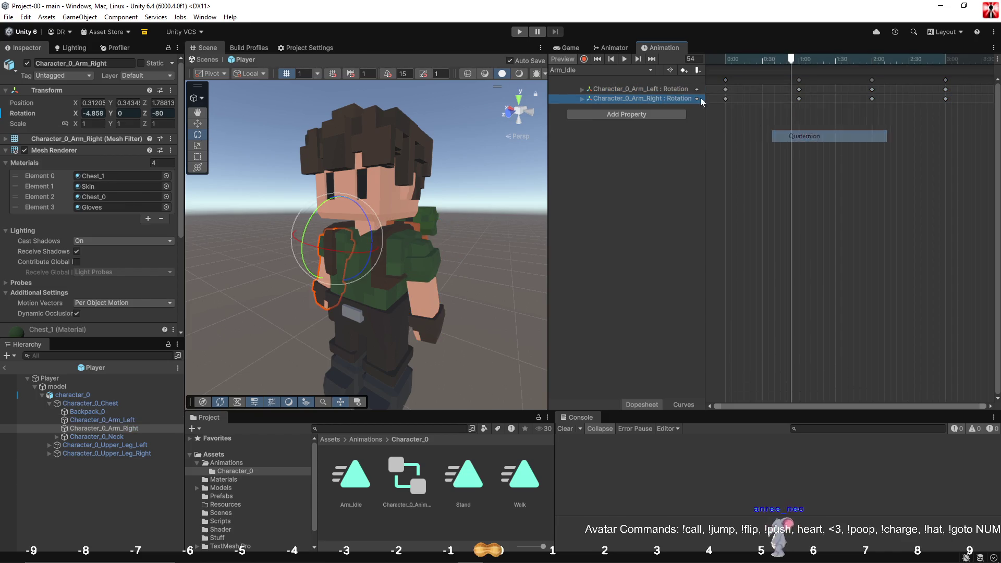
left_click(625, 59)
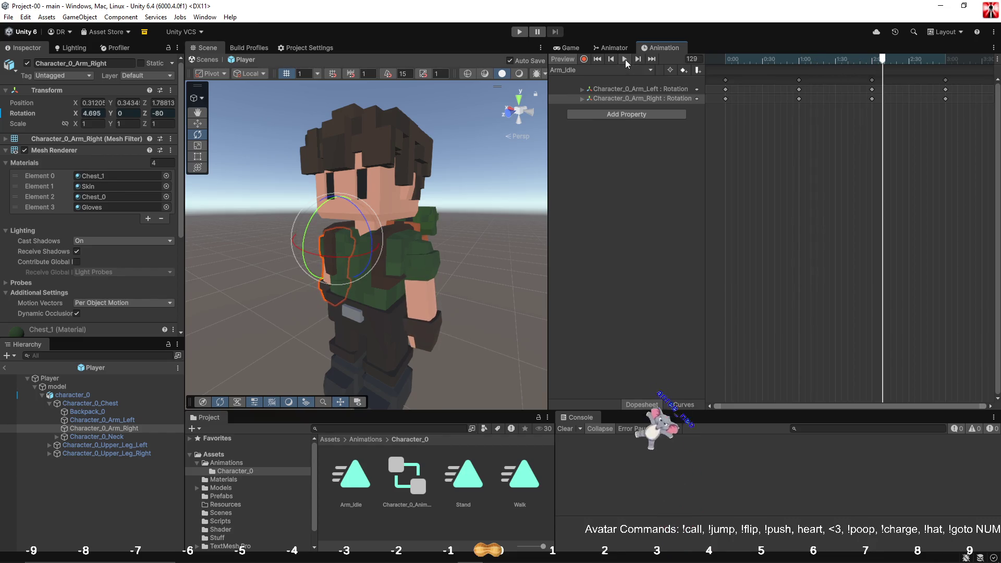
scroll(829, 87, "down", 2)
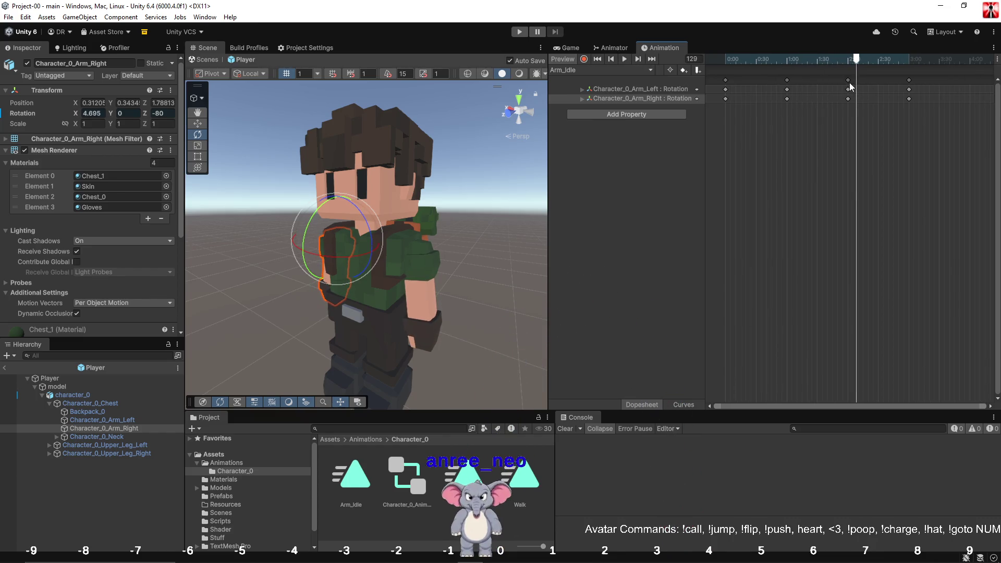
left_click(849, 82)
mouse_move(928, 60)
left_mouse_down()
mouse_move(974, 67)
mouse_move(716, 52)
left_mouse_up()
key("k")
left_click(967, 61)
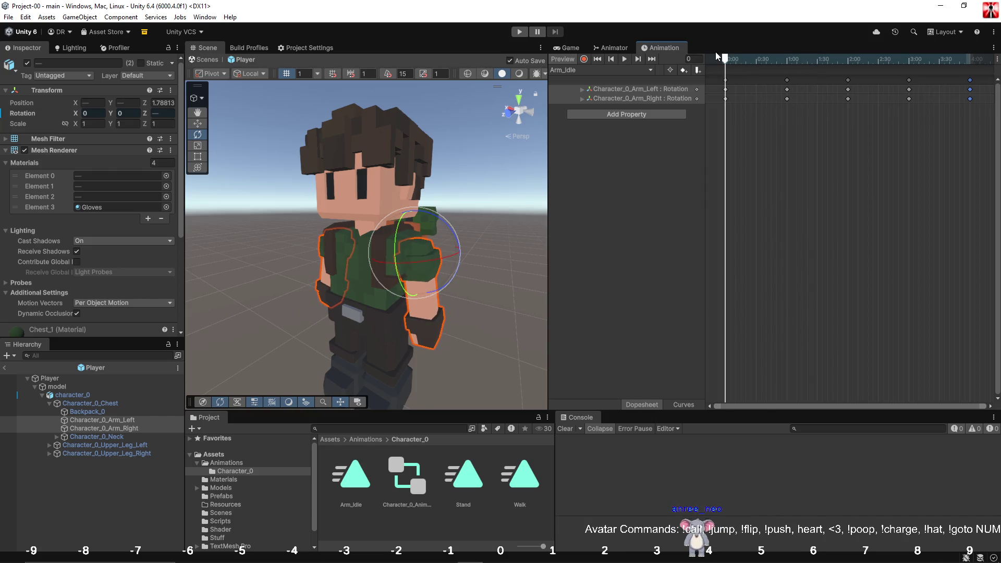
left_click(628, 59)
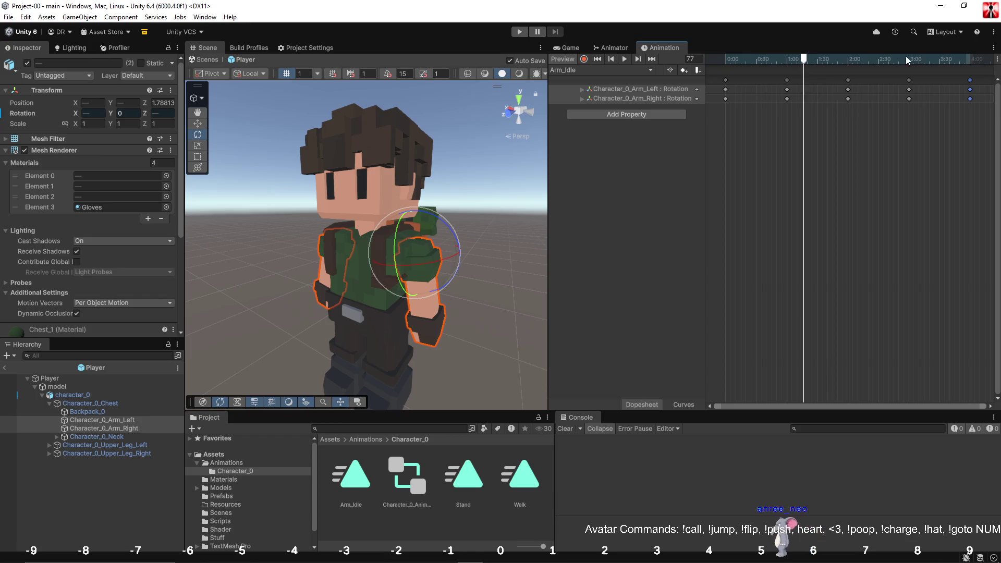
right_click(970, 98)
left_click(965, 82)
left_click(969, 80)
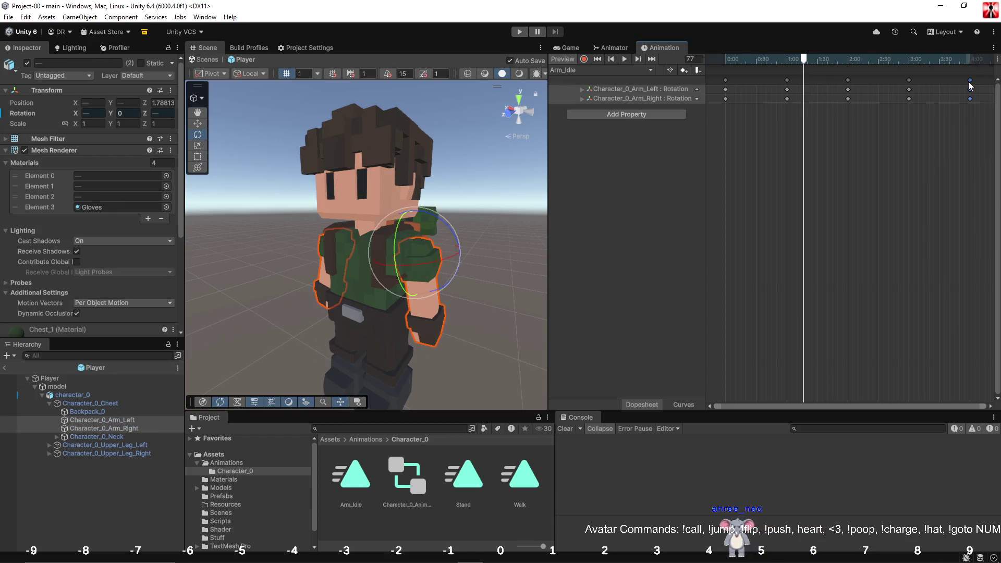
left_click_drag(807, 62, 811, 62)
left_click(936, 123)
left_click(969, 82)
key("Delete")
left_click_drag(822, 61, 697, 65)
left_click(626, 90)
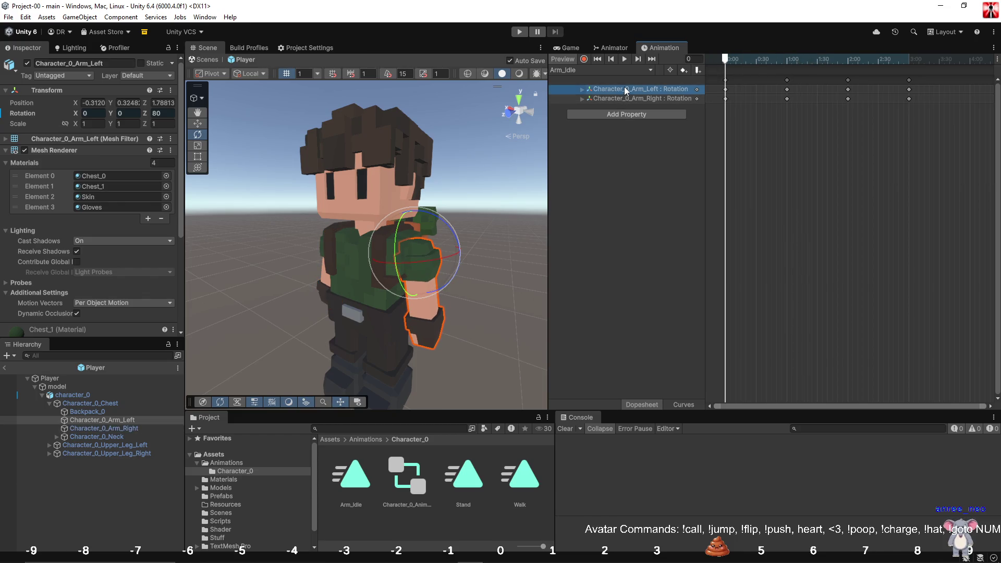
With the Inspector in Debug, set Arm_Idle's Wrap Mode to Loop, then return to Normal.
left_click(355, 505)
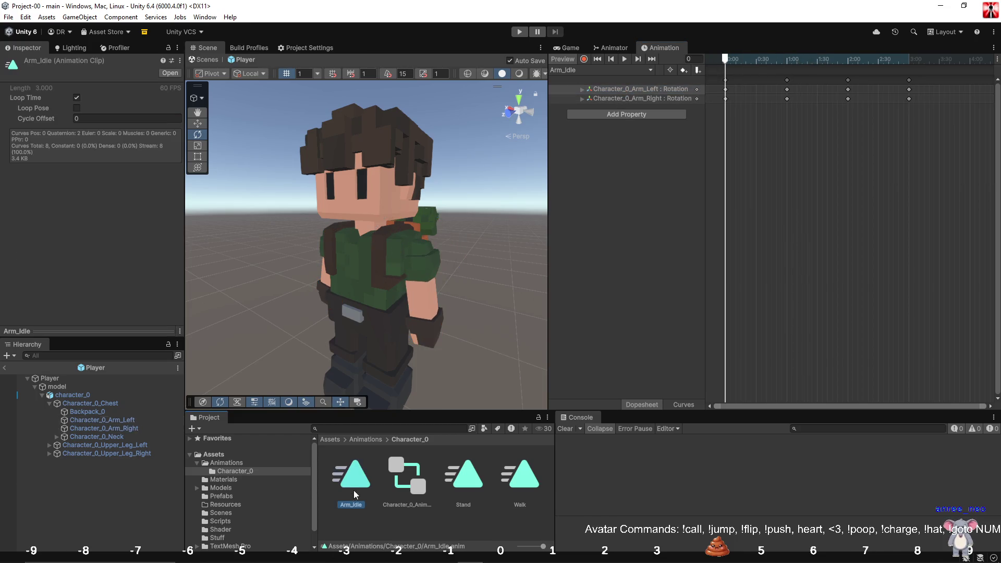
right_click(356, 480)
left_click(368, 509)
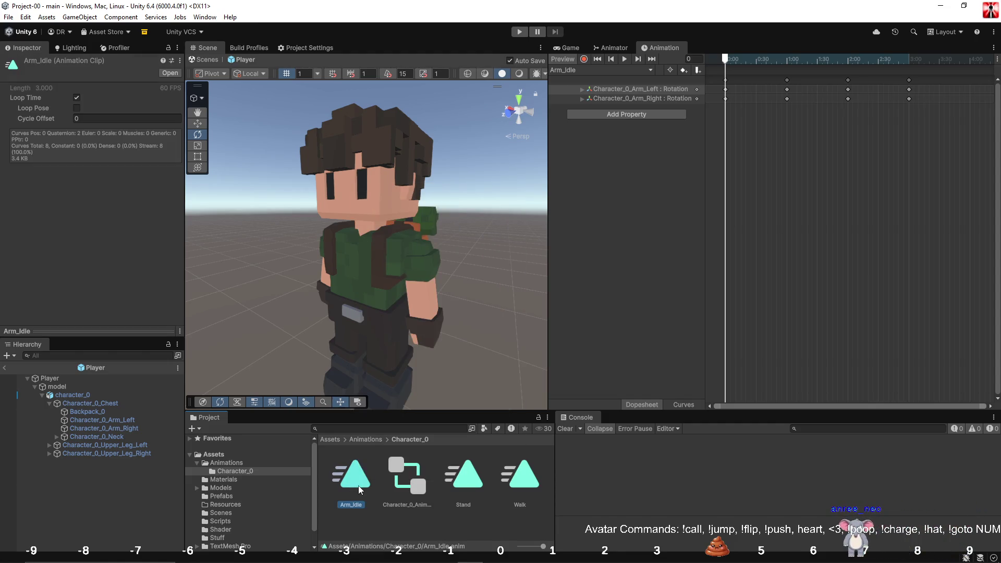
right_click(358, 486)
left_click(350, 482)
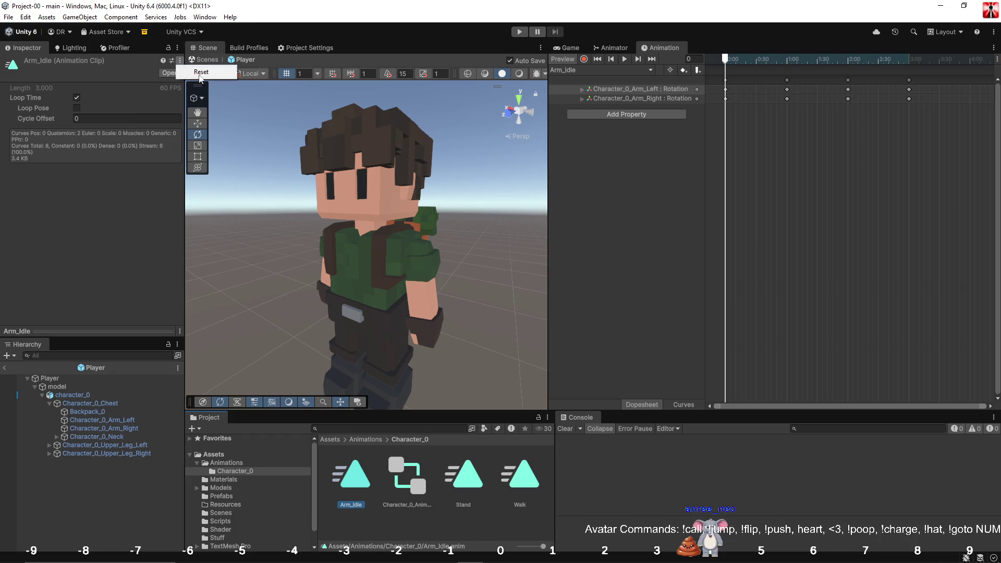
left_click(178, 49)
left_click(219, 100)
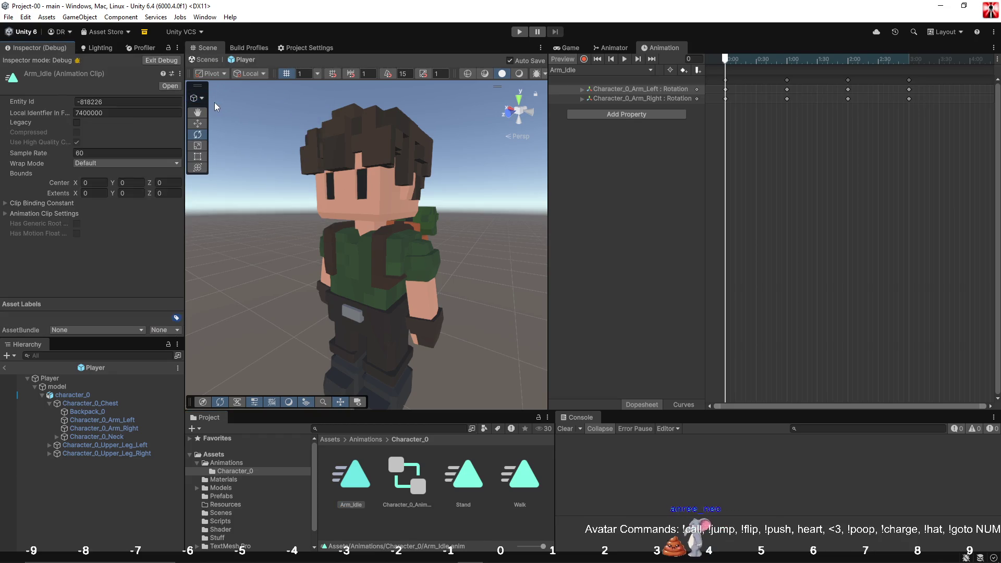
left_click(130, 164)
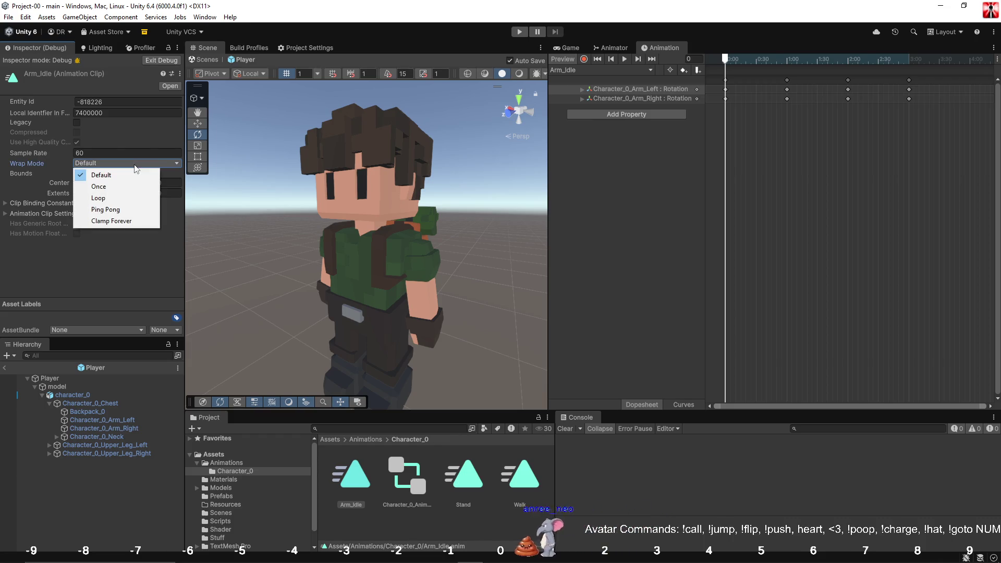
left_click(132, 198)
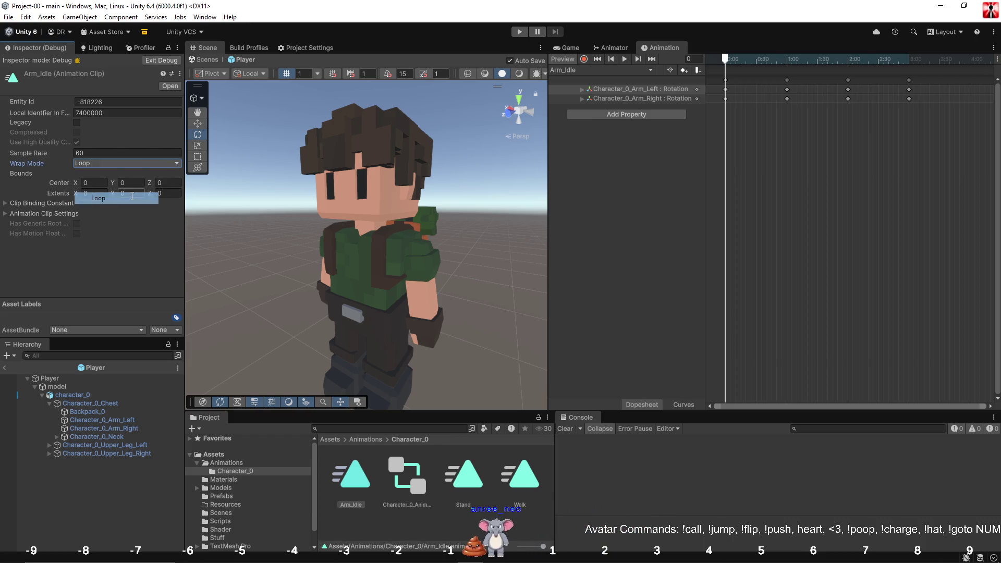
left_click(178, 48)
left_click(209, 89)
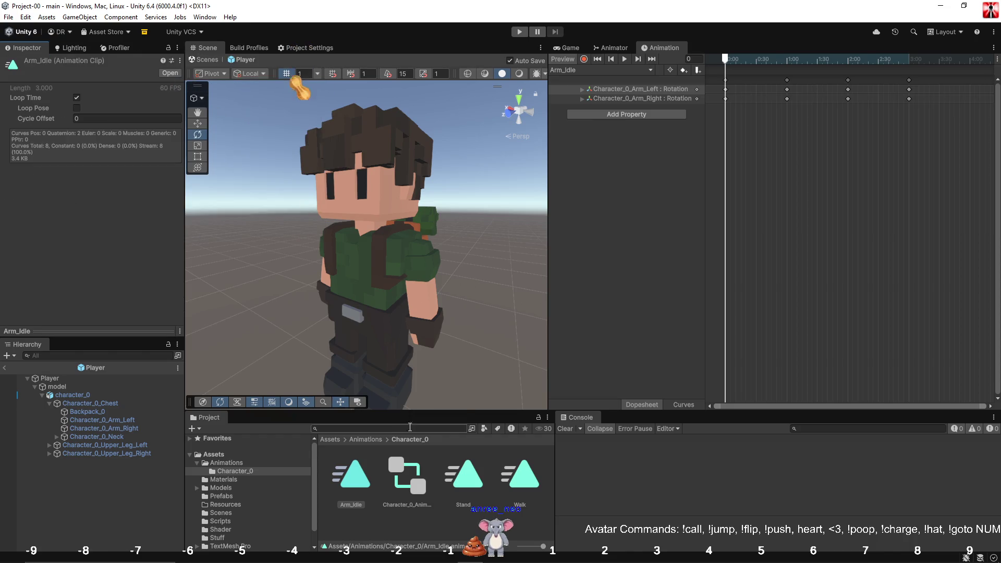
left_click(467, 485)
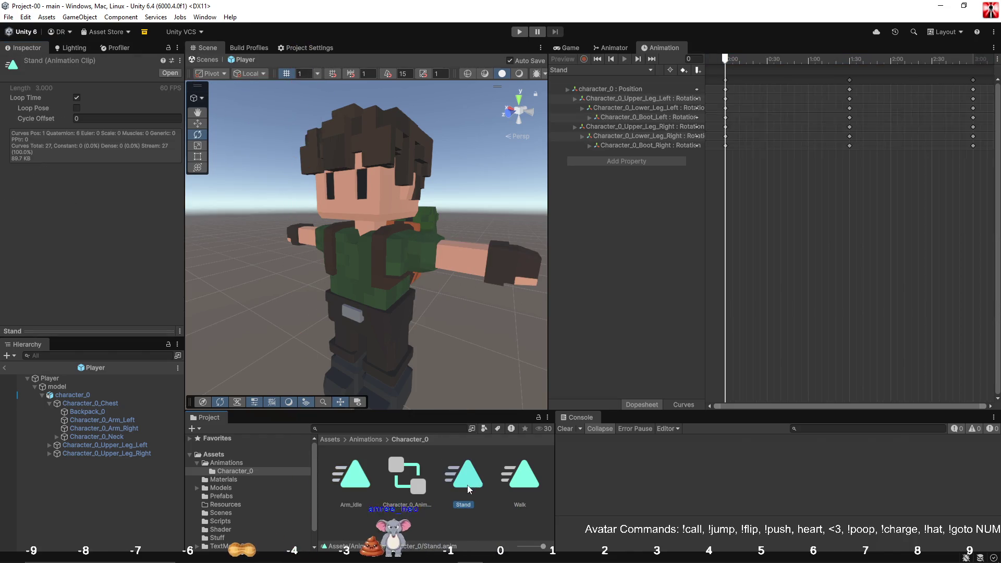
Select Player, show Arm_Idle in the Animation window, play it, and rewind to frame 0.
left_click(421, 519)
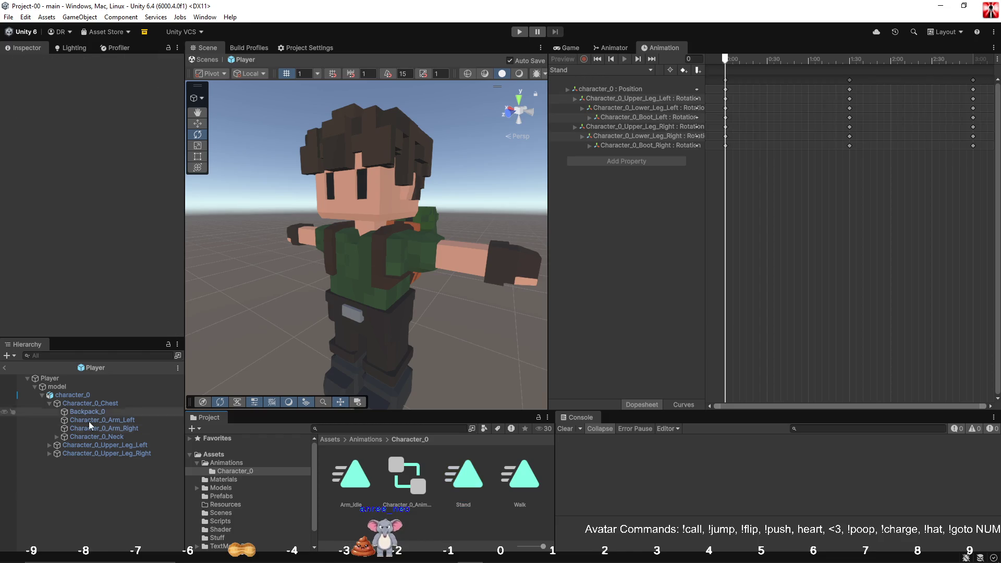
left_click(50, 378)
left_click(585, 69)
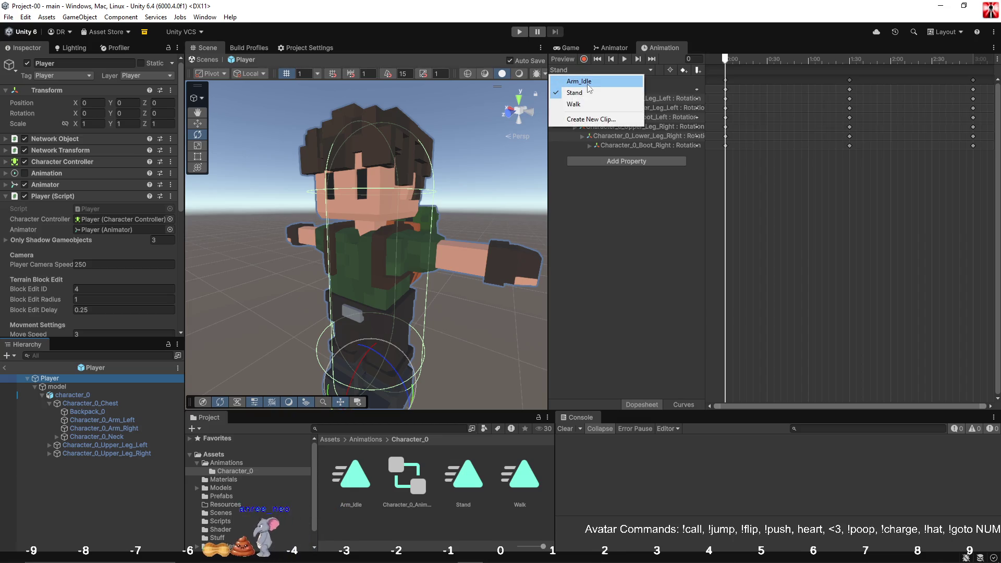
left_click(579, 81)
left_click(624, 59)
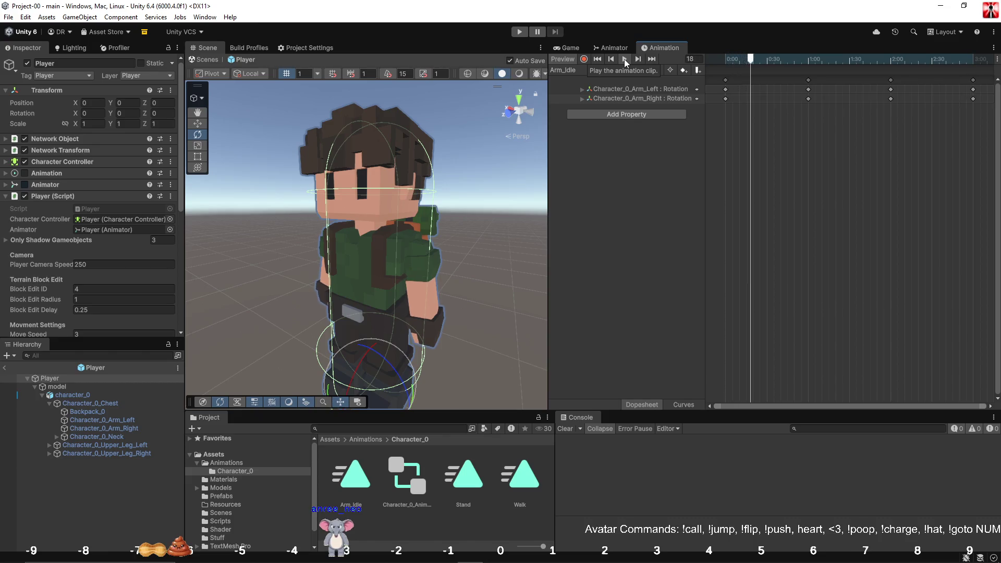
left_click_drag(832, 58, 718, 65)
right_click(392, 523)
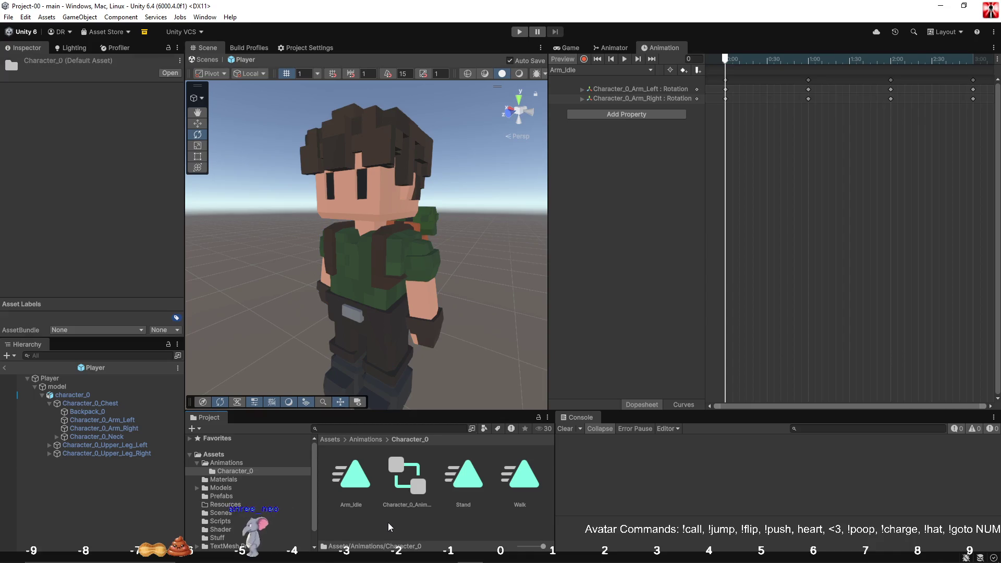
Create an Animation Clip in the Character_0 folder and name it Arm_Walk.
mouse_move(488, 229)
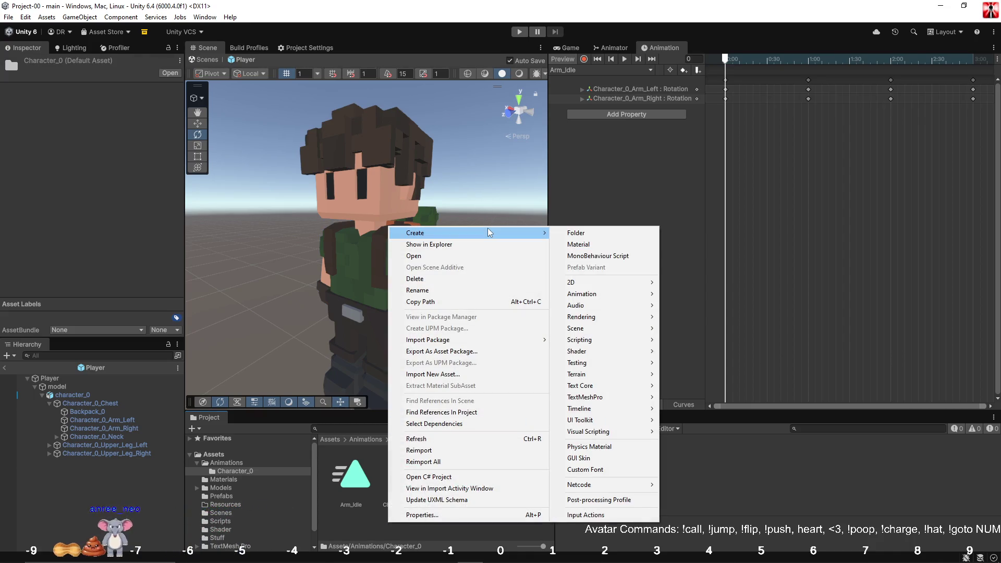
mouse_move(614, 294)
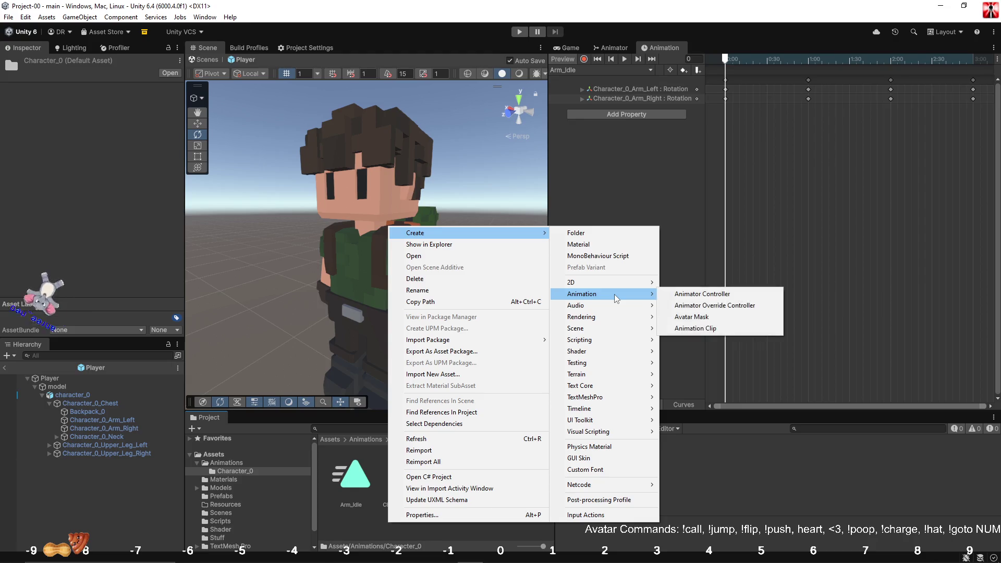
left_click(720, 330)
type("Arm_")
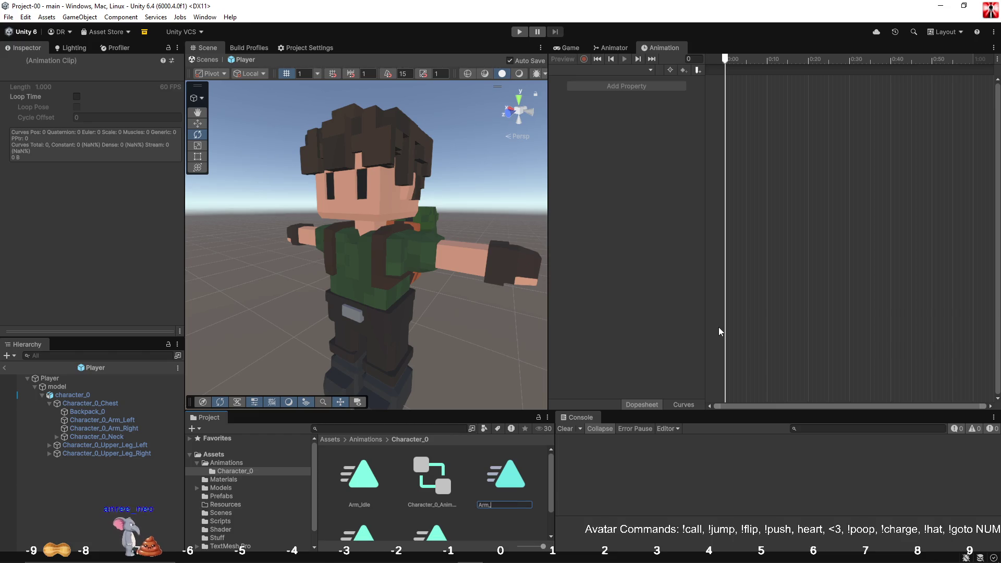
type("Walk")
key("Return")
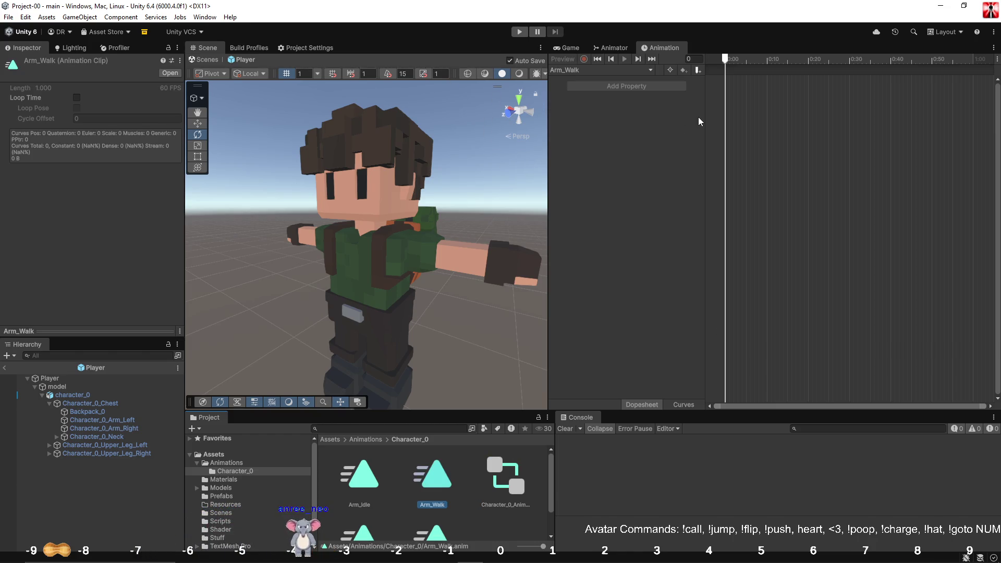
left_click(50, 378)
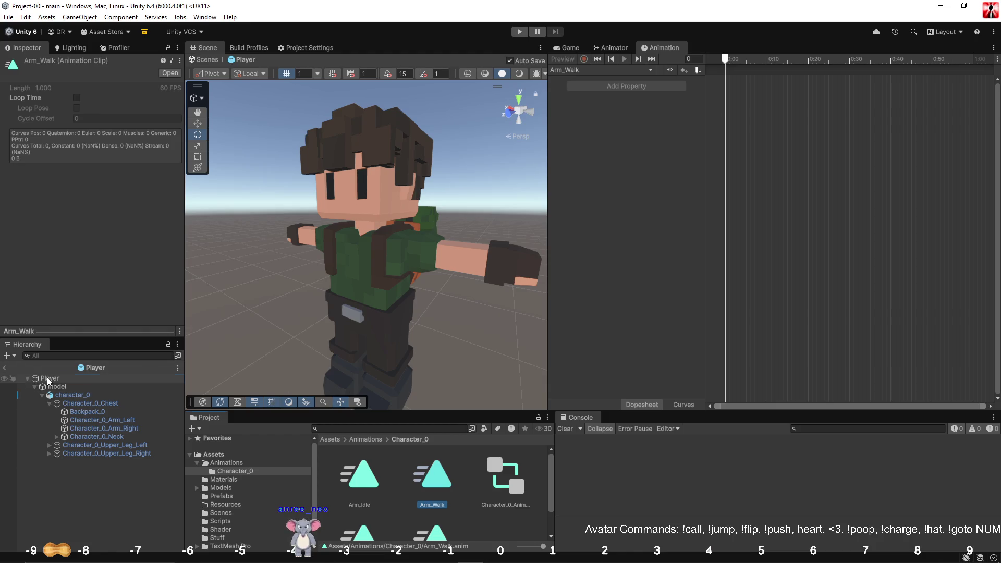
Add a fourth slot to Player's Animation clip list and drop Arm_Walk into Element 3.
left_click(83, 184)
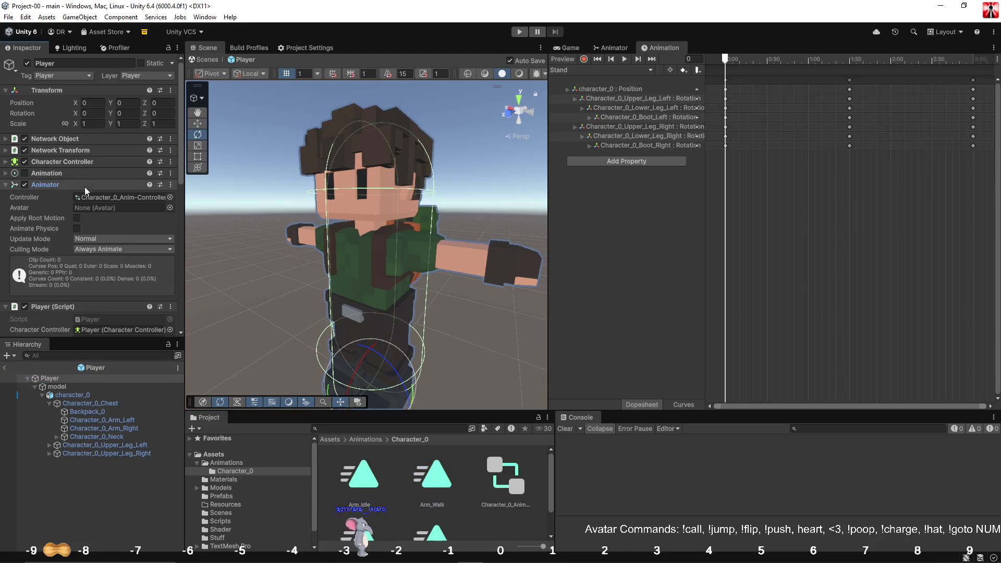
left_click(83, 181)
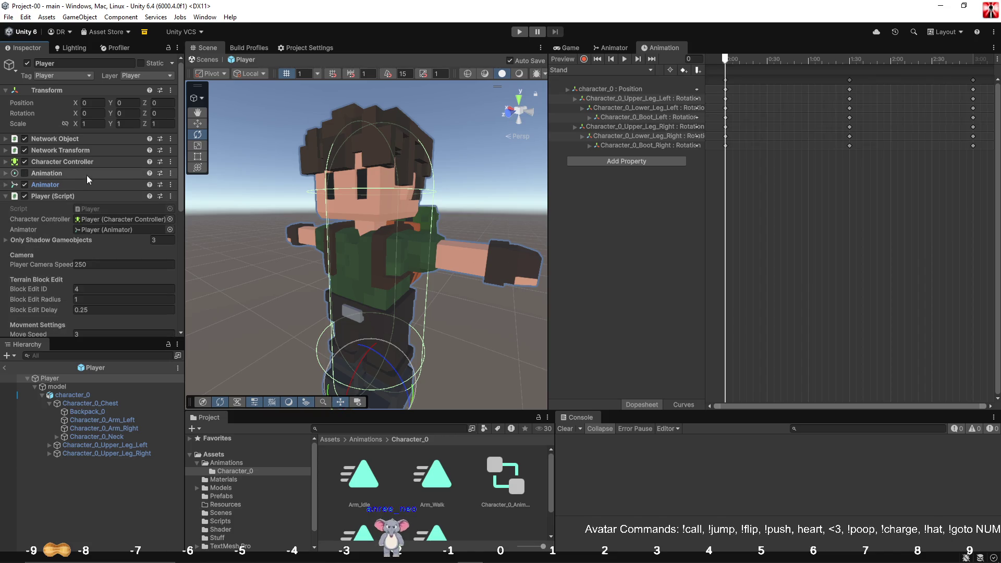
left_click(86, 173)
left_click(148, 242)
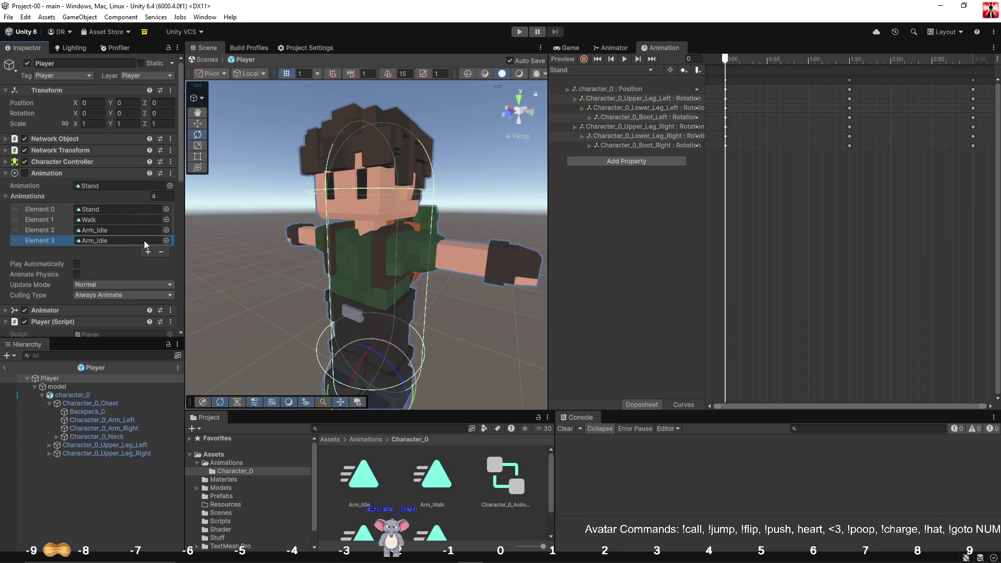
mouse_move(436, 485)
left_mouse_down()
mouse_move(170, 299)
mouse_move(127, 241)
left_mouse_up()
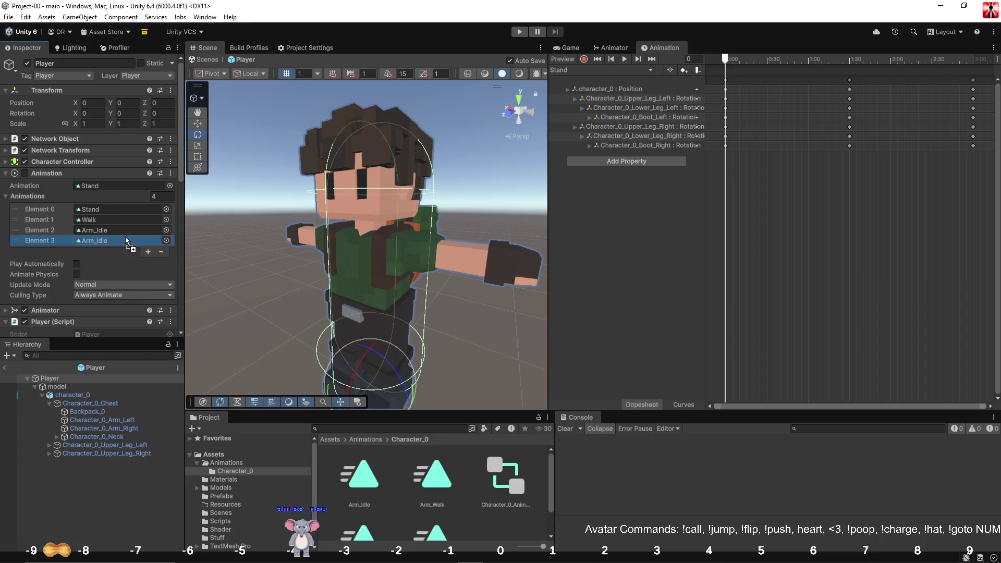
left_click(432, 485)
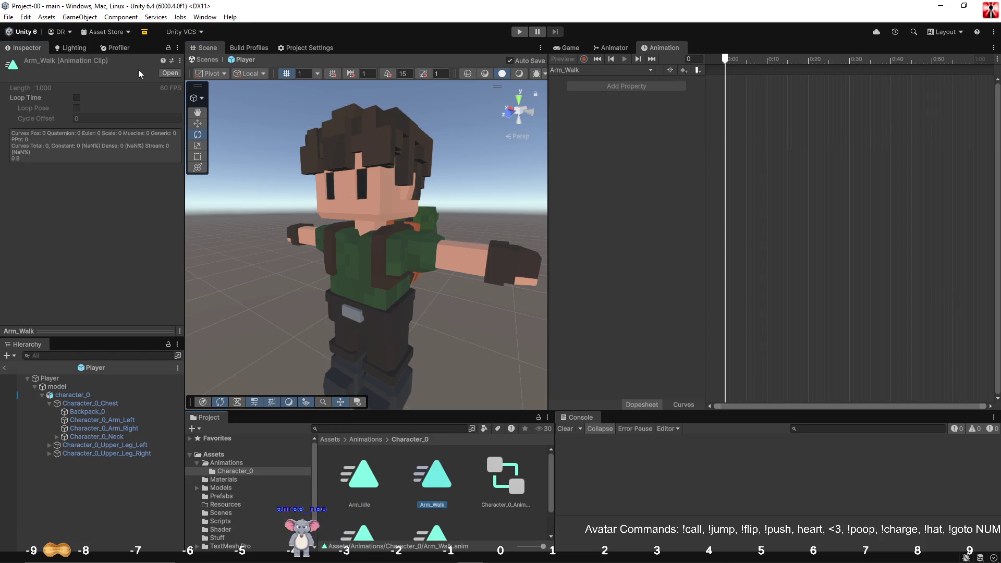
left_click(177, 47)
left_click(203, 97)
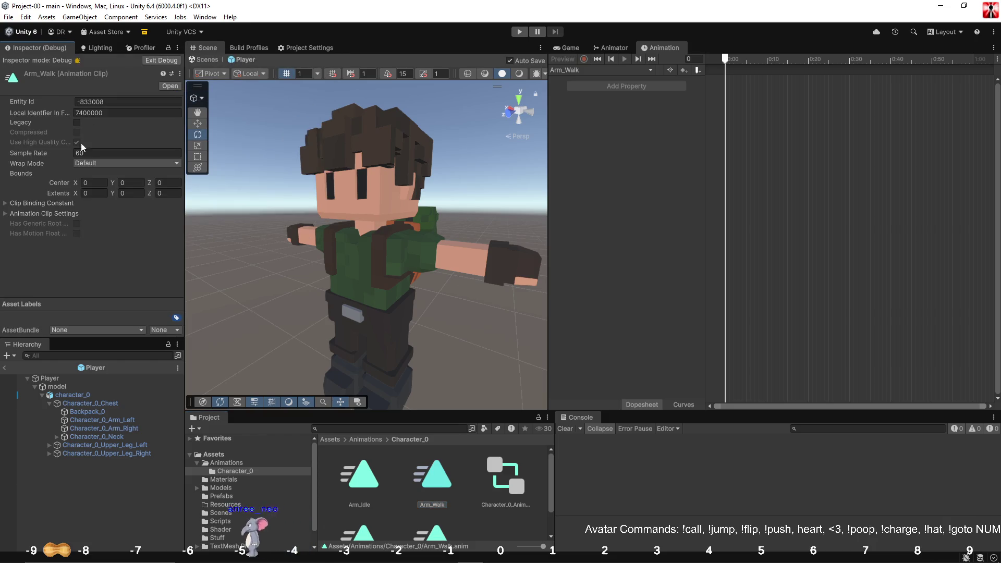
Change Arm_Walk's Wrap Mode to Loop, return the Inspector to Normal, and deselect it.
left_click(95, 163)
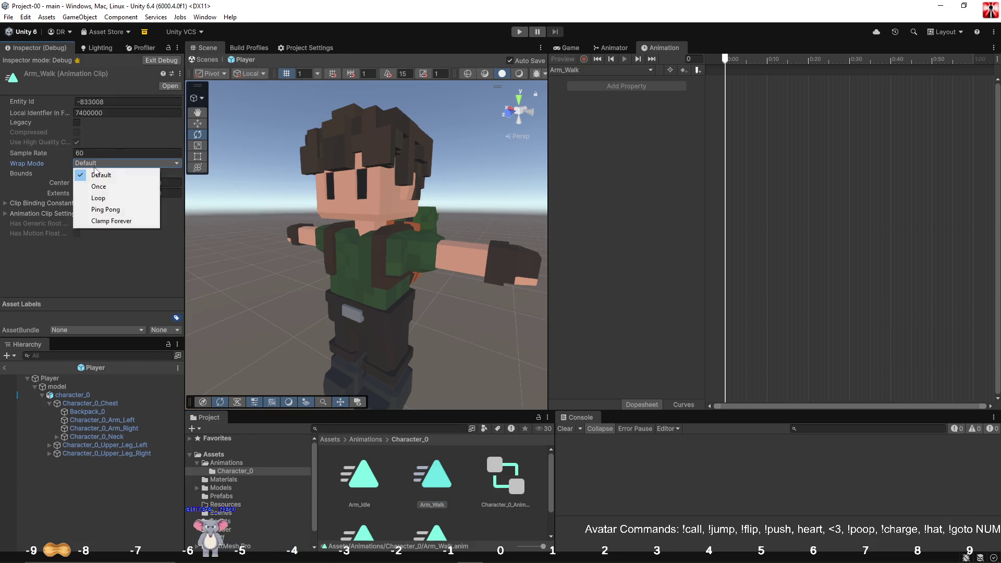
left_click(114, 202)
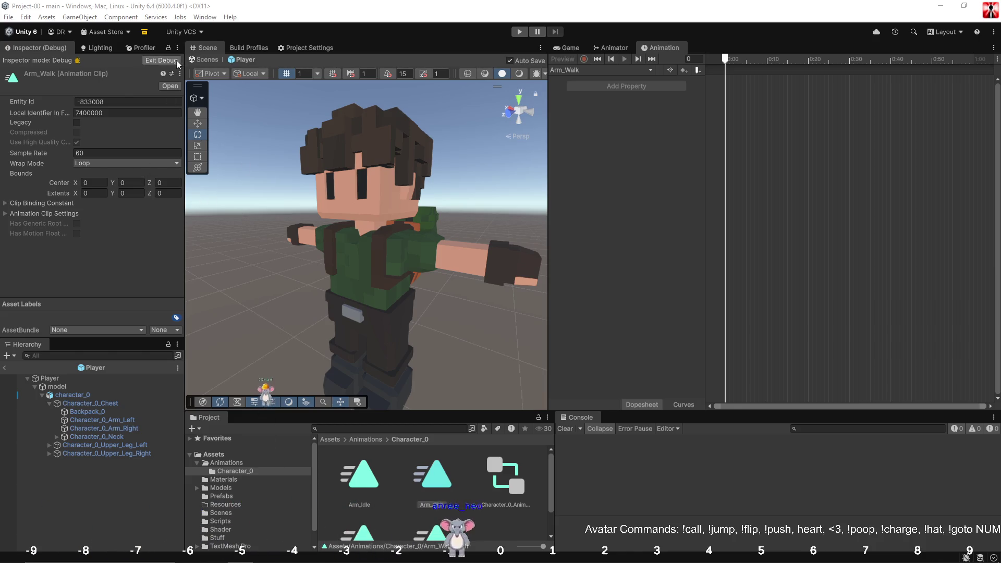
left_click(178, 47)
left_click(220, 90)
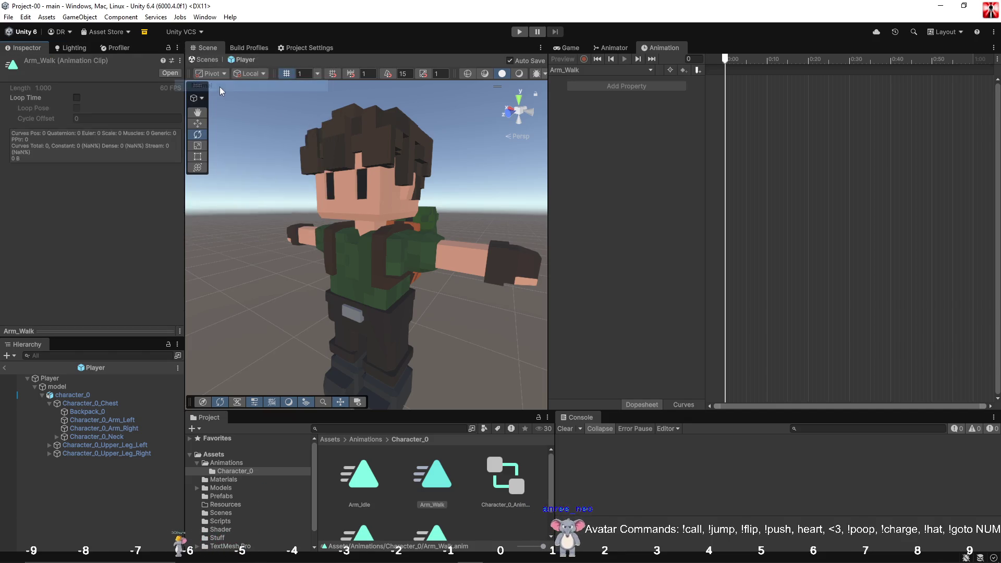
left_click(504, 530)
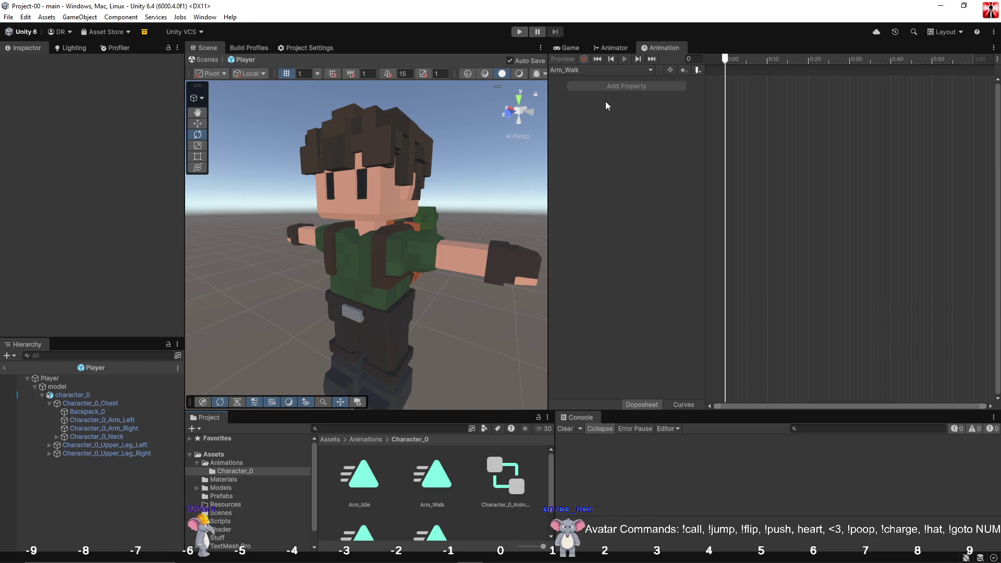
Rewind the preview to frame 0 on the Player, stop recording, and show the Arm_Idle clip.
left_click(739, 62)
left_click_drag(739, 61, 725, 61)
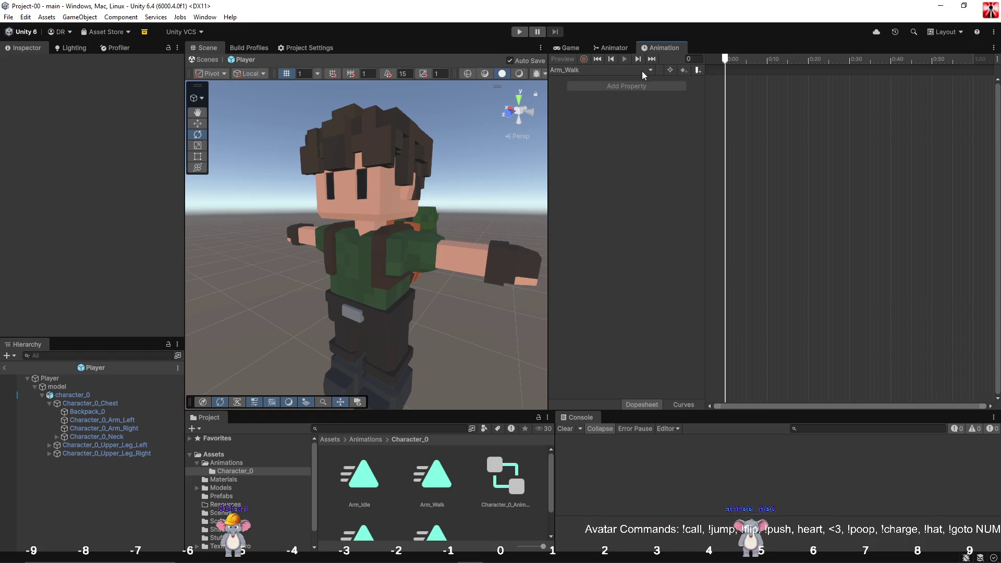
left_click(54, 383)
left_click(584, 60)
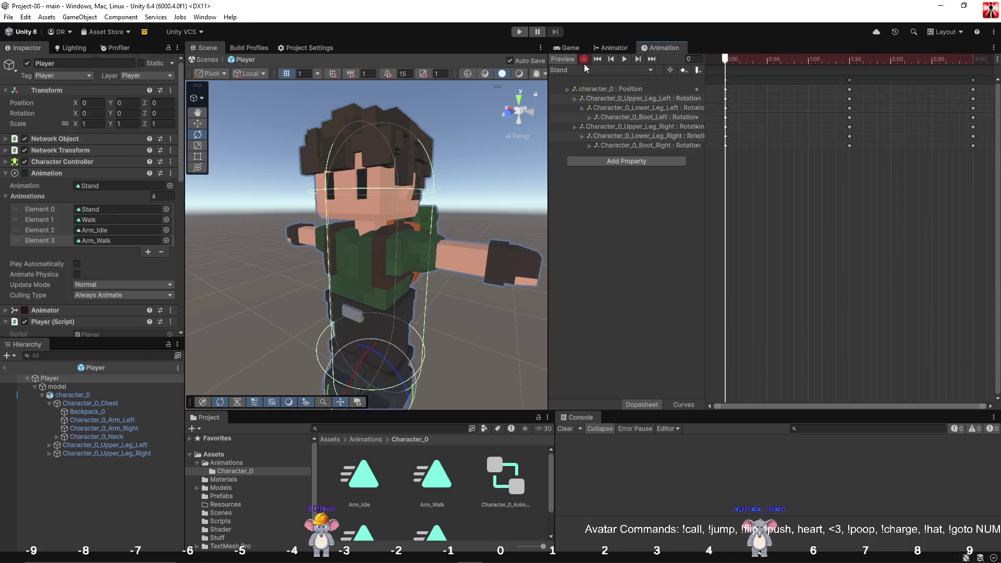
left_click(584, 60)
left_click(586, 70)
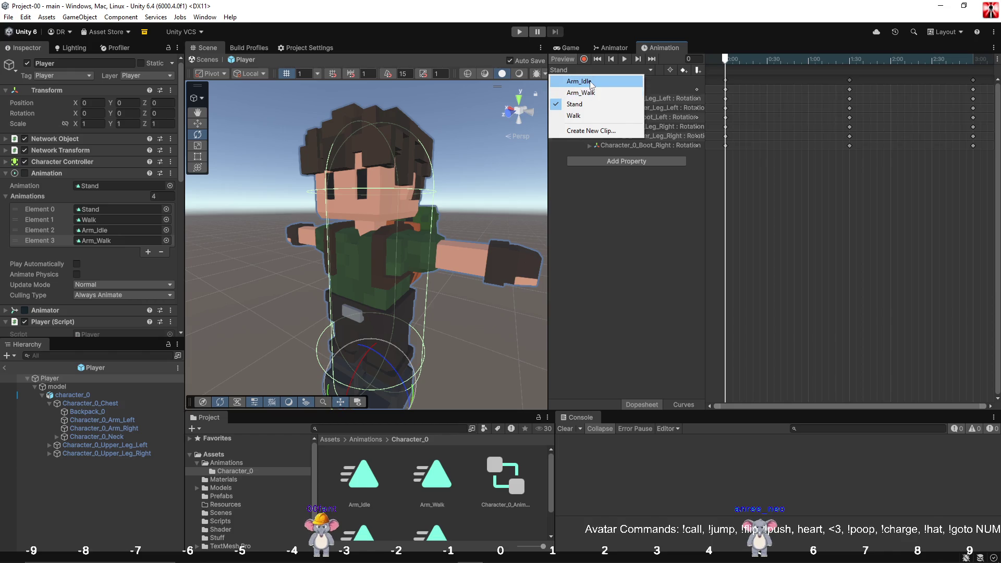
left_click(581, 82)
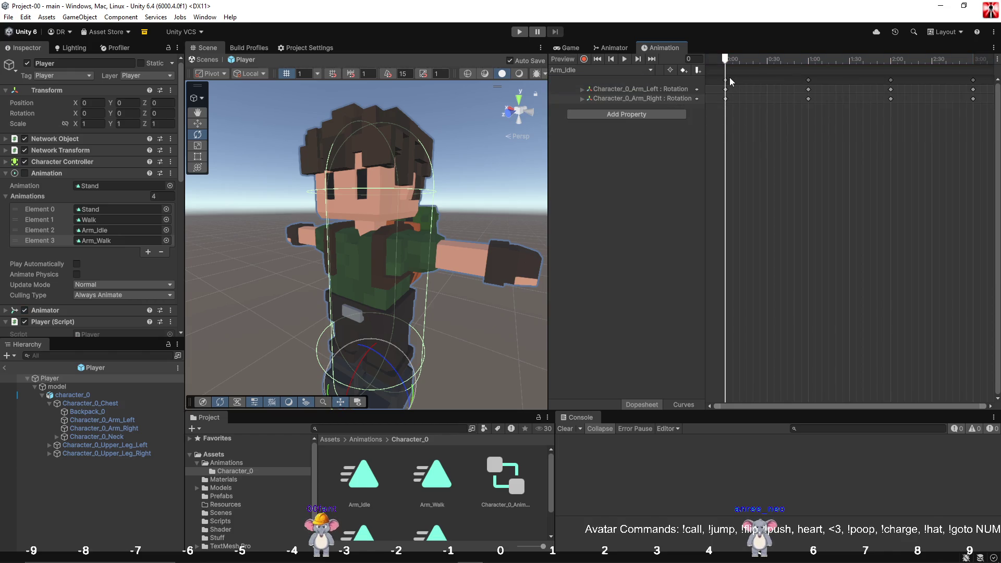
Select Arm_Idle's frame-0 arm keyframes and switch the timeline to the Arm_Walk clip.
mouse_move(728, 63)
left_mouse_down()
mouse_move(746, 64)
mouse_move(688, 64)
left_mouse_up()
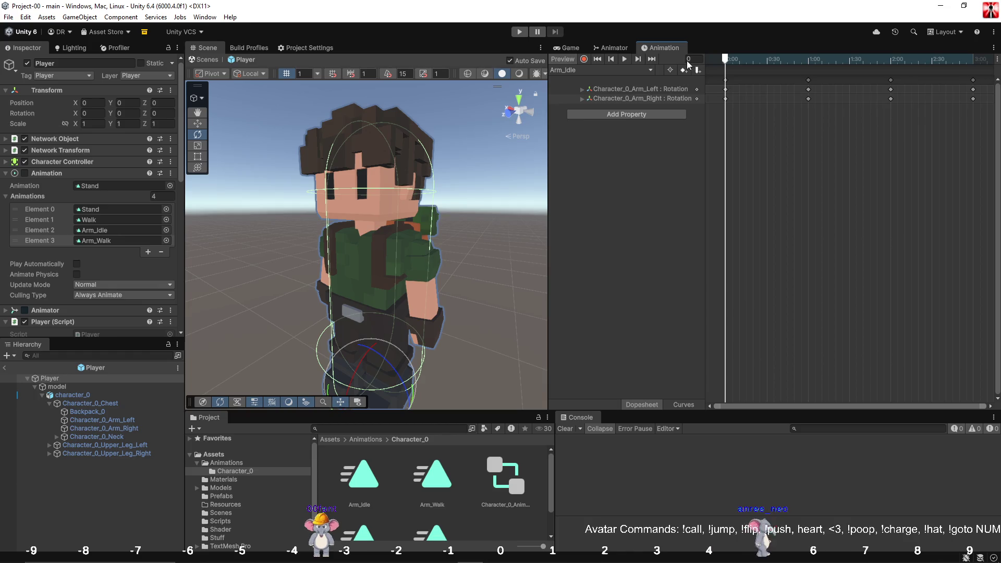
left_click(726, 81)
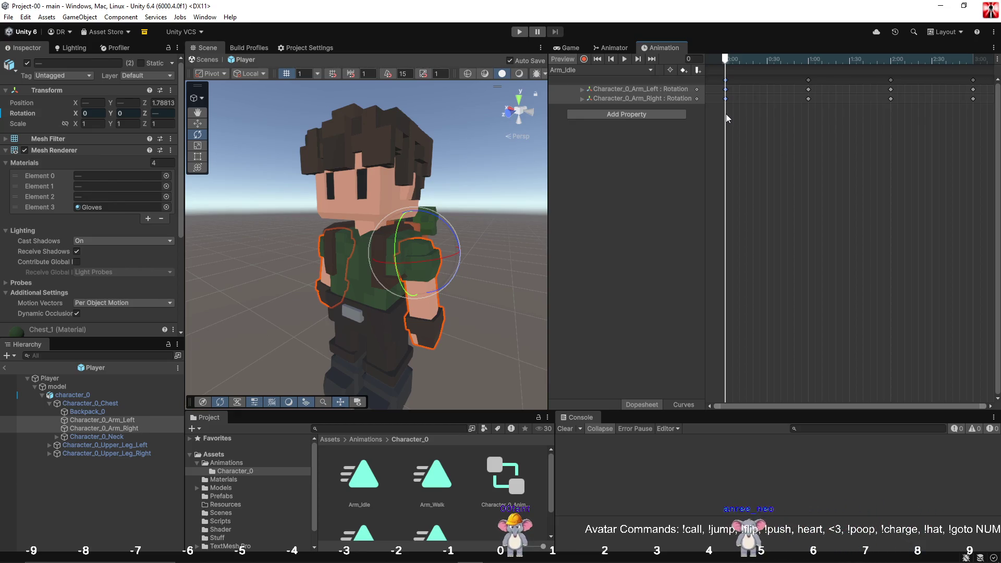
left_click(576, 70)
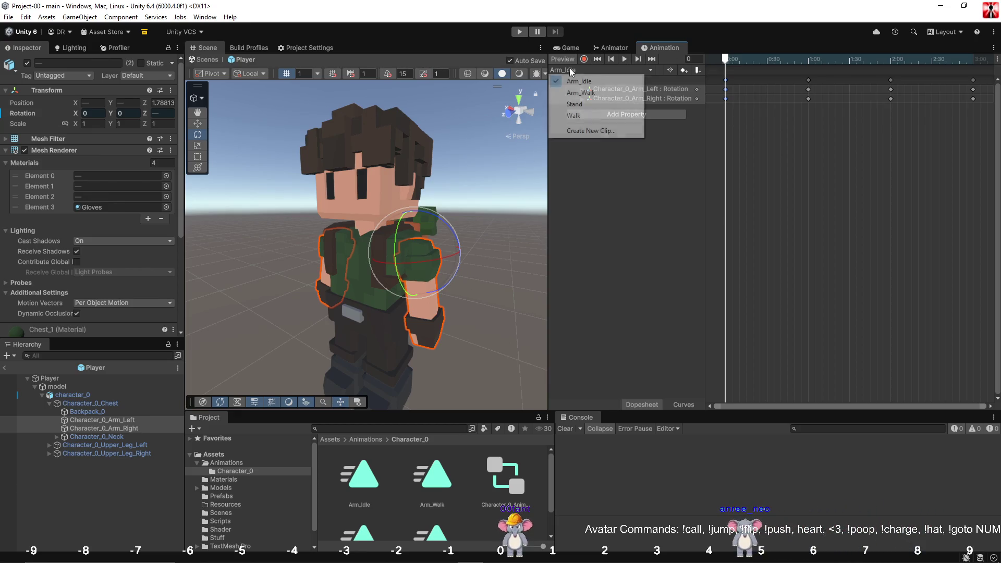
left_click(585, 93)
Paste both arms' rotation keys into Arm_Walk at frames 0 and 60.
left_click(749, 60)
left_click_drag(750, 60, 718, 64)
key("ctrl+v")
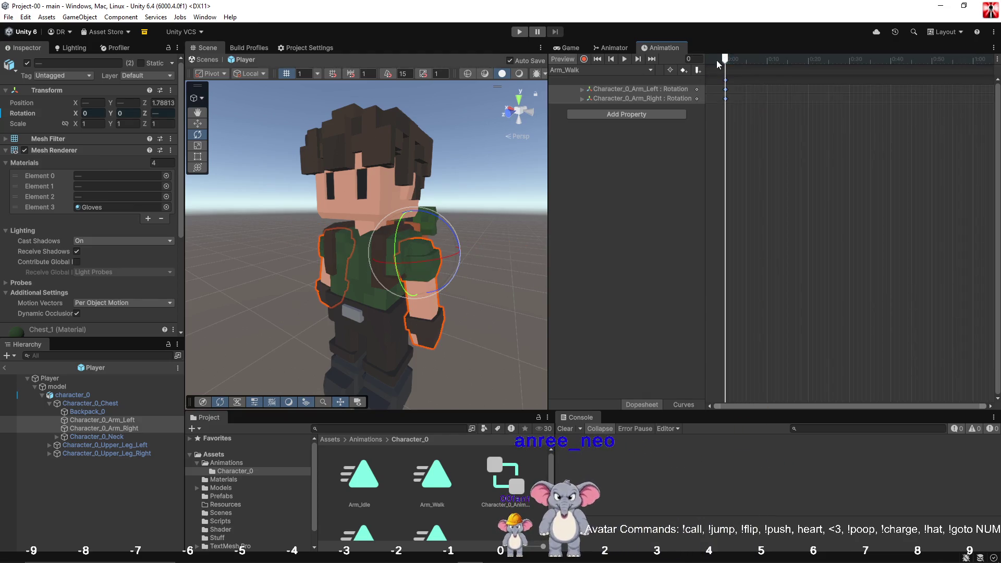
left_click_drag(727, 61, 973, 59)
key("ctrl+v")
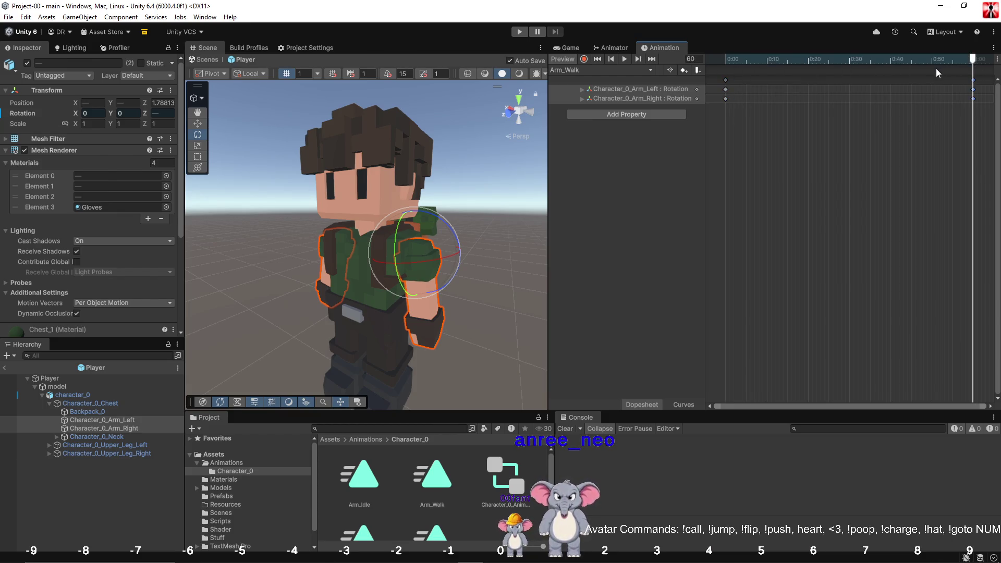
Move the playhead to frame 15 and start recording, with the left arm's rotation track selected.
left_click(851, 60)
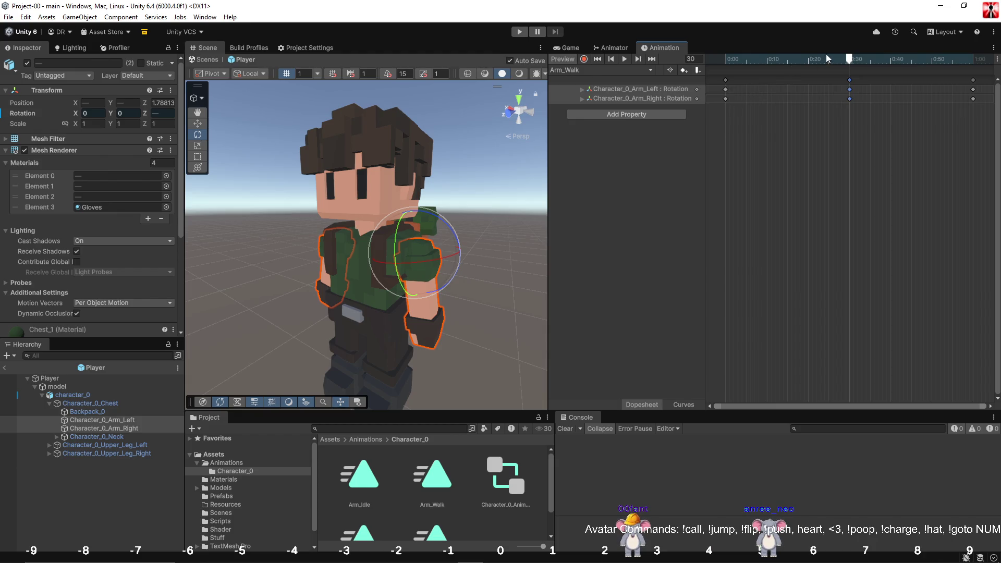
left_click_drag(850, 58, 789, 62)
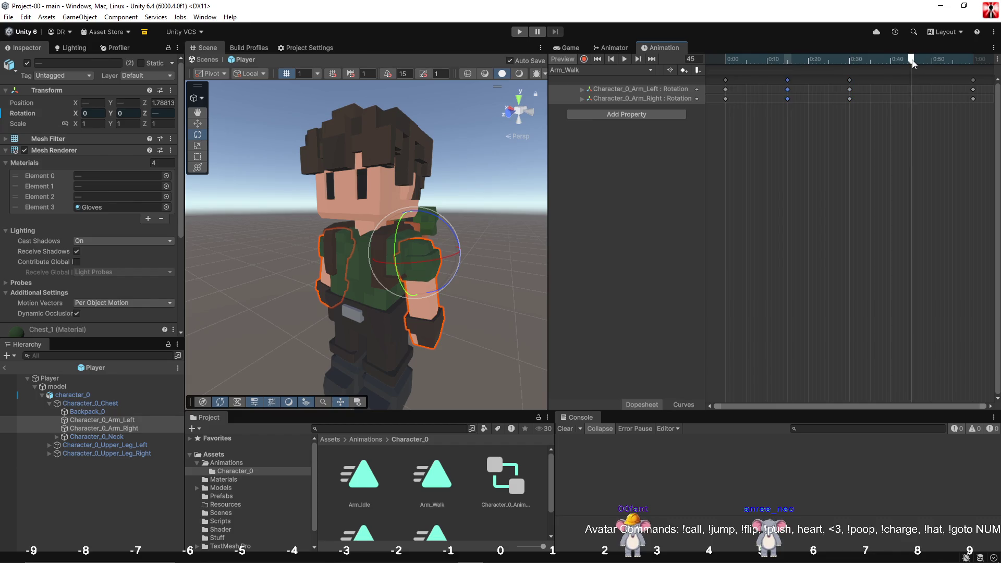
left_click(789, 61)
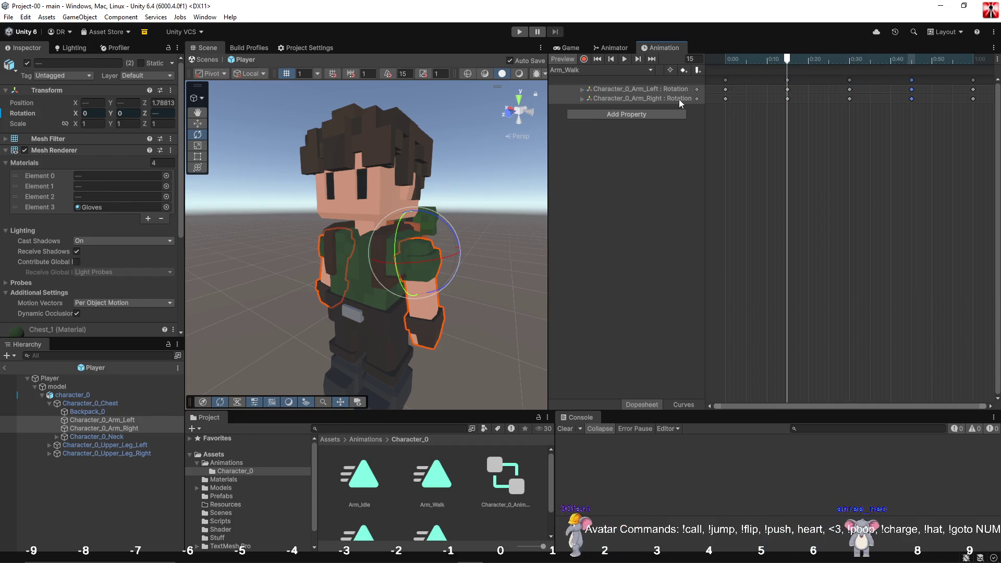
left_click(584, 59)
left_click(627, 89)
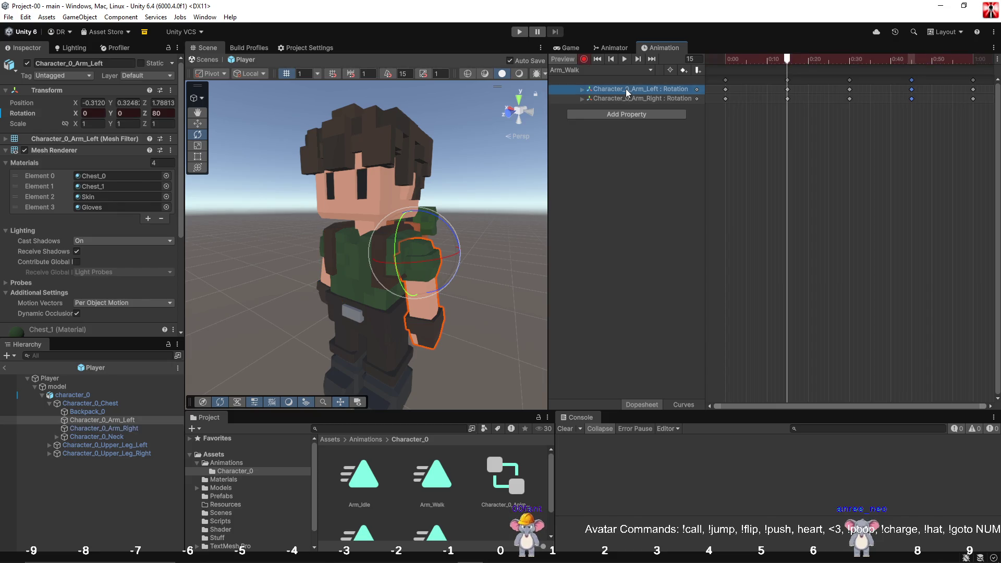
At frame 15, set the left arm's X rotation to 20 and the right arm's to -20.
left_click(92, 113)
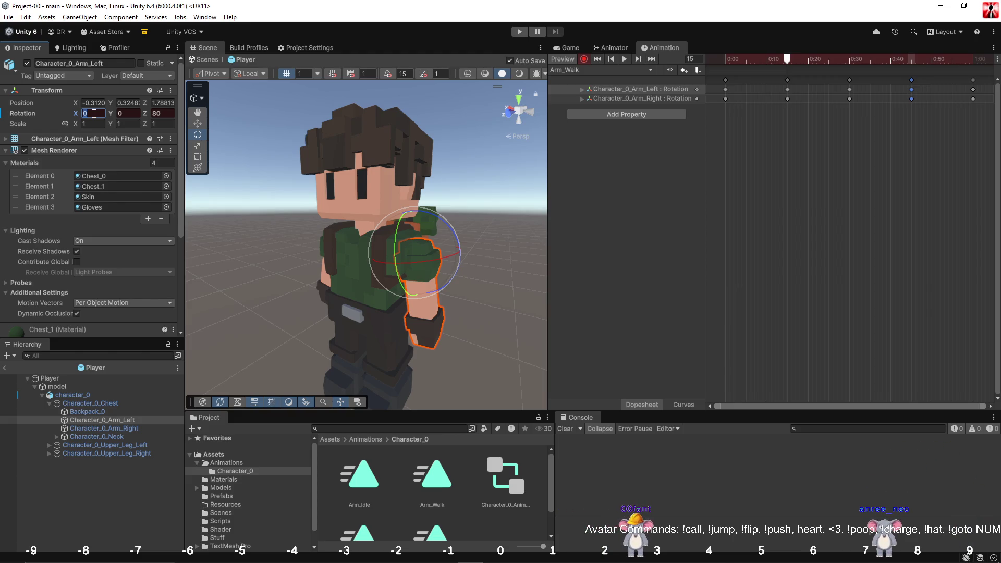
type("20")
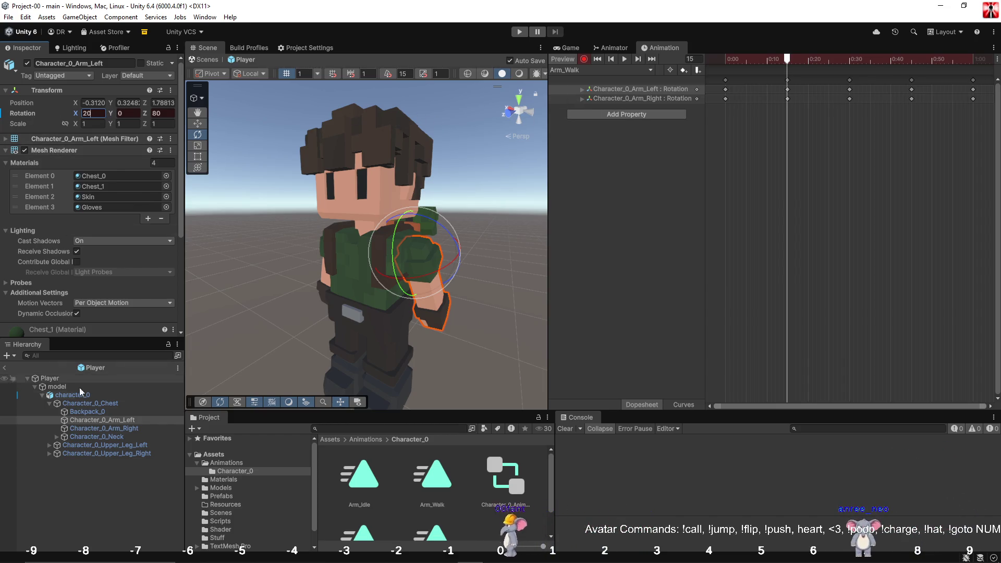
left_click(104, 428)
left_click(100, 113)
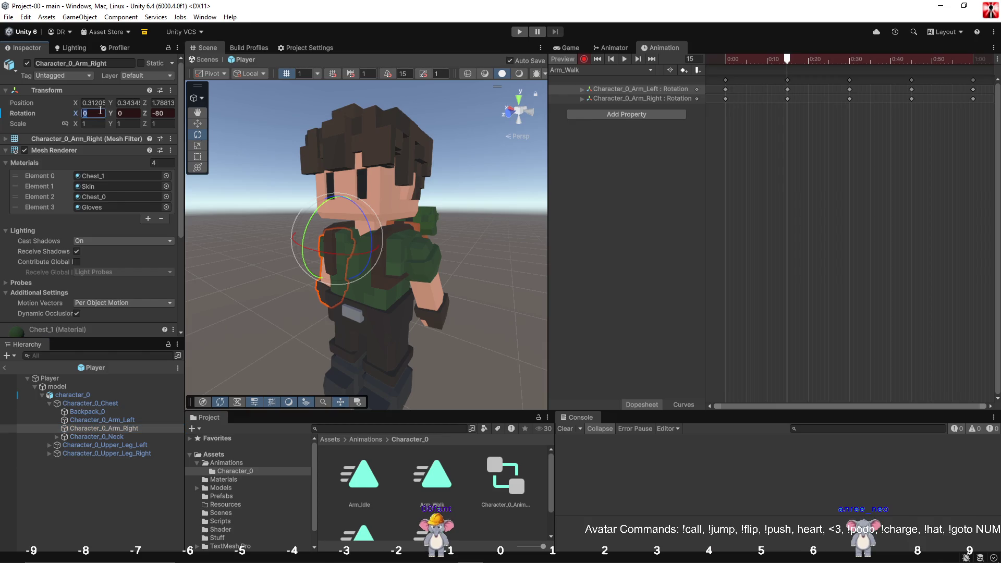
type("-20")
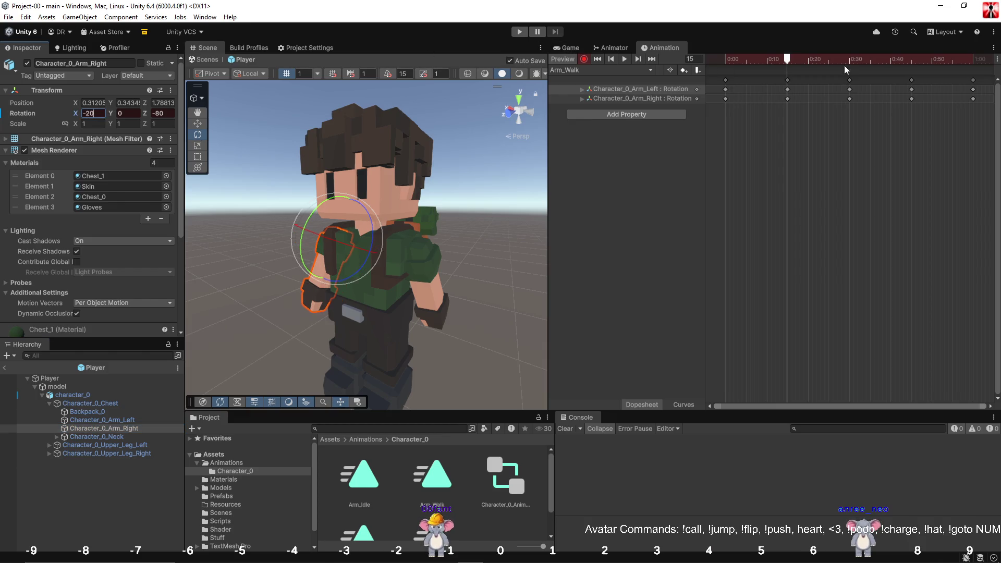
At frame 45, set the left arm's X rotation to -20, then play back Arm_Walk to check it.
left_click_drag(788, 61, 913, 62)
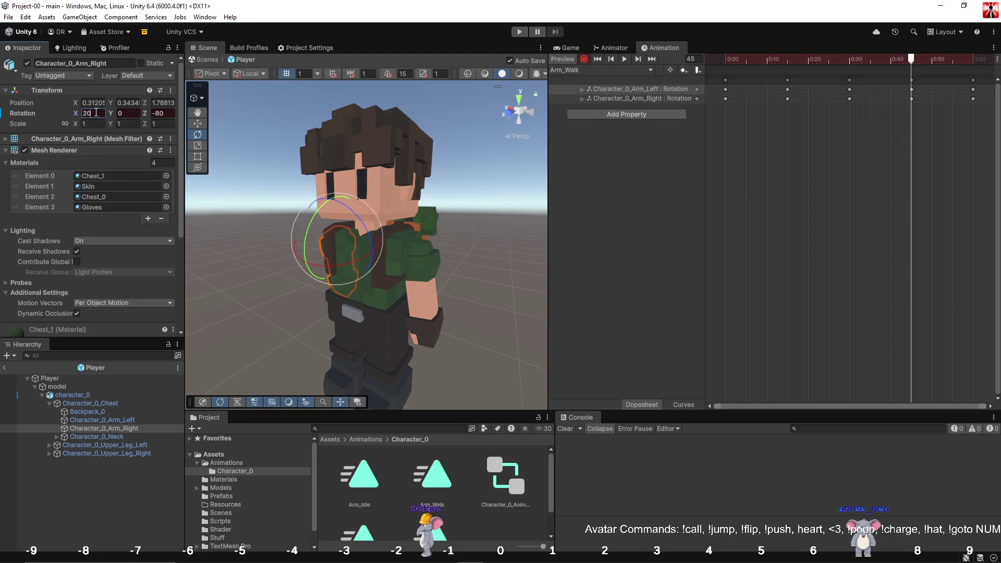
left_click(102, 420)
left_click(95, 122)
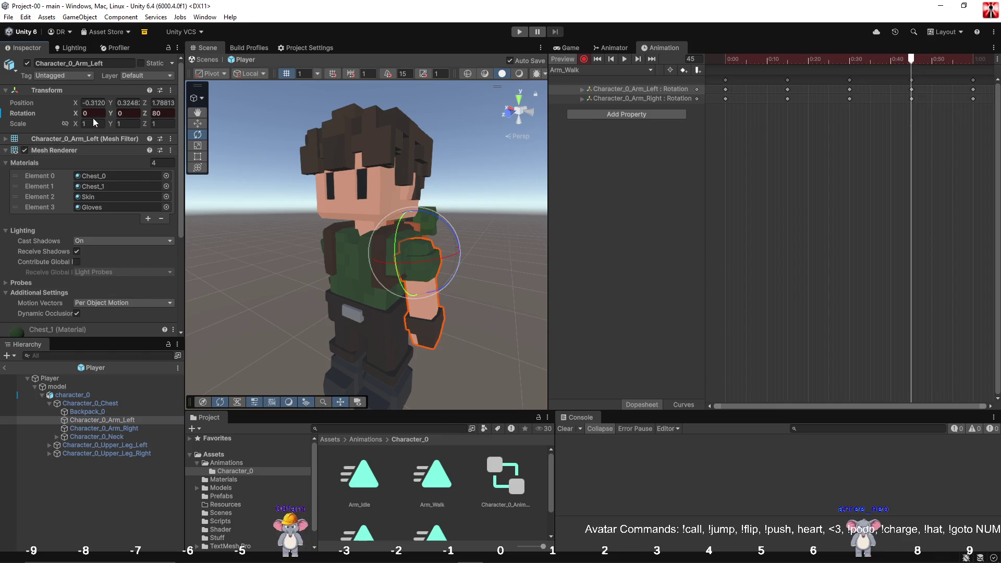
type("-20")
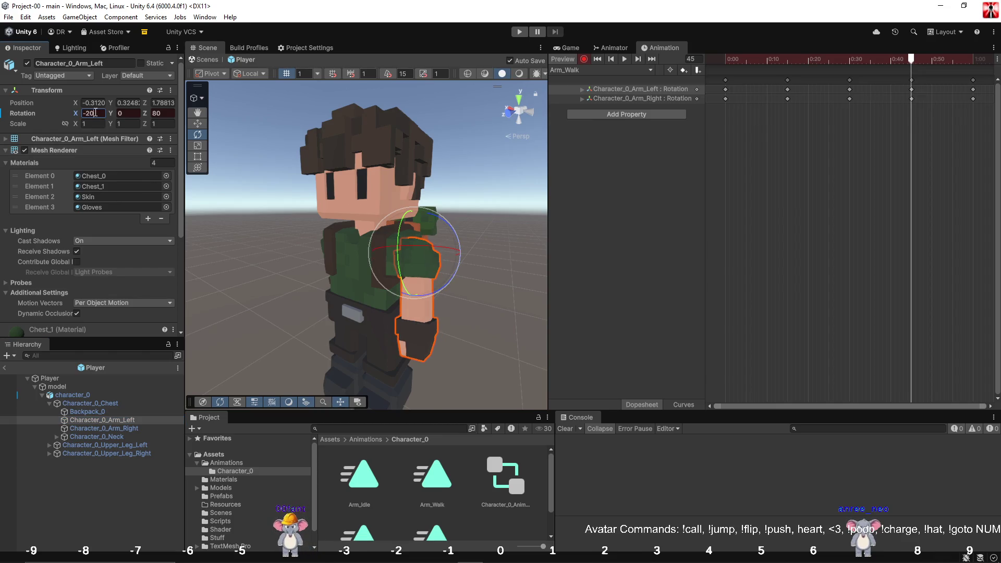
left_click(626, 60)
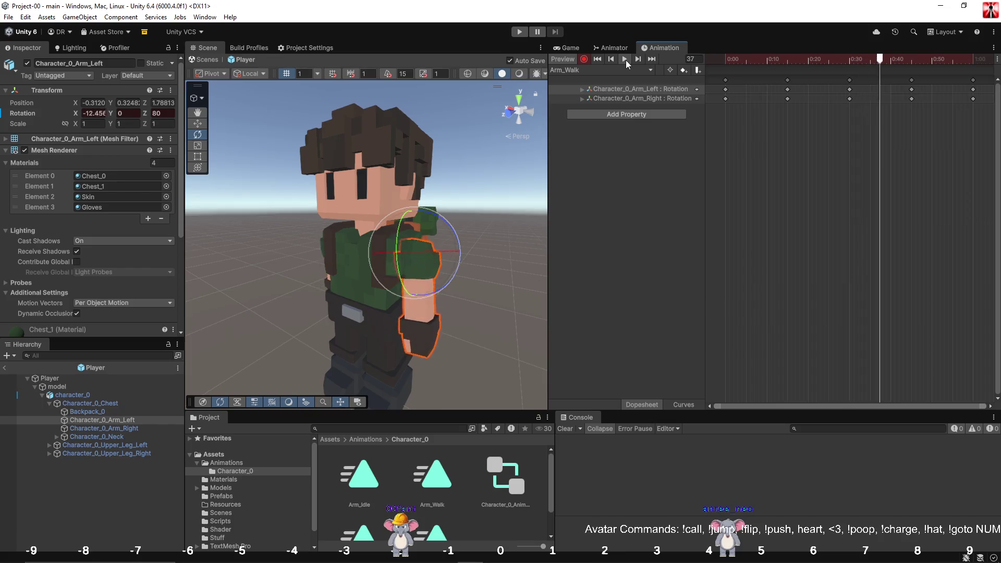
left_click(626, 61)
Reset the playhead, select the root Player, and view the Animator's LowerCharacter graph with Stand and Walk.
left_click(597, 59)
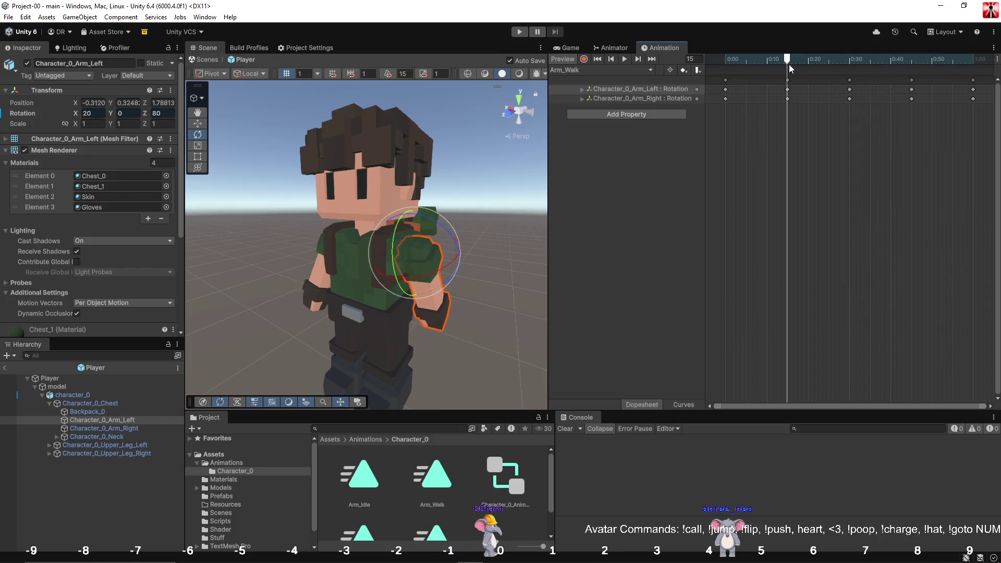
left_click(596, 218)
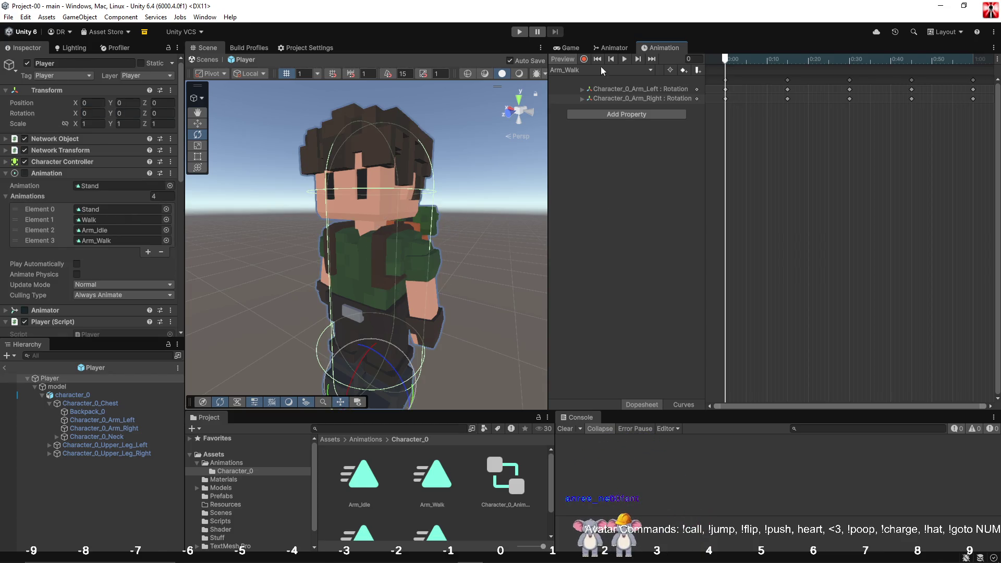
left_click(613, 48)
mouse_move(686, 186)
left_mouse_down()
mouse_move(736, 199)
mouse_move(769, 192)
left_mouse_up()
left_click(624, 69)
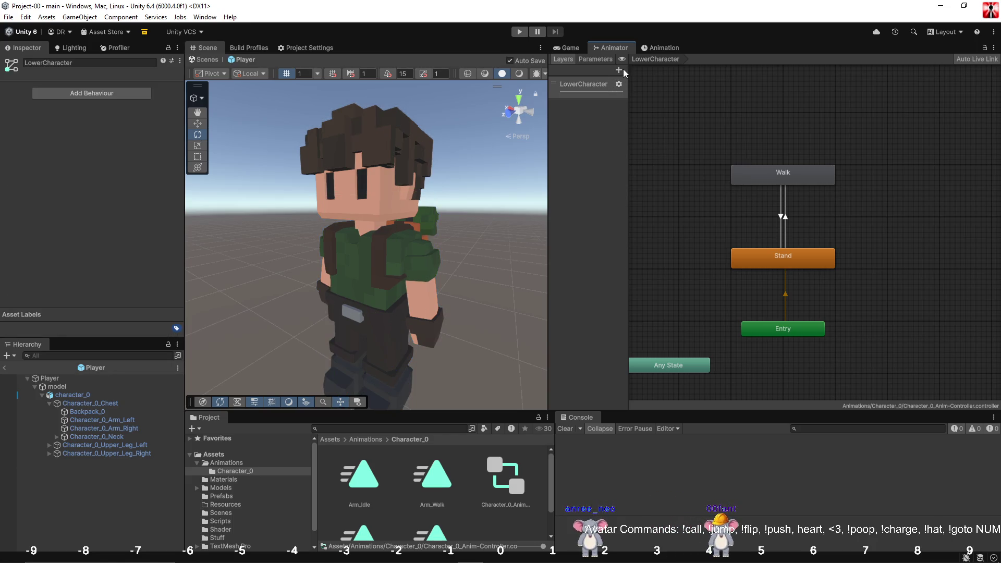
Add an animator layer named UpperCharacter and drag the Arm_Idle clip in as its first state.
left_click(620, 70)
type("UpperCharac")
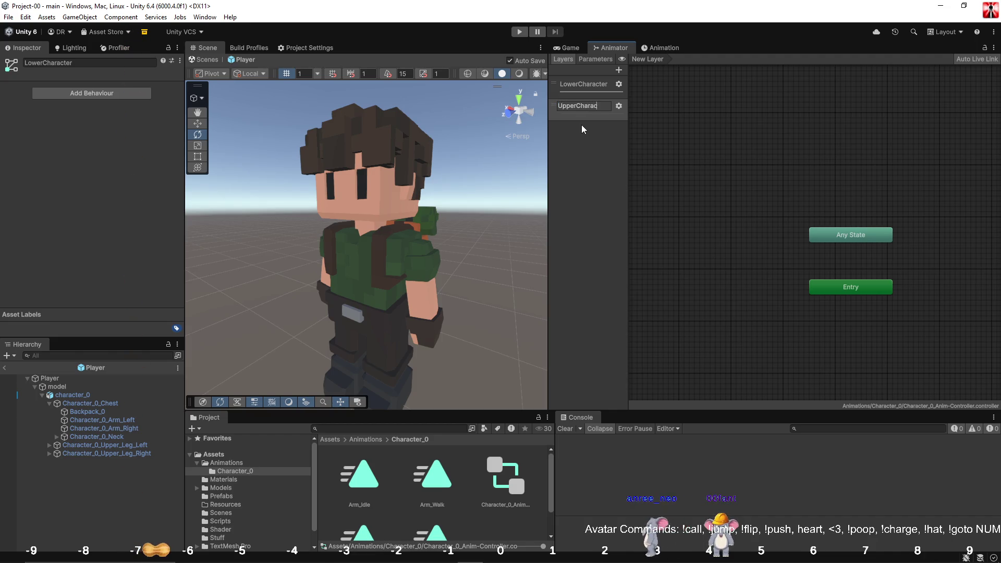
type("ter")
key("Return")
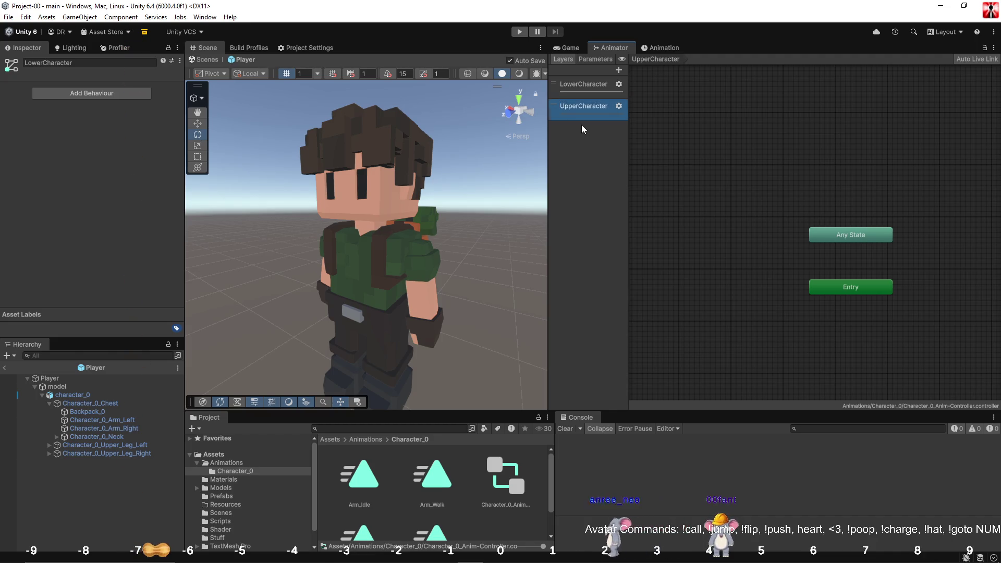
mouse_move(814, 258)
left_mouse_down()
mouse_move(729, 251)
mouse_move(745, 256)
mouse_move(755, 288)
left_mouse_up()
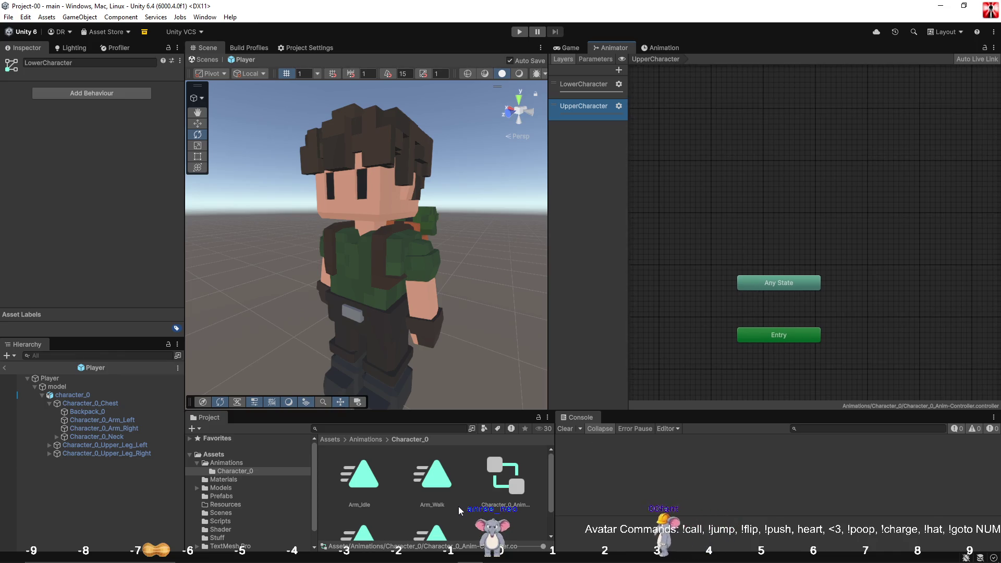
mouse_move(365, 474)
left_mouse_down()
mouse_move(590, 111)
mouse_move(762, 200)
mouse_move(764, 215)
left_mouse_up()
Drag Arm_Walk into UpperCharacter and arrange Any State, Entry, Arm_Idle and Arm_Walk, with Arm_Walk above Arm_Idle.
left_click_drag(446, 491, 802, 153)
left_click_drag(782, 281, 919, 320)
left_click_drag(784, 337, 810, 274)
left_click_drag(805, 227, 800, 227)
left_click_drag(812, 273, 822, 273)
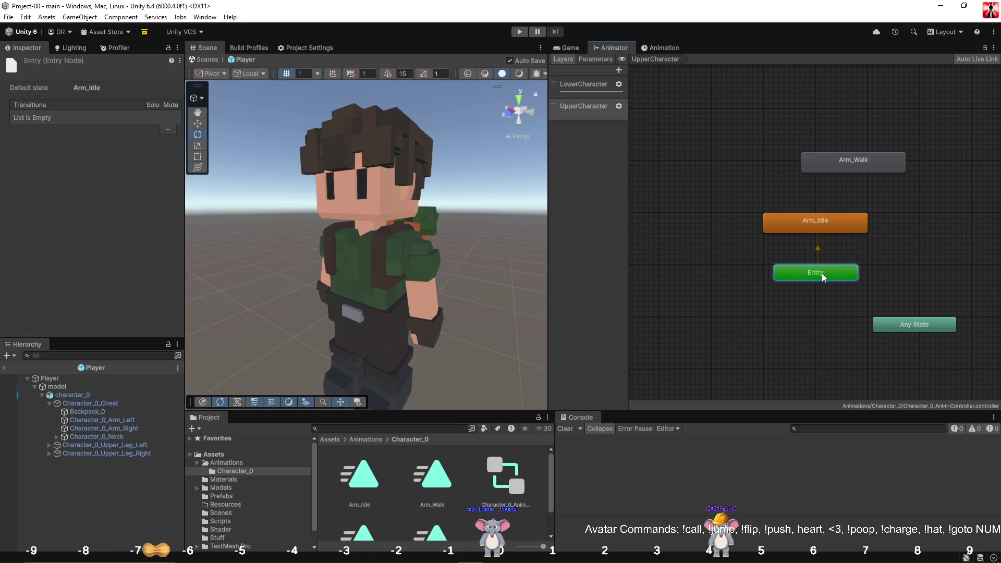
left_click_drag(840, 167, 813, 170)
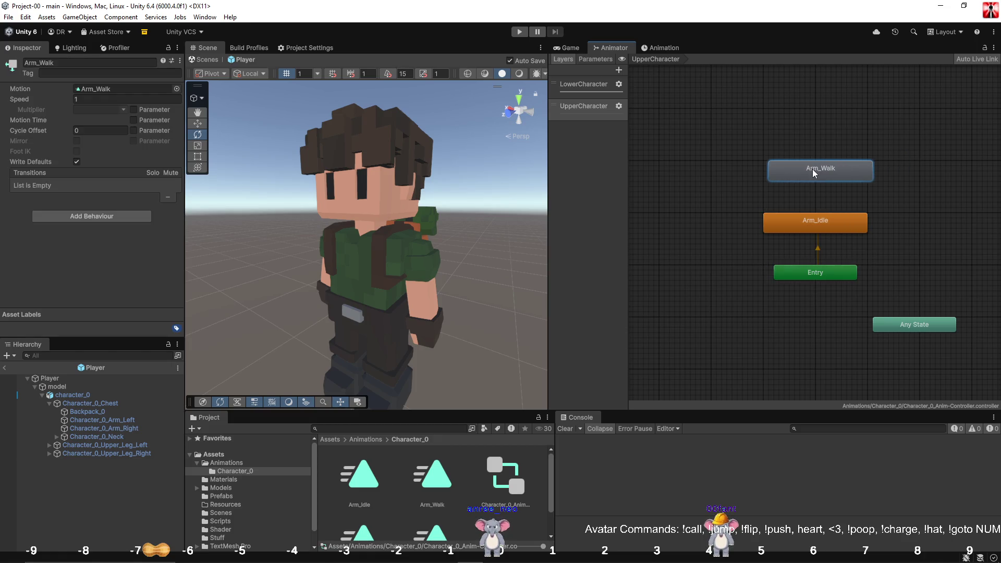
left_click(829, 229)
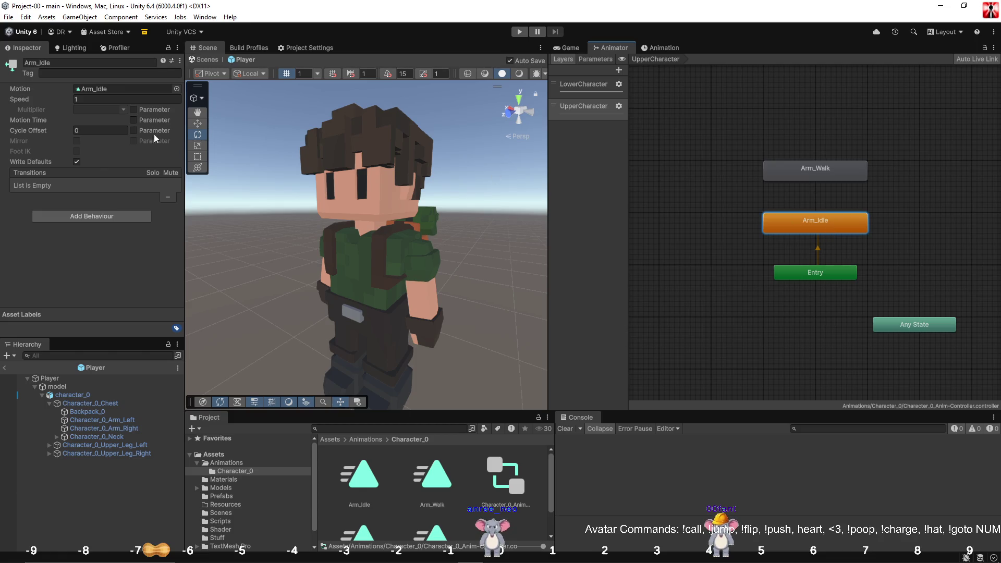
left_click(820, 172)
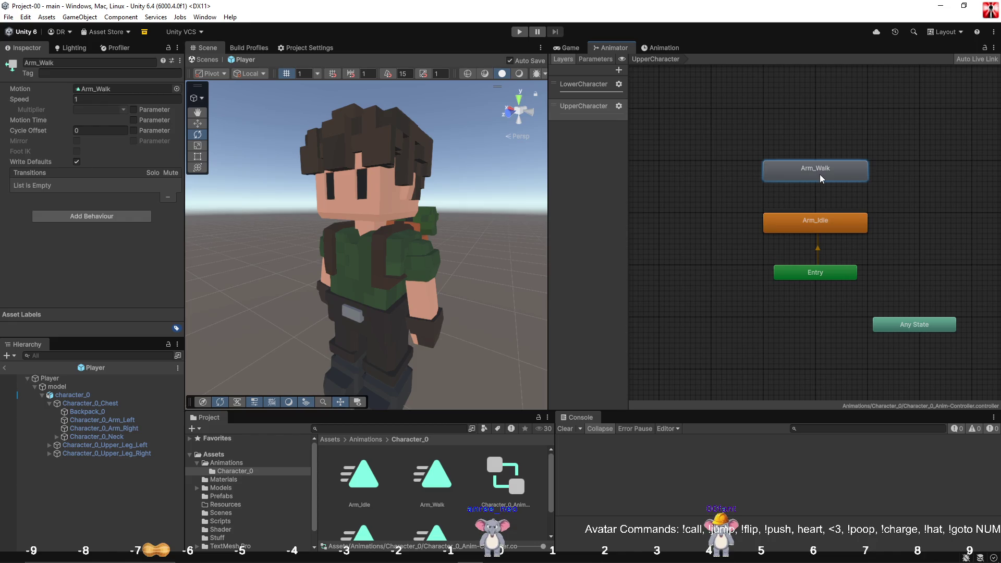
right_click(828, 228)
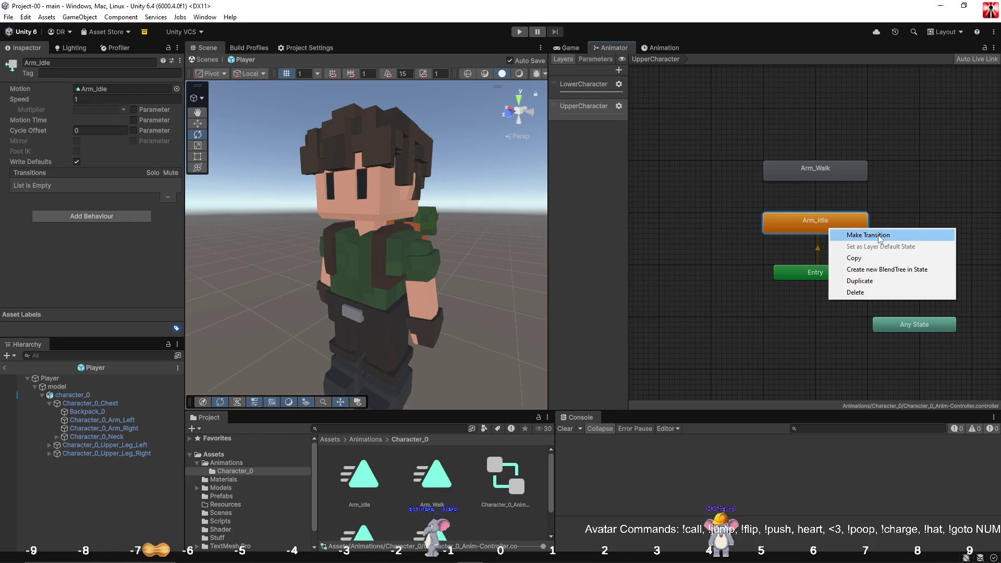
Create transitions from Arm_Idle to Arm_Walk and from Arm_Walk back to Arm_Idle.
left_click(876, 235)
left_click(831, 169)
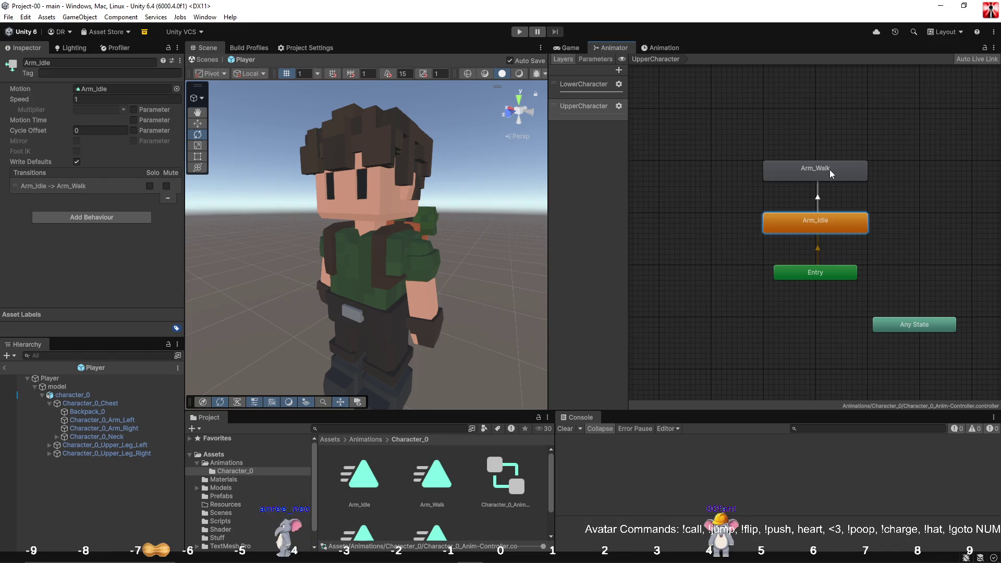
right_click(830, 170)
left_click(847, 177)
left_click(825, 223)
Turn off Has Exit Time on the Walk-to-Idle transition and add a Speed condition to Idle-to-Walk.
left_click(818, 198)
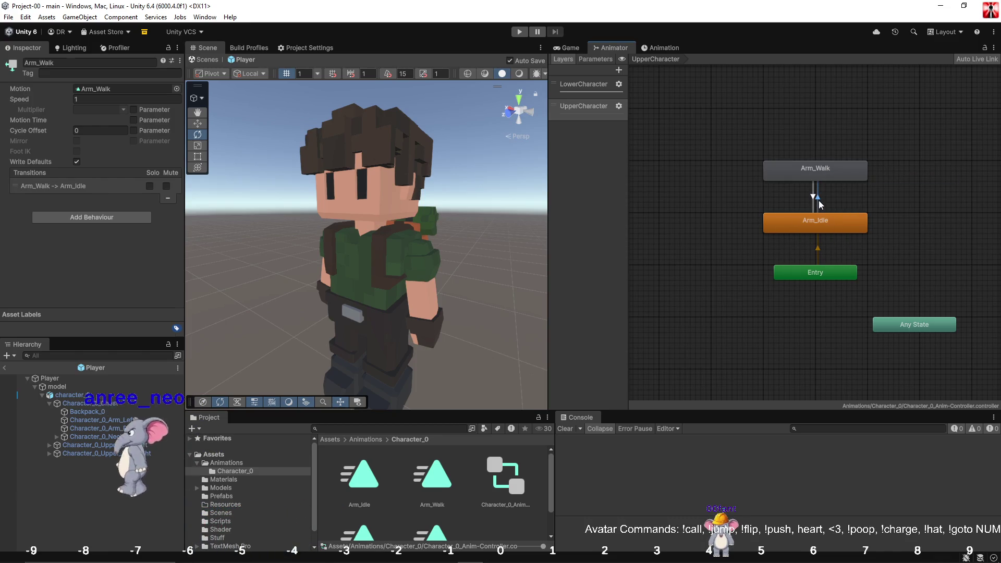
left_click(813, 201)
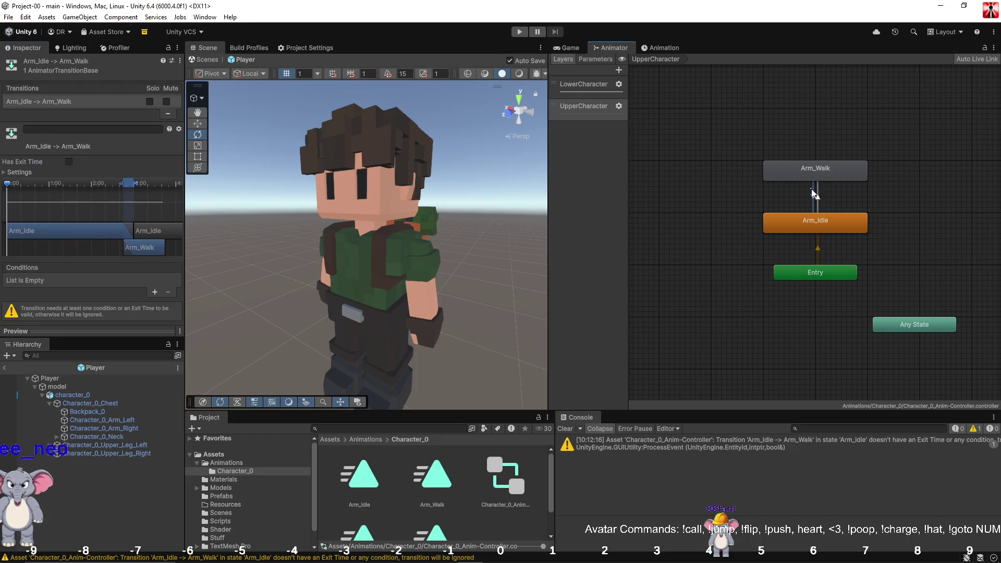
left_click(69, 163)
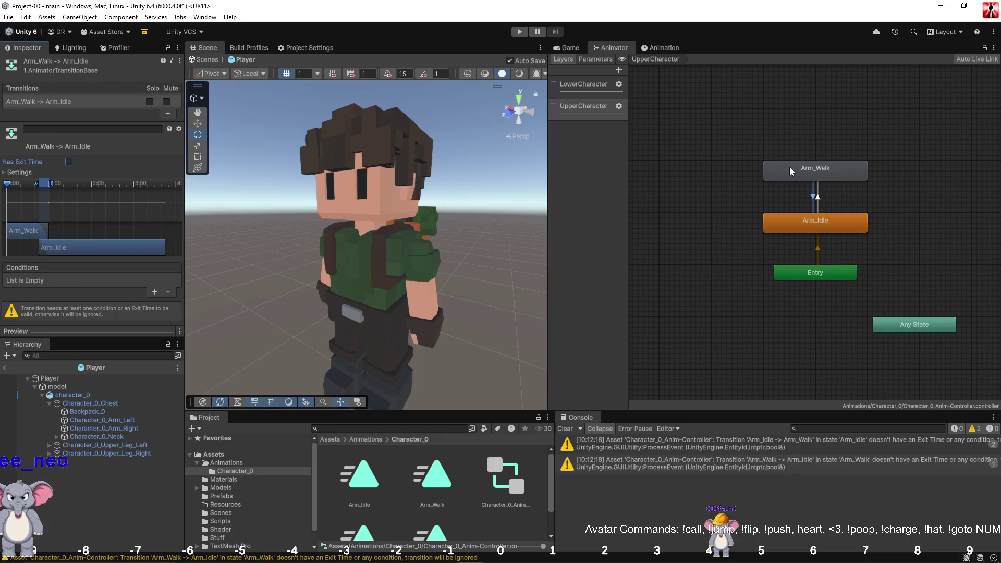
left_click(820, 198)
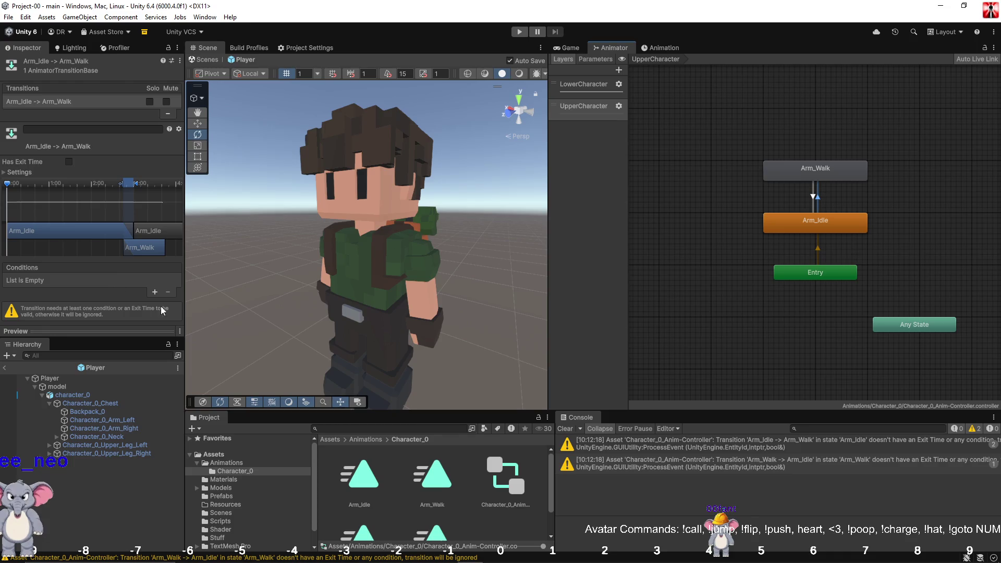
left_click(155, 293)
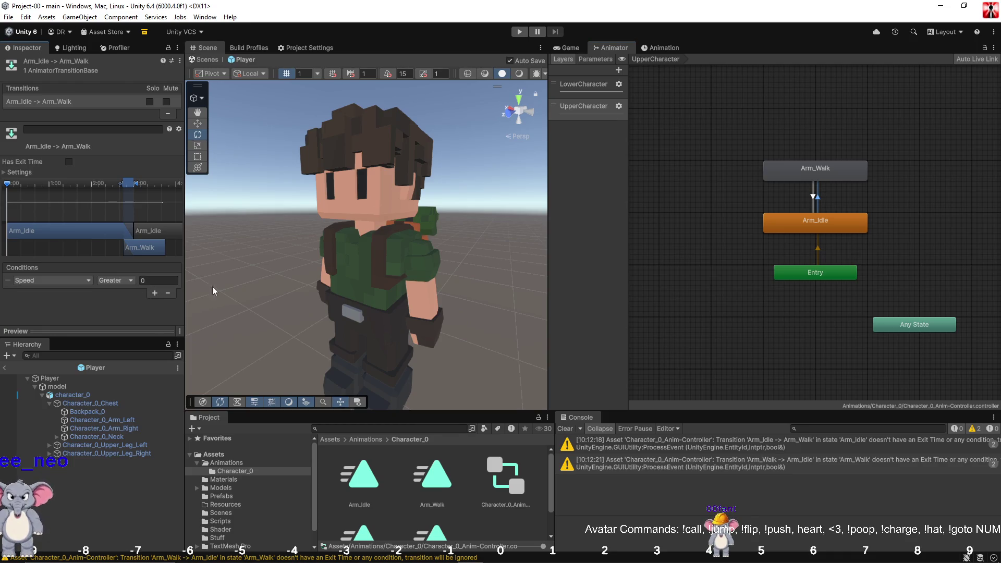
Check LowerCharacter's Stand-to-Walk condition, then review Arm_Idle-to-Arm_Walk's Speed Greater 0.025 condition.
left_click(579, 88)
left_click(716, 280)
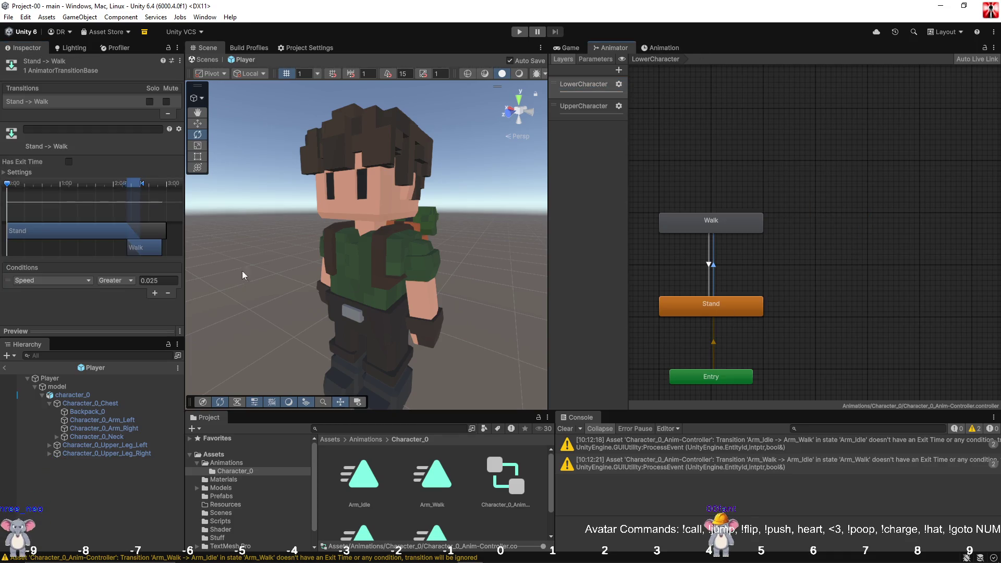
left_click(563, 108)
left_click(821, 206)
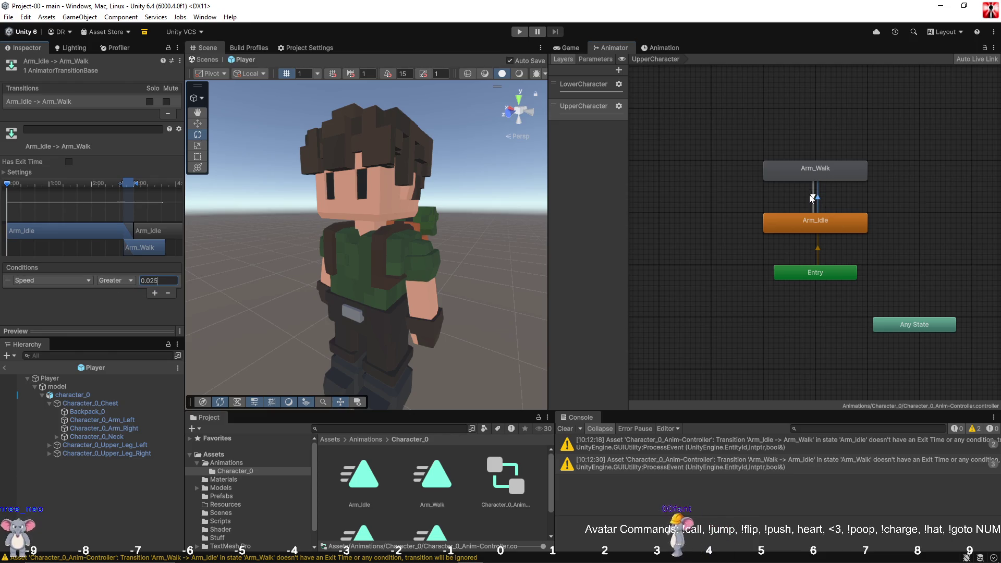
Set the Arm_Walk-to-Arm_Idle condition to Speed Less 0.025, then select the Arm_Walk state.
left_click(812, 199)
left_click(116, 280)
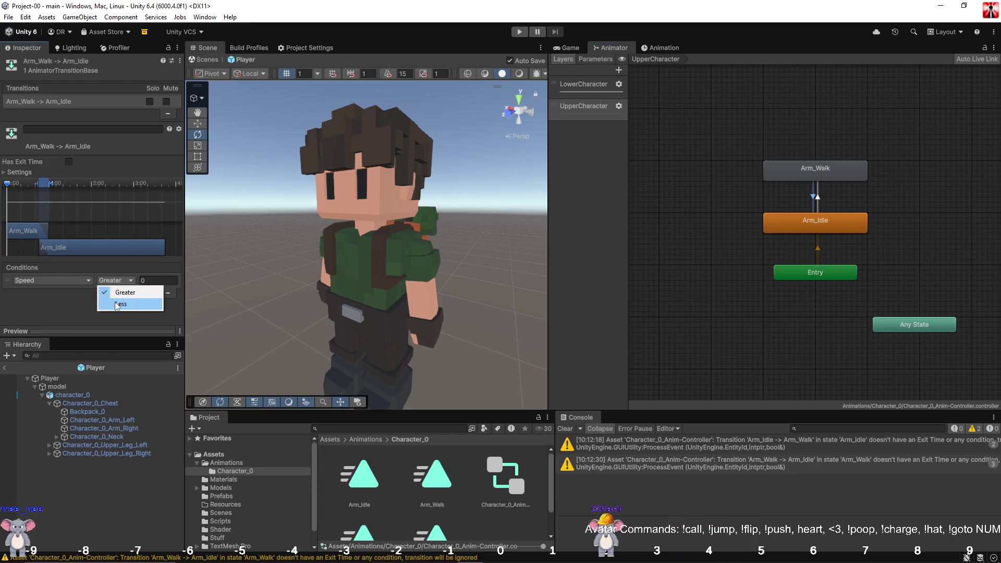
left_click(117, 305)
left_click(158, 280)
type("0.025")
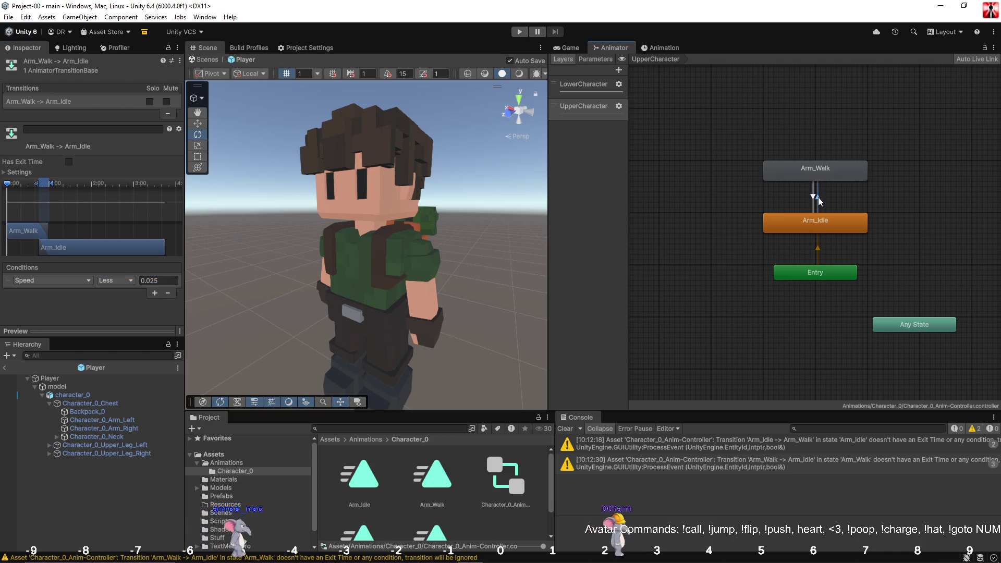
left_click(751, 200)
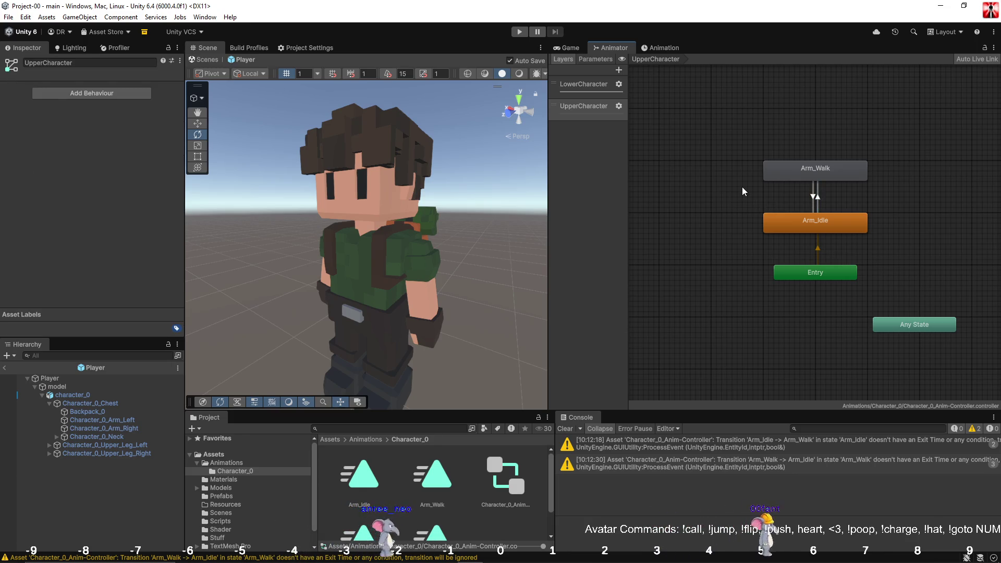
left_click(803, 176)
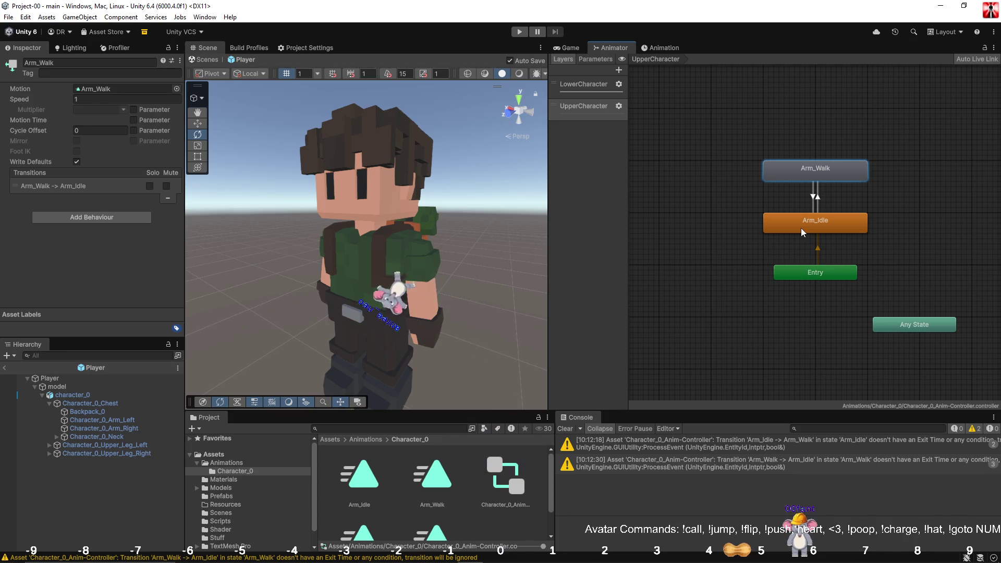
Check the LowerCharacter Walk state's speed, then give Arm_Walk a matching Speed of 1.5.
left_click(101, 99)
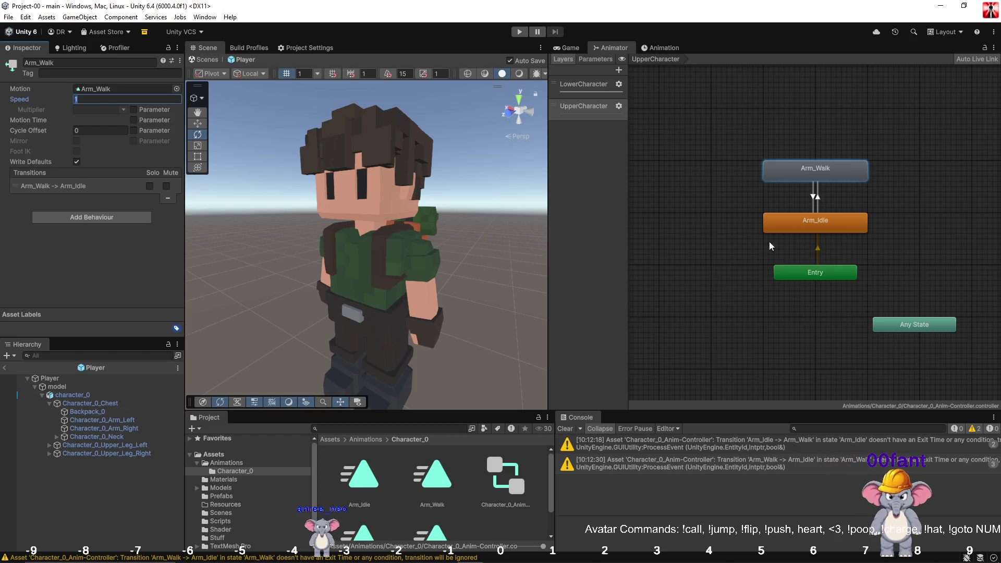
left_click(586, 85)
left_click(730, 219)
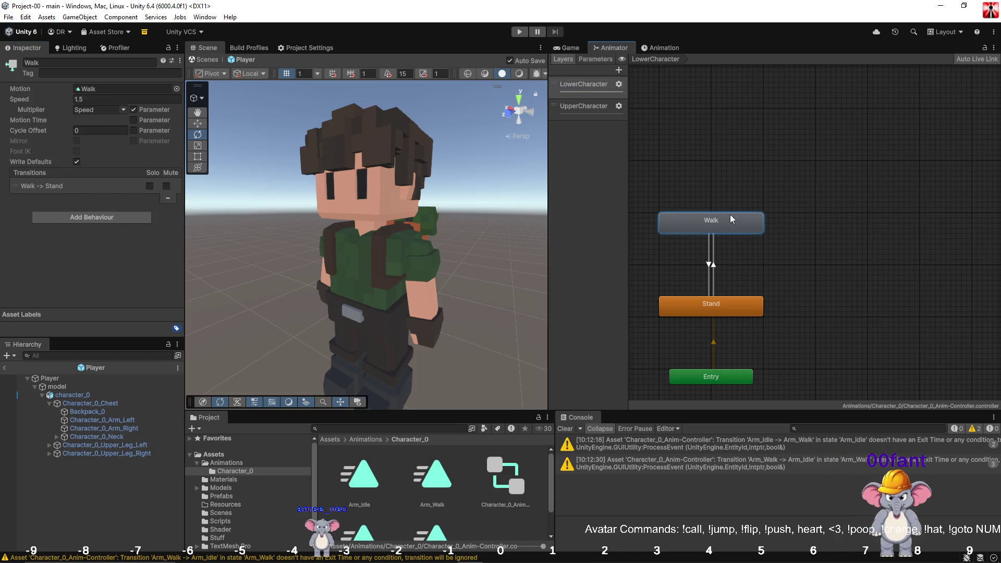
left_click(711, 302)
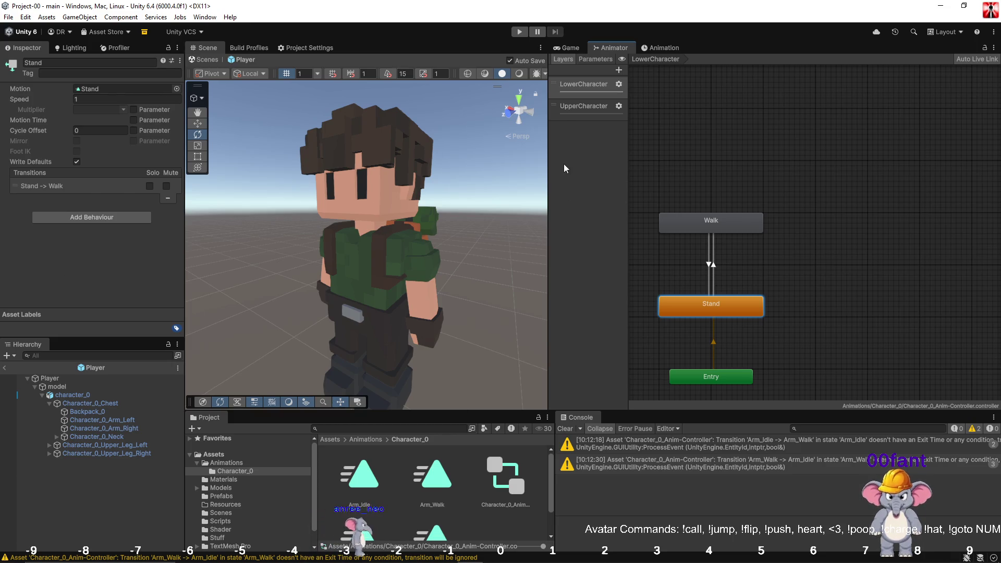
left_click(579, 107)
left_click(817, 177)
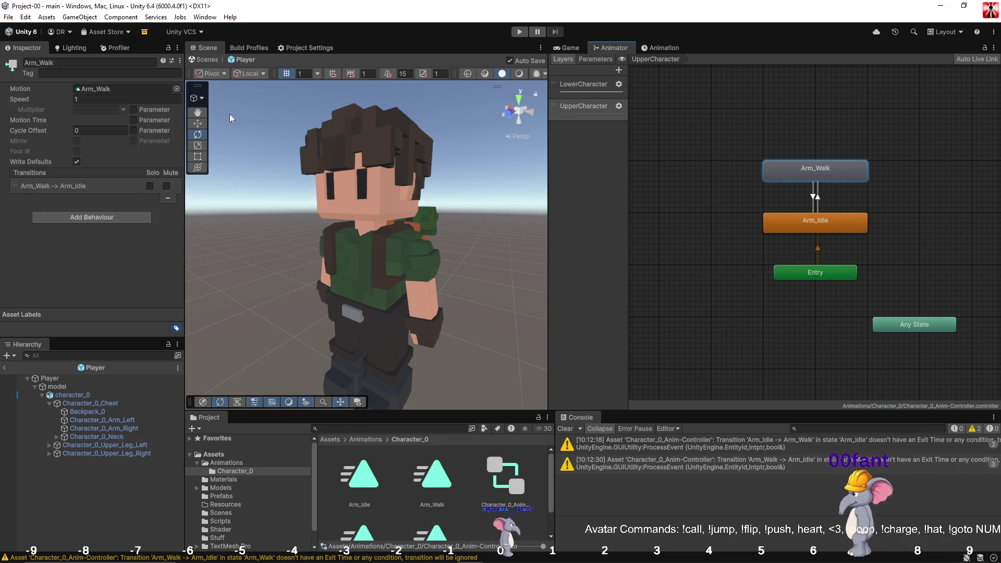
left_click(96, 100)
type("1")
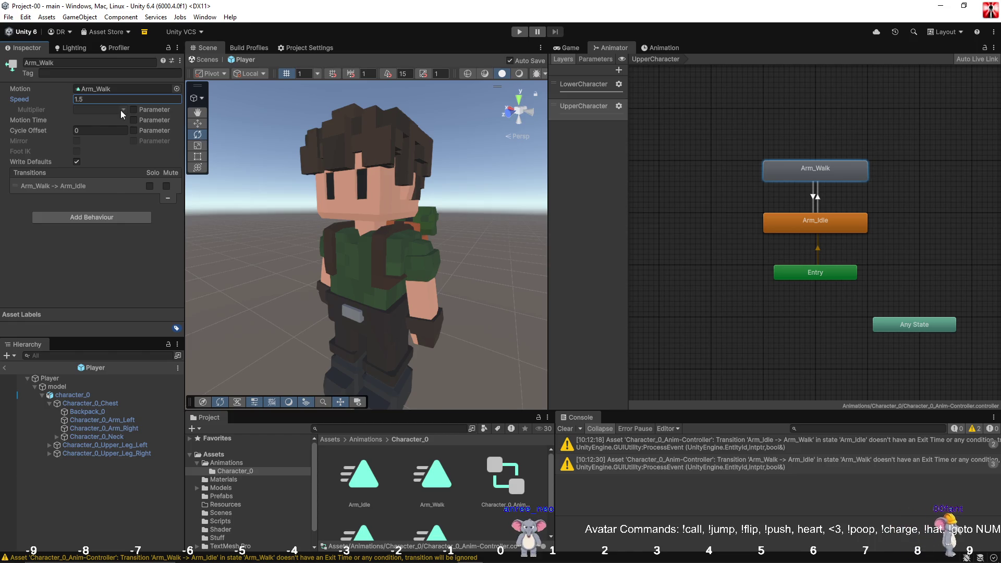
left_click(659, 168)
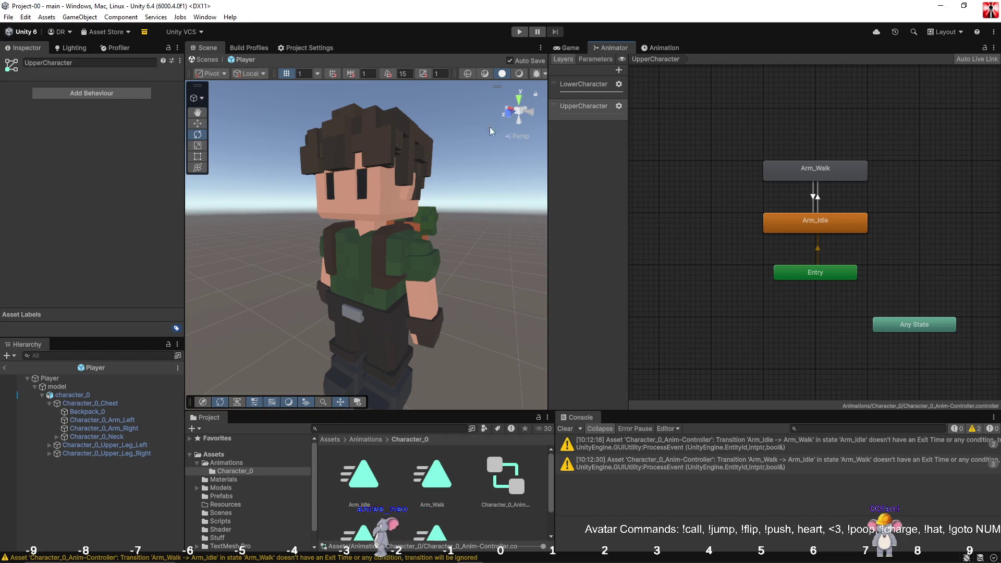
Leave the Player prefab, widen and heighten the scene view, clear the Console warnings, and press Play.
left_click(3, 368)
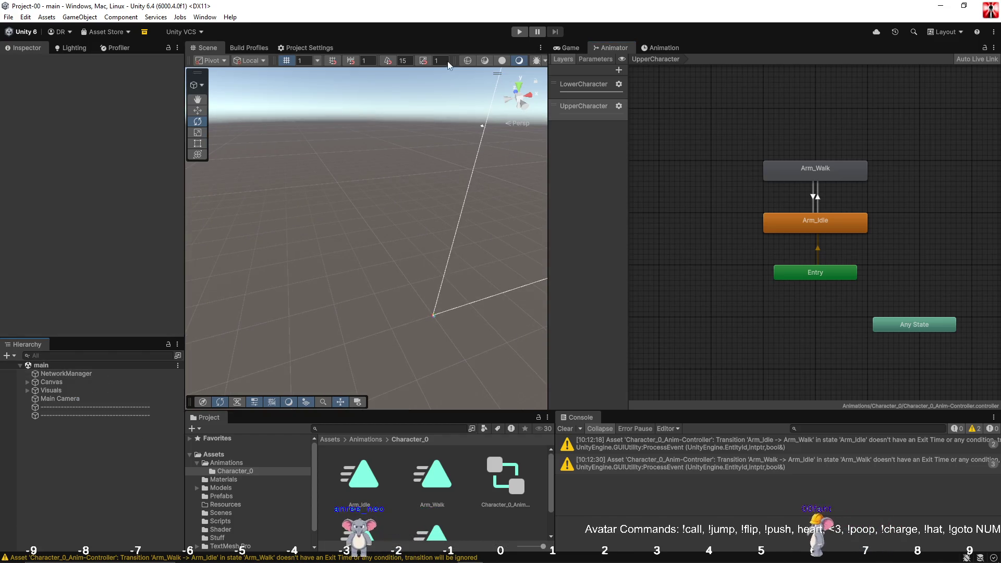
left_click_drag(549, 130, 704, 130)
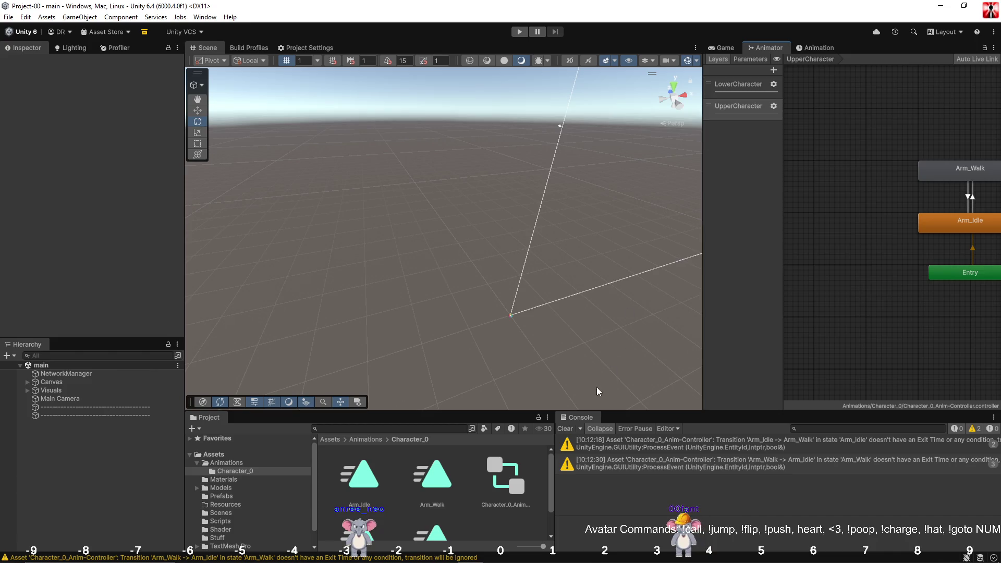
left_click(566, 429)
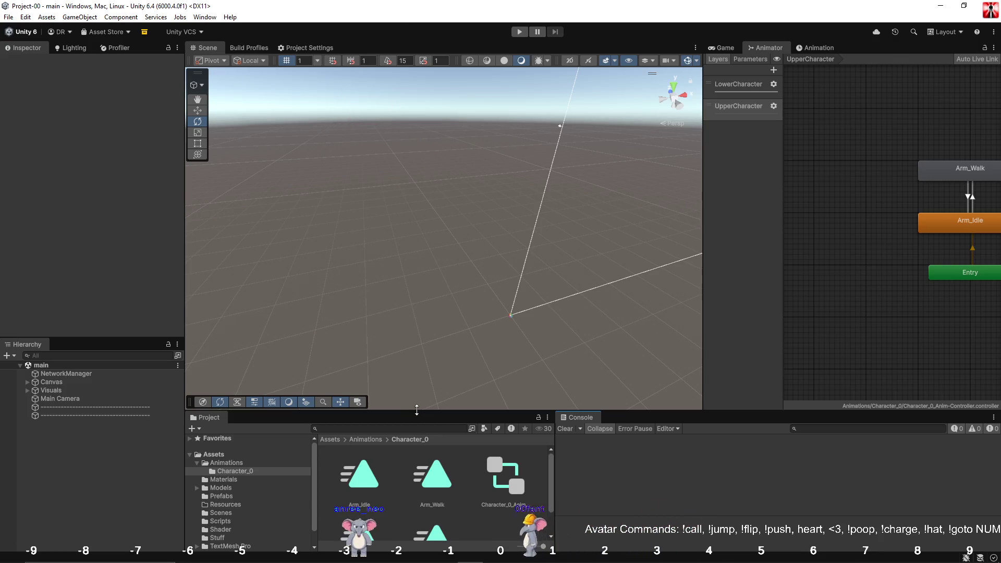
left_click_drag(414, 411, 413, 476)
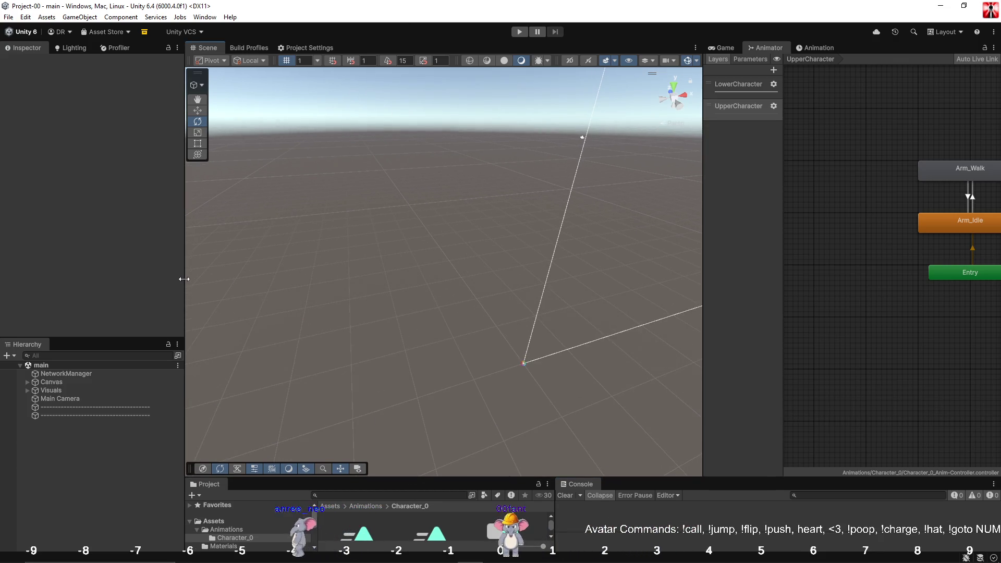
left_click_drag(184, 279, 108, 279)
left_click(520, 32)
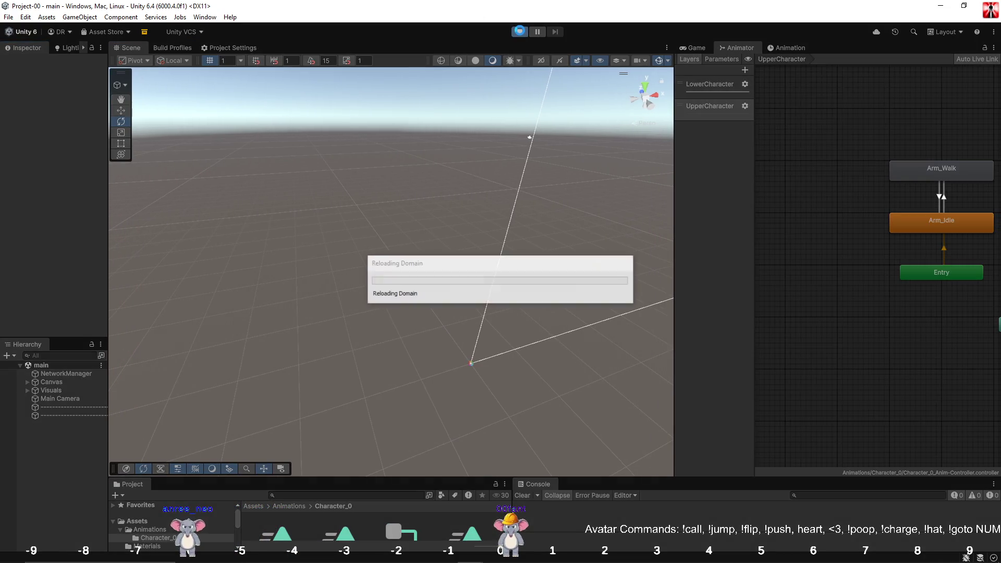
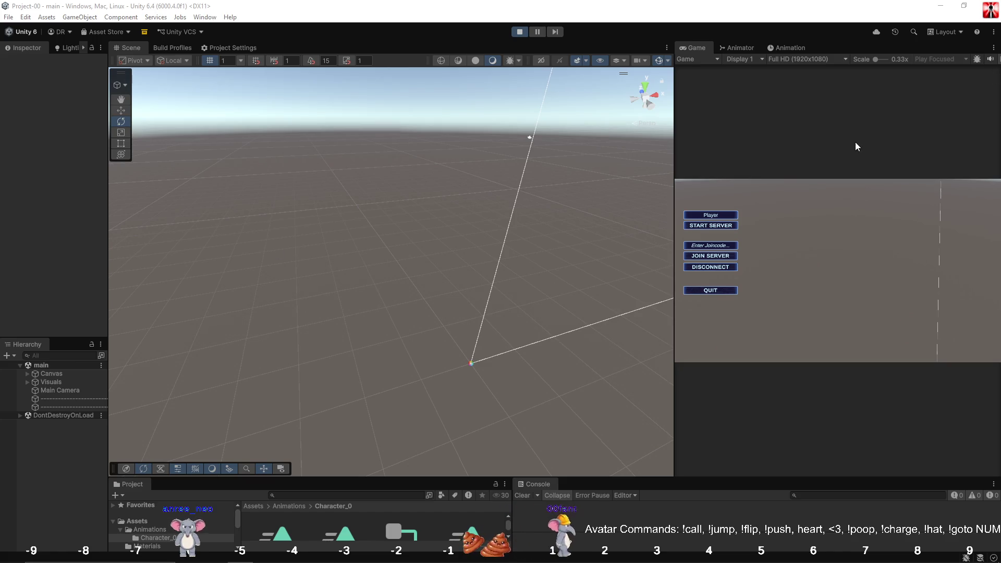
Start the server in the running game and disable Menu_0 to hide the in-game menu.
left_click(711, 225)
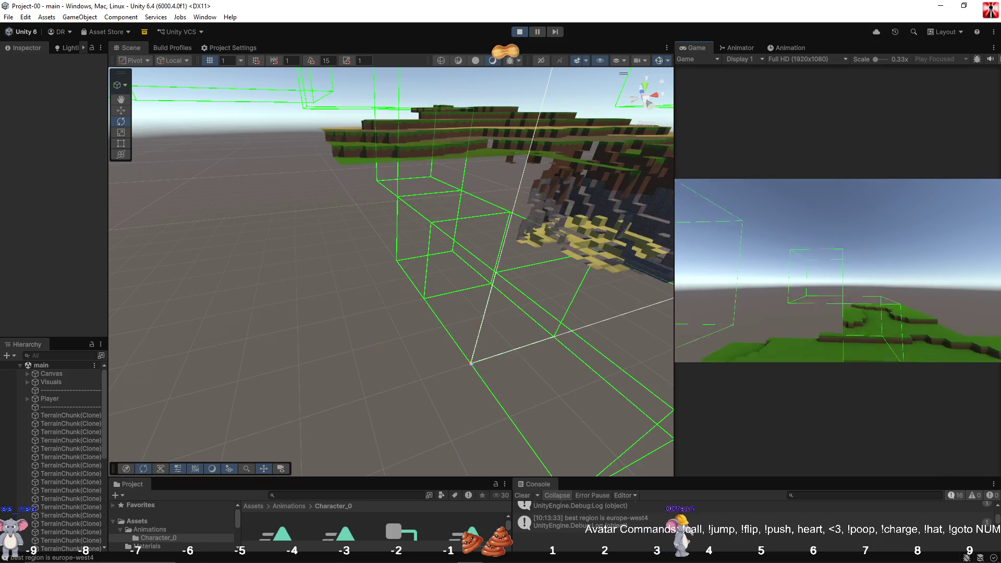
mouse_move(521, 193)
left_mouse_down()
mouse_move(566, 152)
mouse_move(554, 178)
left_mouse_up()
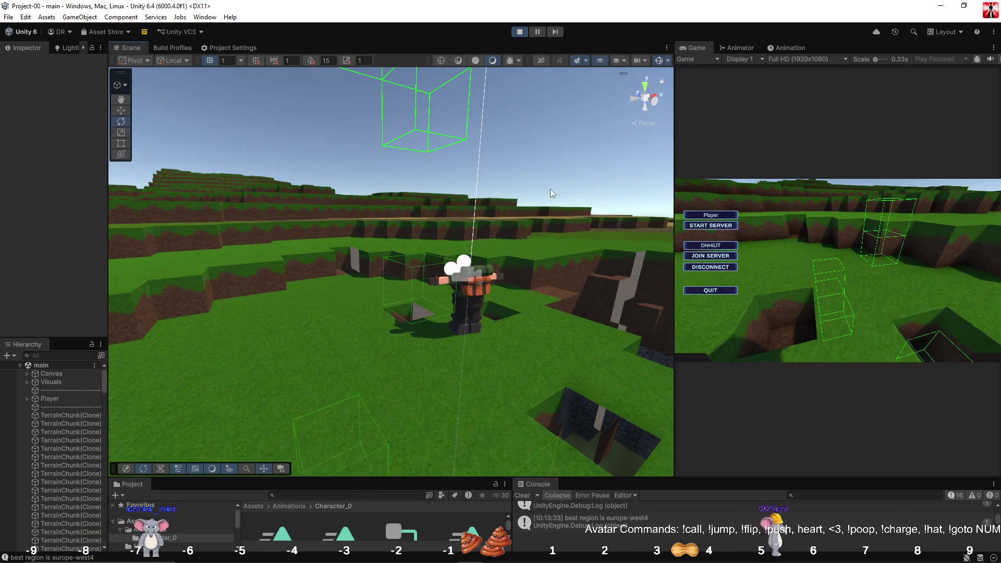
left_click(554, 177)
left_click(851, 233)
Walk the character forward with W, then bring the in-game menu back with Escape.
key("w")
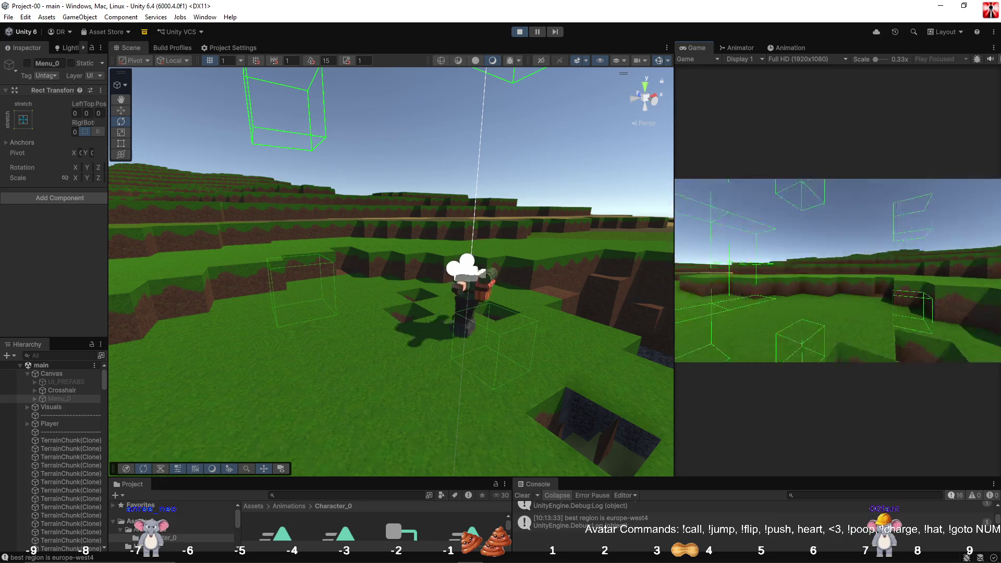
key("w")
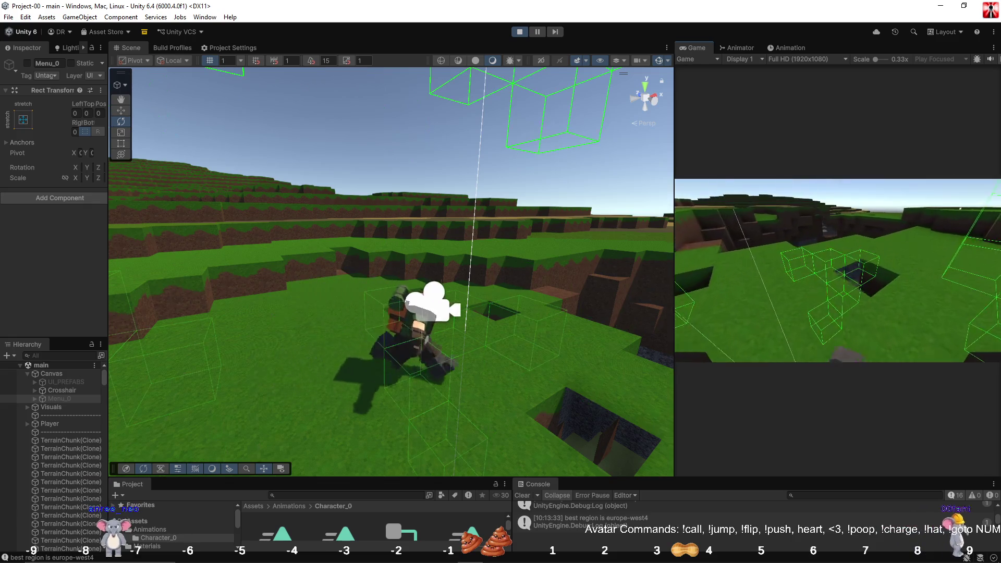
key("Escape")
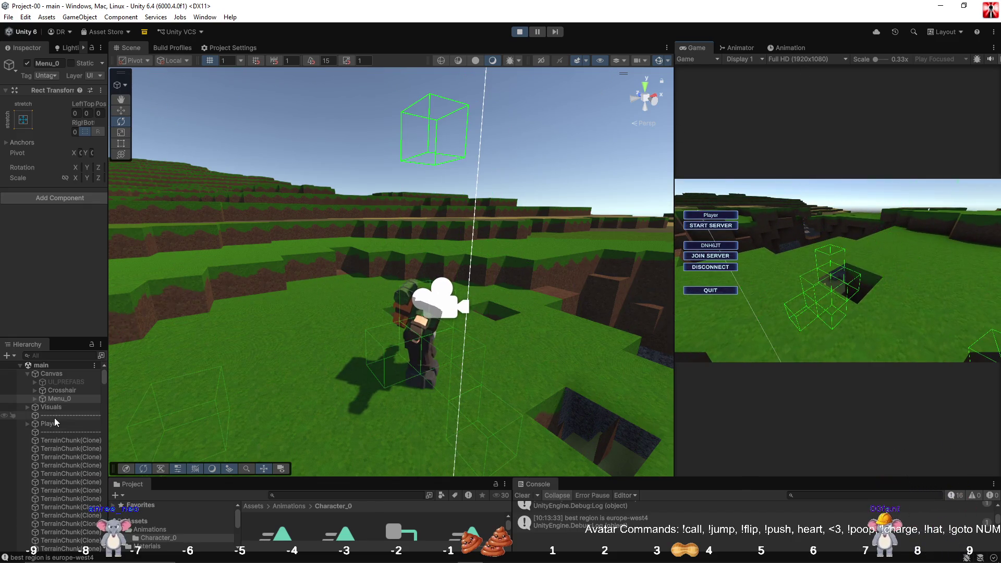
Select Player and expand model > character_0 > Character_0_Chest in the Hierarchy.
left_click(468, 272)
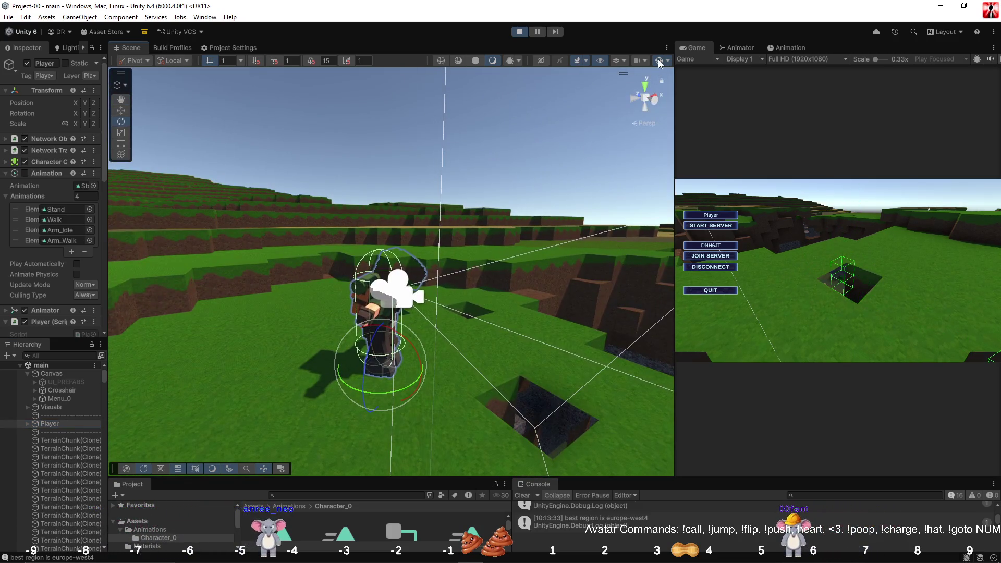
mouse_move(642, 105)
left_mouse_down()
mouse_move(534, 116)
mouse_move(547, 150)
left_mouse_up()
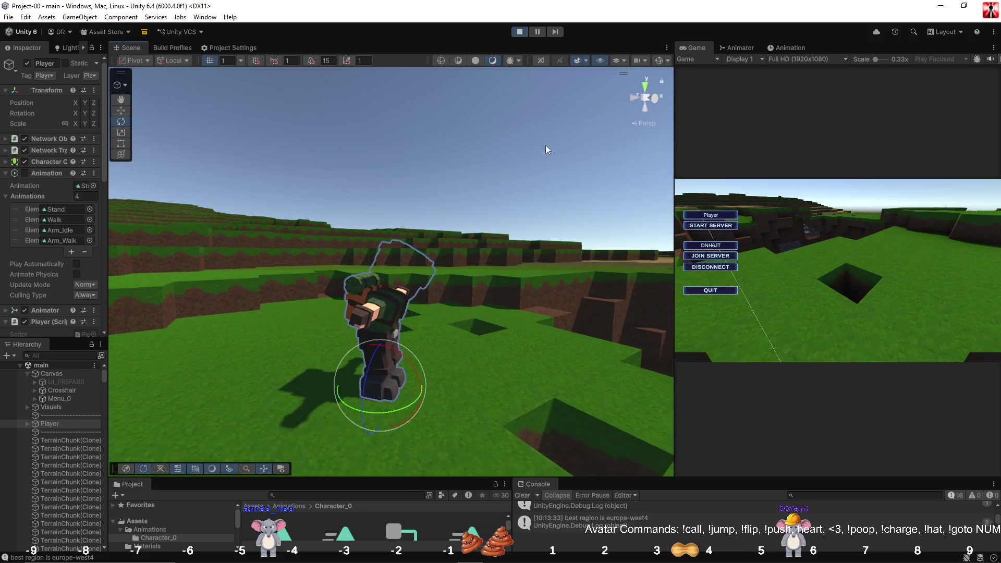
left_click(27, 423)
left_click(35, 432)
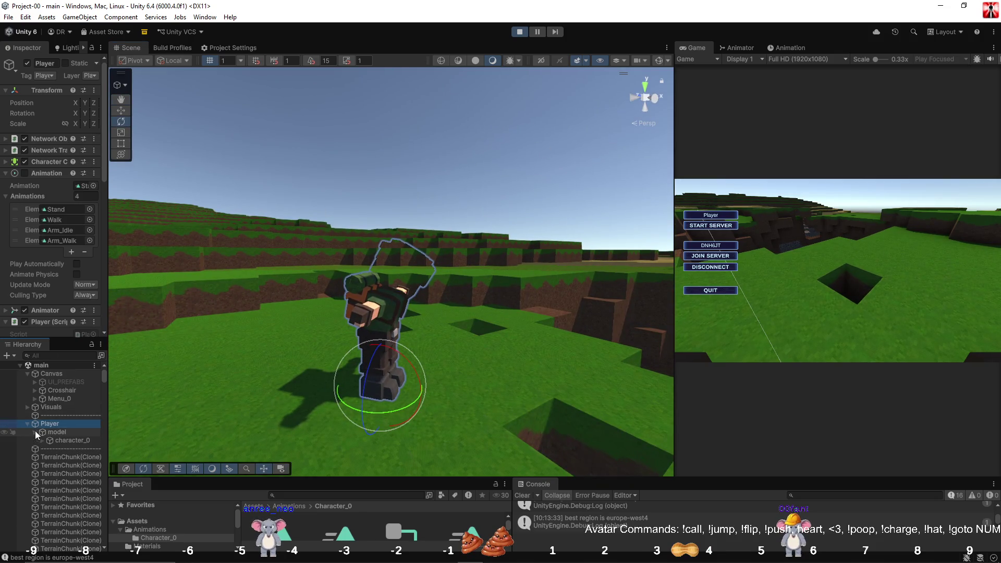
left_click(42, 441)
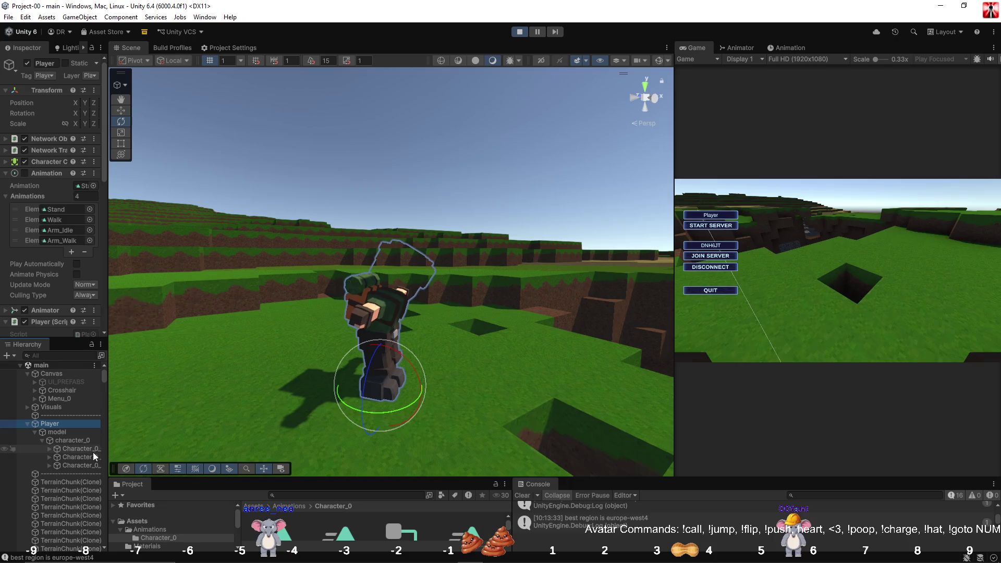
left_click_drag(107, 448, 140, 452)
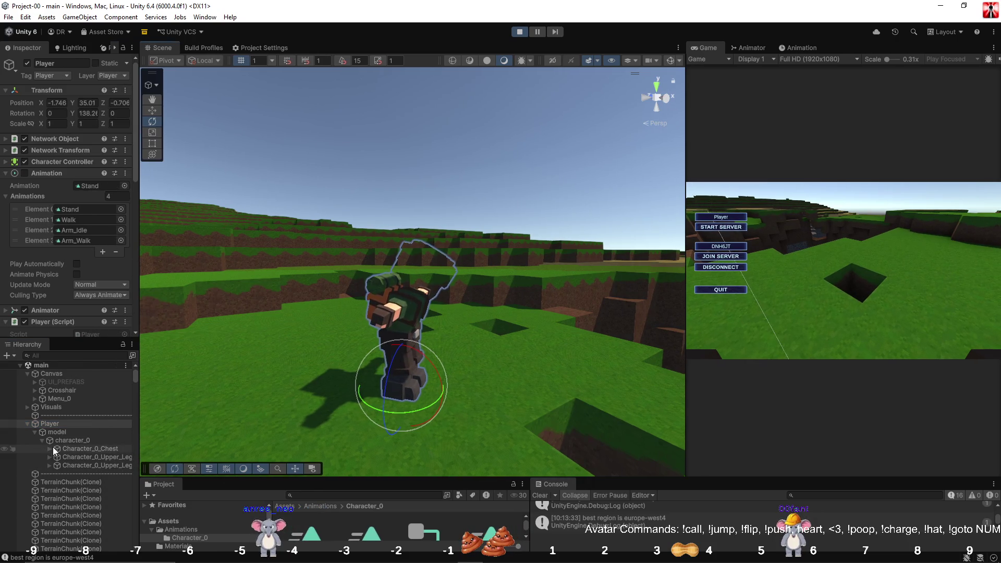
left_click(51, 449)
Set Cast Shadows to On for Character_0_Neck, Character_0_Head and Character_0_Hair.
left_click(56, 482)
left_click(62, 491)
left_click(81, 499)
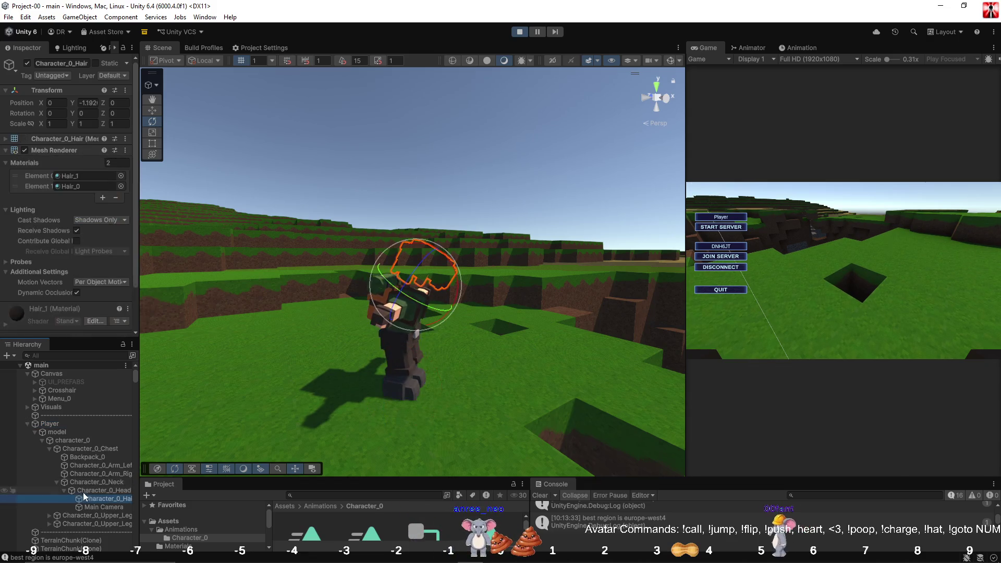
left_click(83, 493, "ctrl")
left_click(84, 483, "ctrl")
left_click(101, 210)
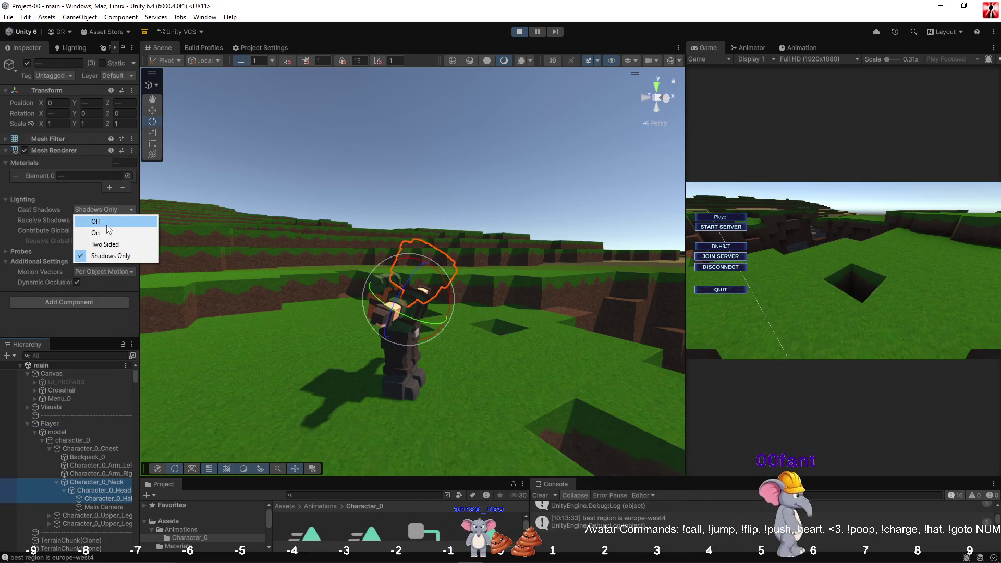
left_click(107, 233)
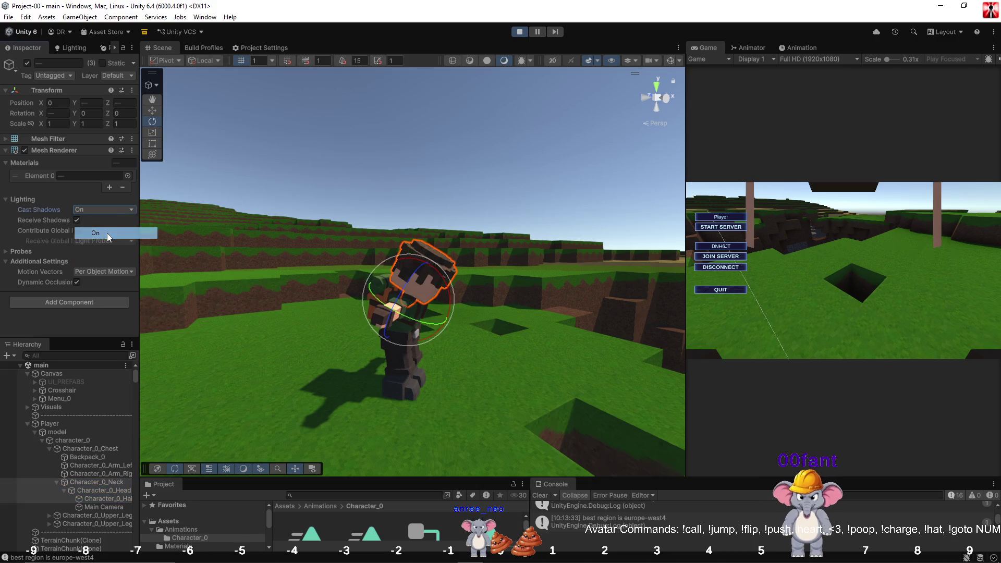
Select Player, briefly test the running game, and show the Animation window.
left_click(26, 425)
left_click(50, 426)
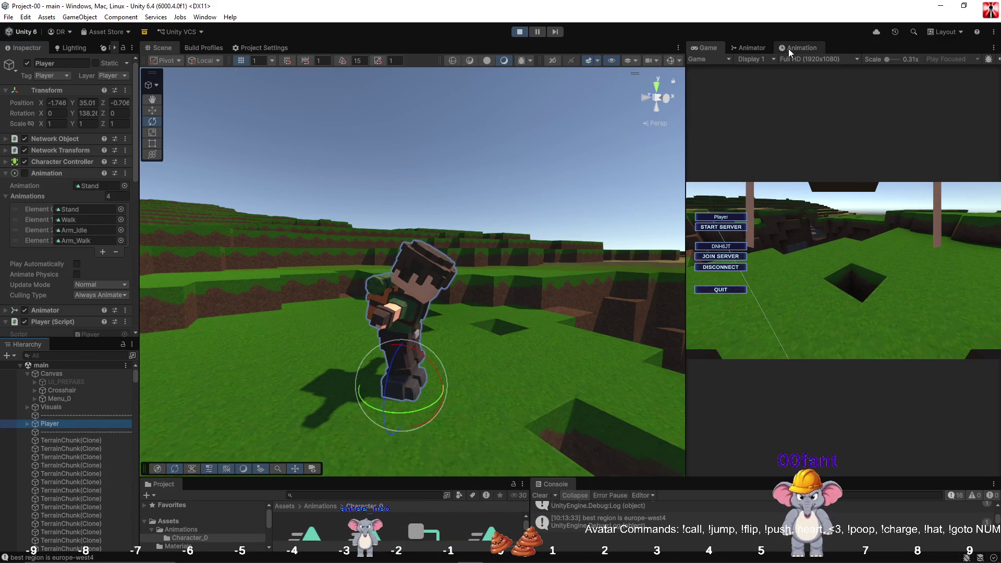
left_click(818, 239)
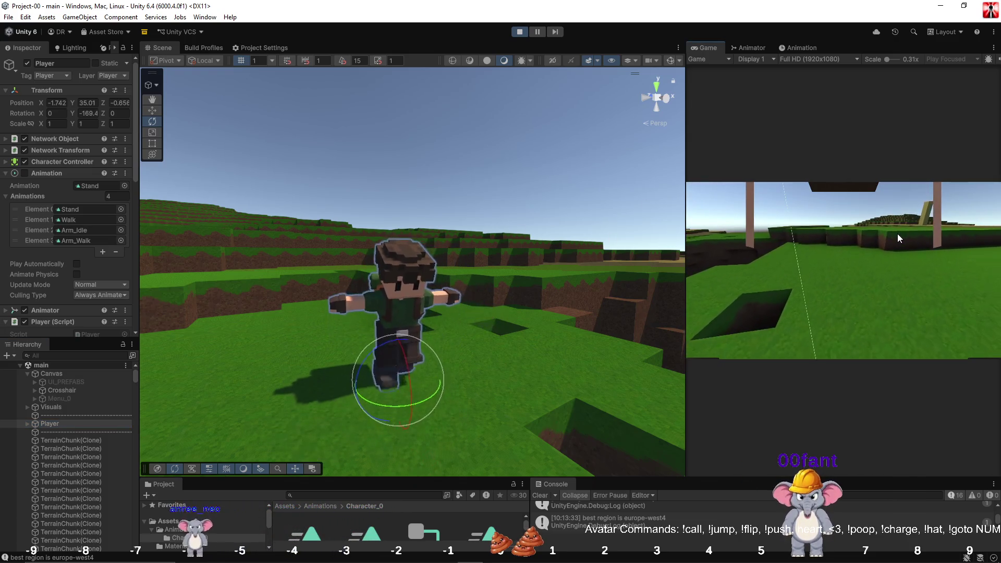
key("Escape")
left_click(808, 46)
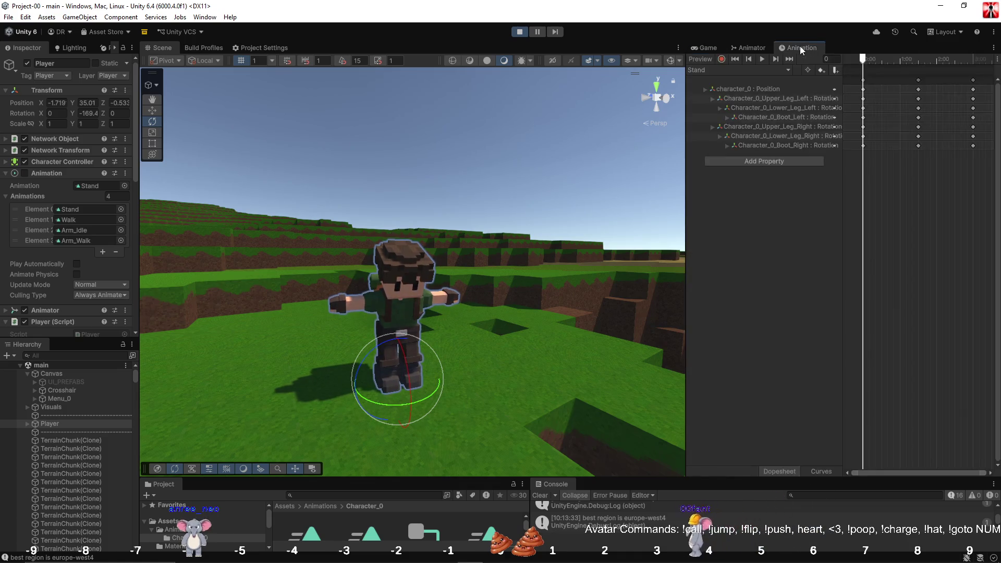
Try Additive blending at weight 1 on the UpperCharacter layer and test-walk the character.
left_click(762, 46)
left_click(719, 109)
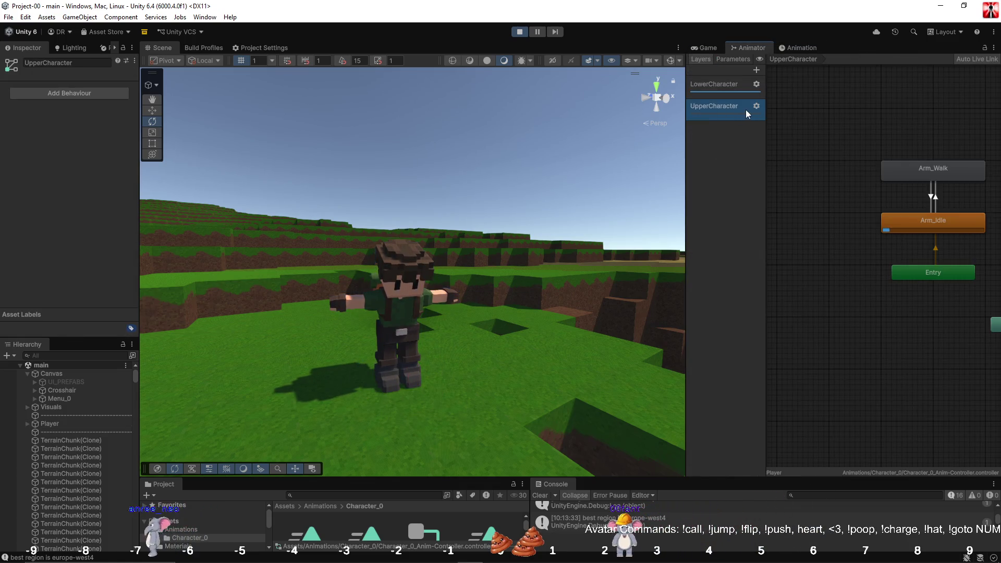
left_click(757, 106)
left_click(864, 129)
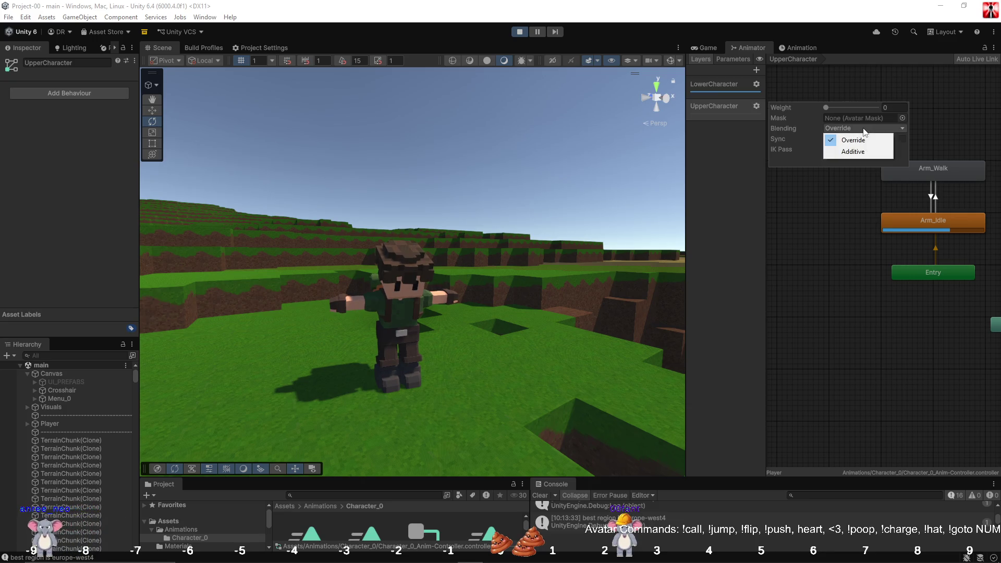
left_click(863, 150)
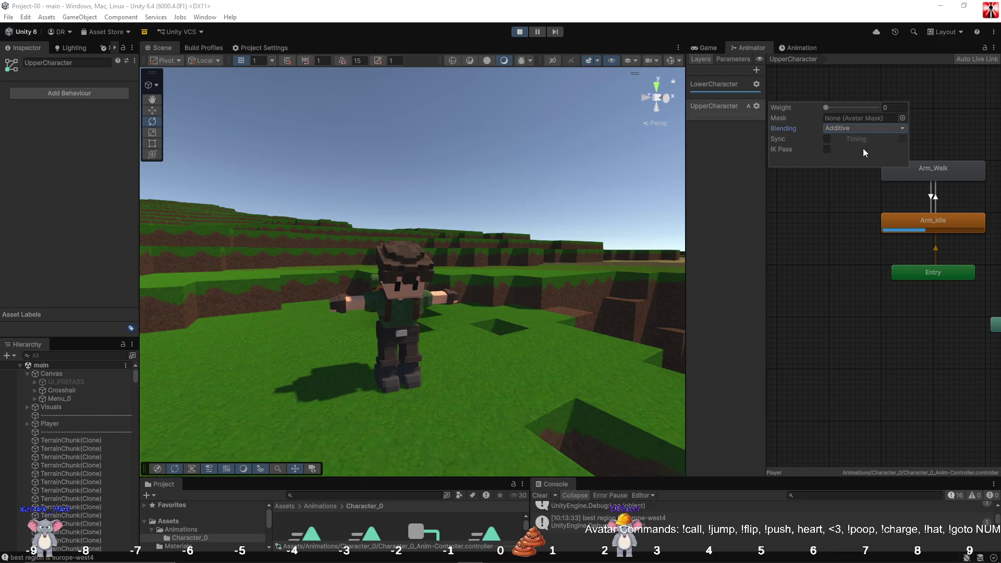
left_click_drag(843, 108, 893, 111)
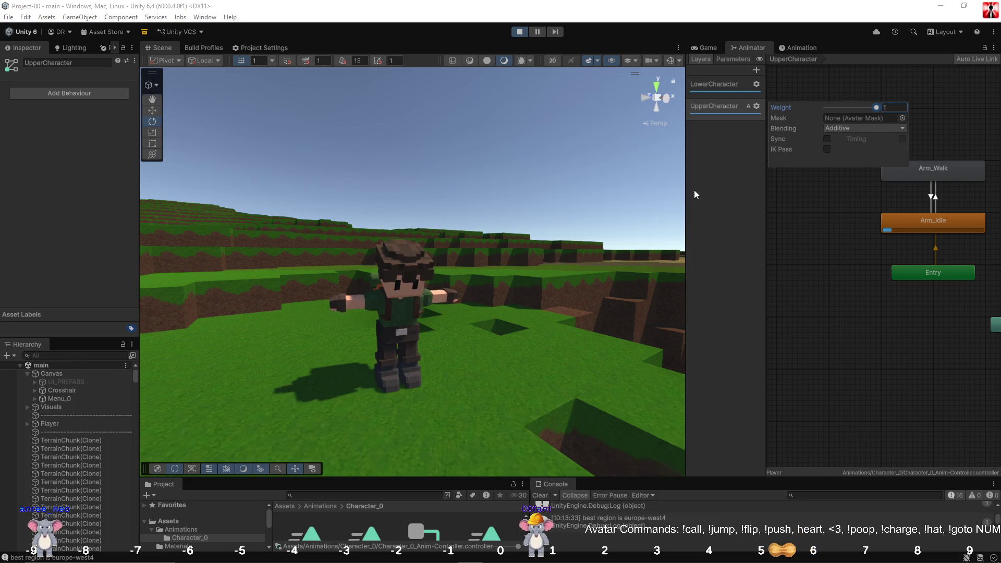
left_click(807, 201)
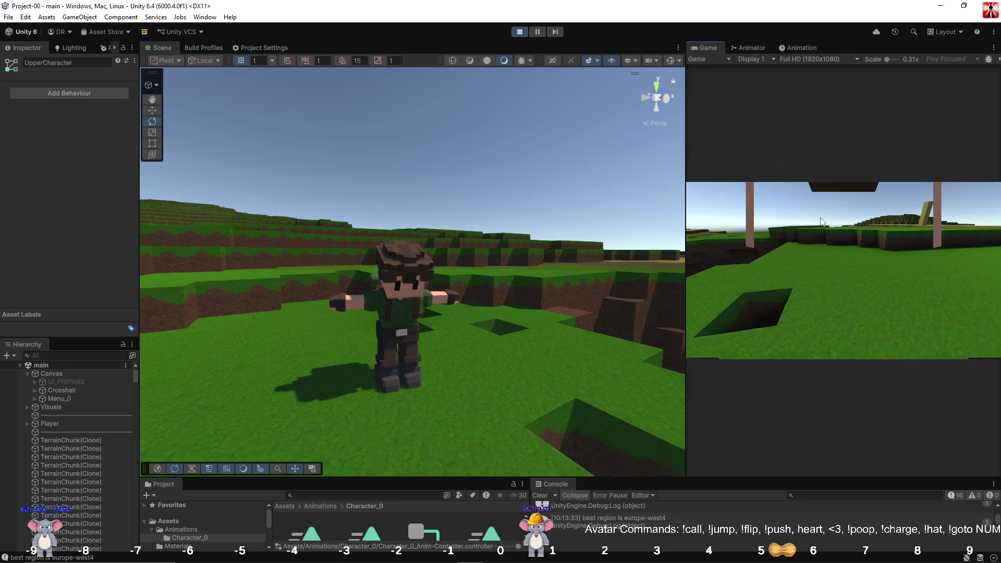
key("w")
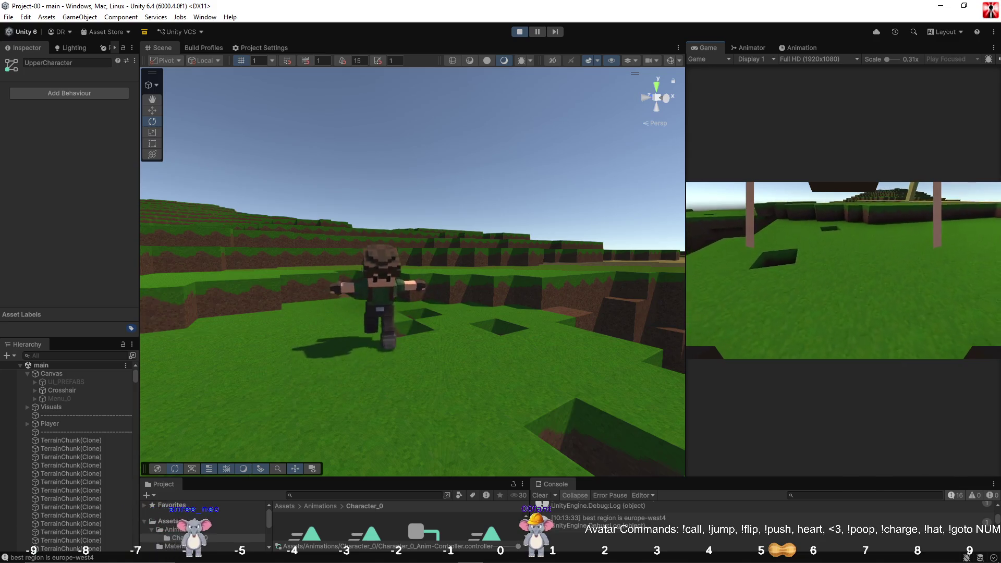
key("Escape")
Set the UpperCharacter layer back to Override blending with weight 1.
left_click(797, 49)
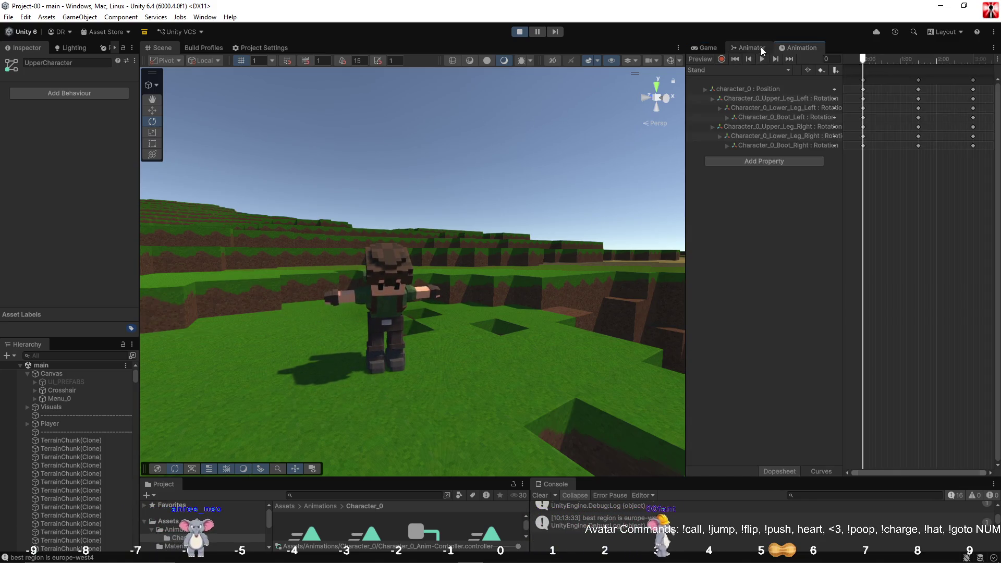
left_click(762, 47)
left_click(757, 106)
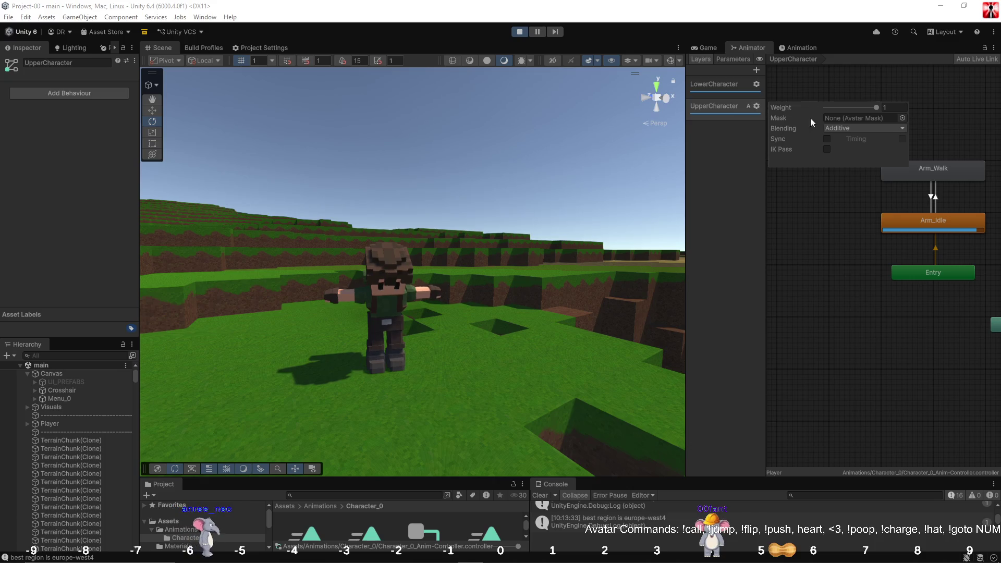
left_click(857, 129)
left_click(856, 137)
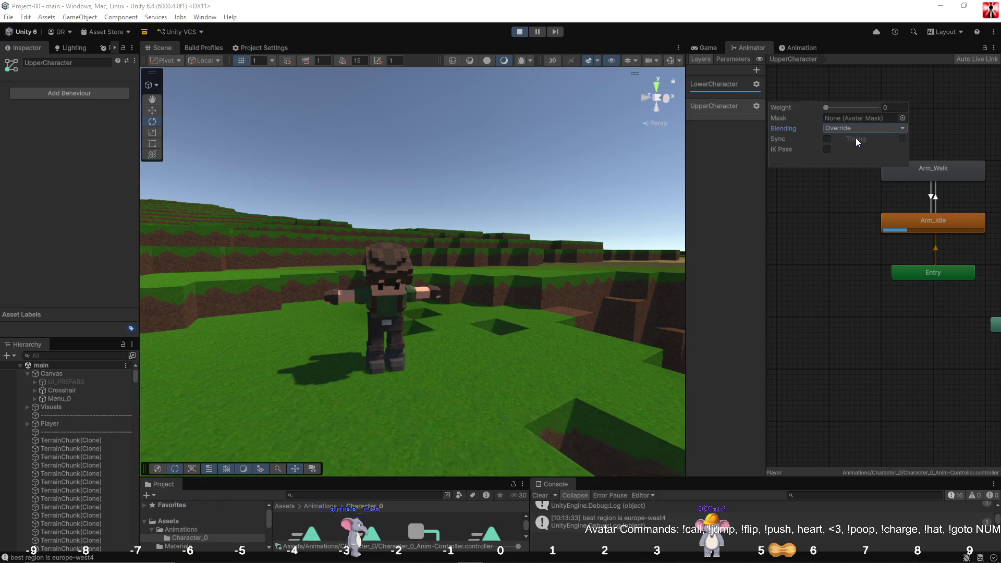
left_click_drag(840, 108, 898, 113)
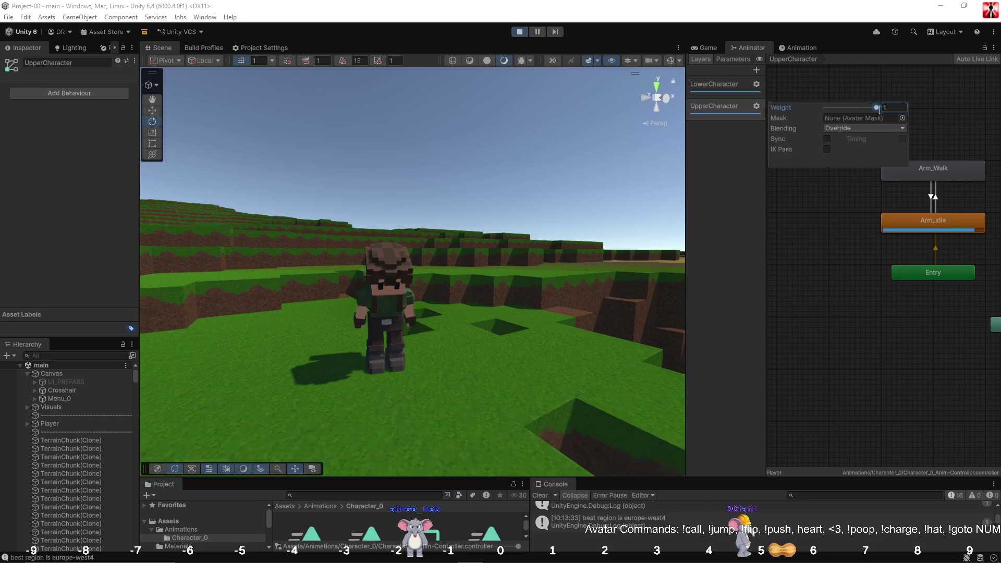
left_click(695, 49)
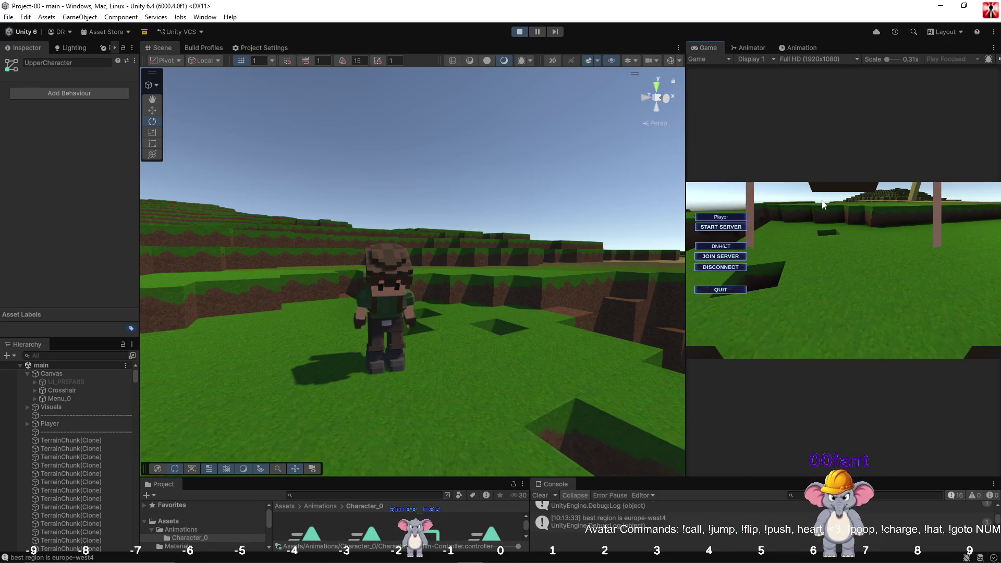
Test-walk the character forward and back, then enlarge the Project and Console panels.
left_click(720, 227)
key("w")
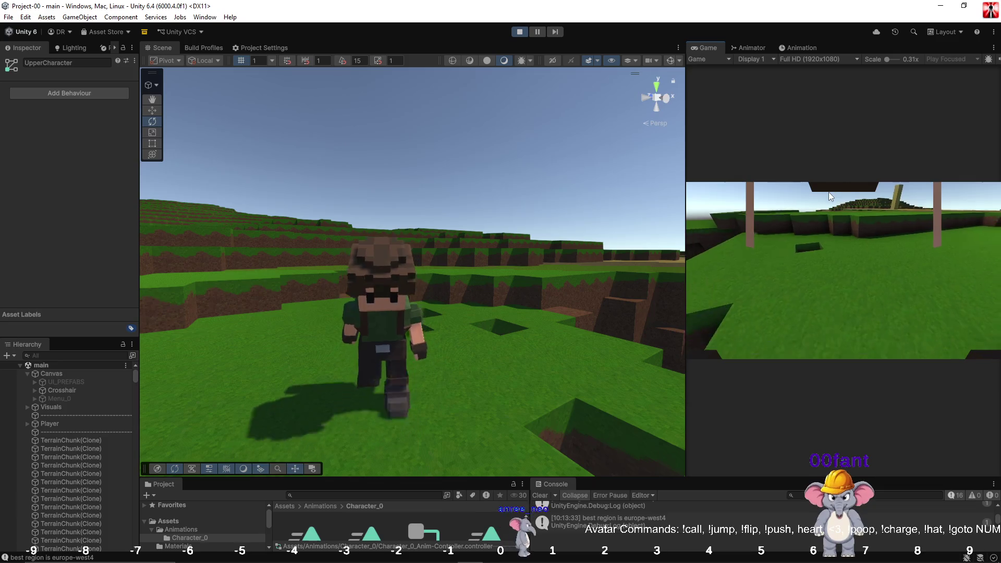
key("s")
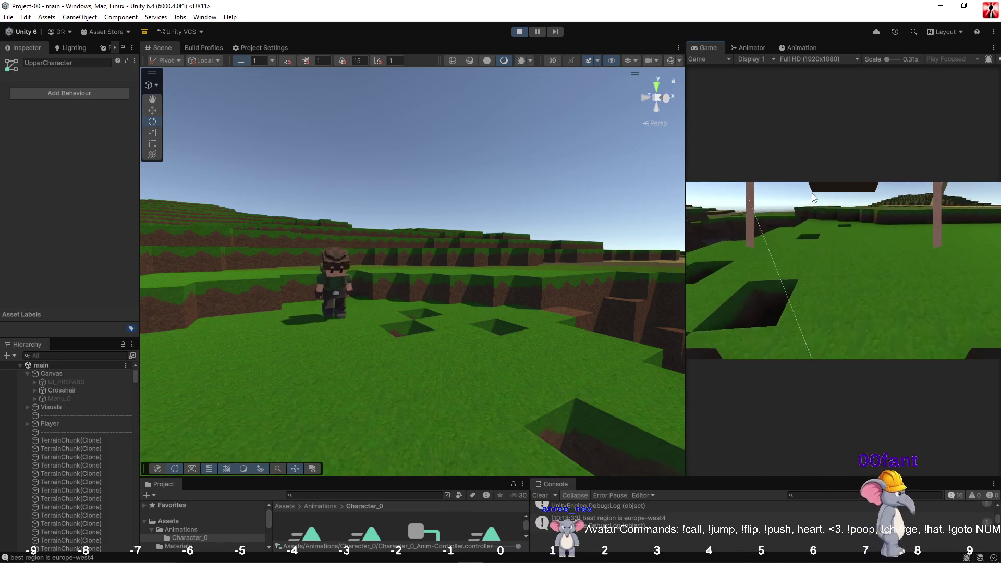
key("s")
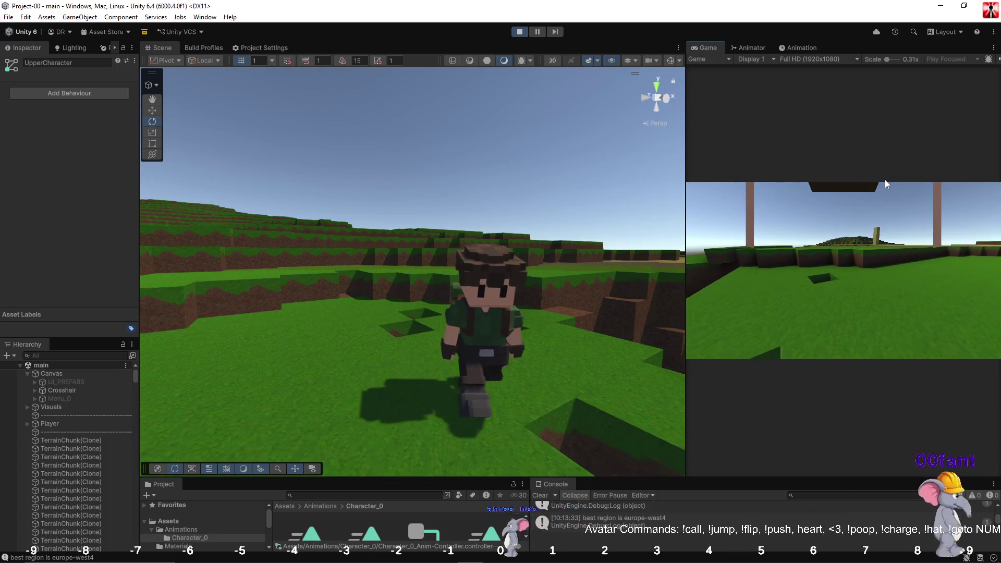
key("Escape")
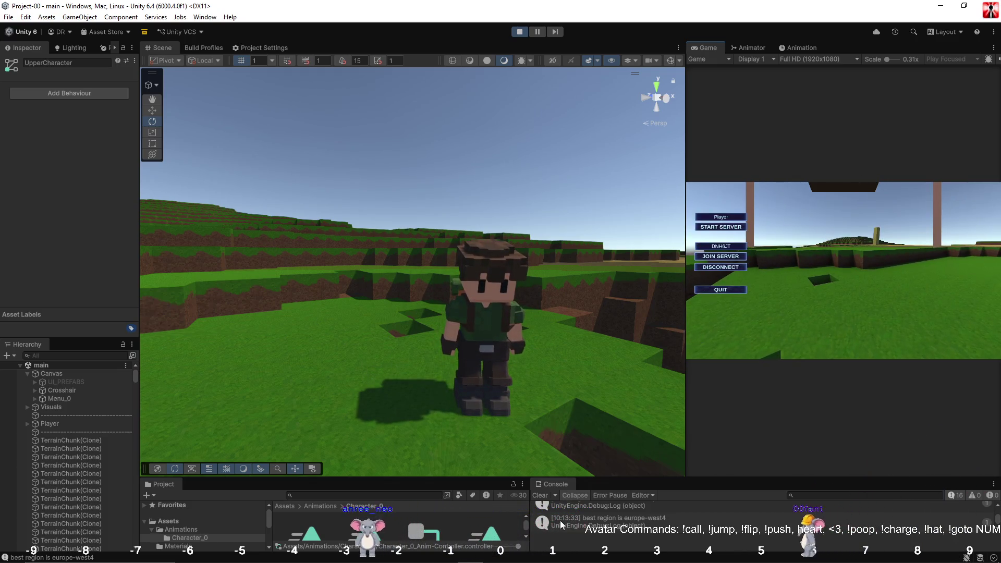
left_click_drag(594, 477, 613, 401)
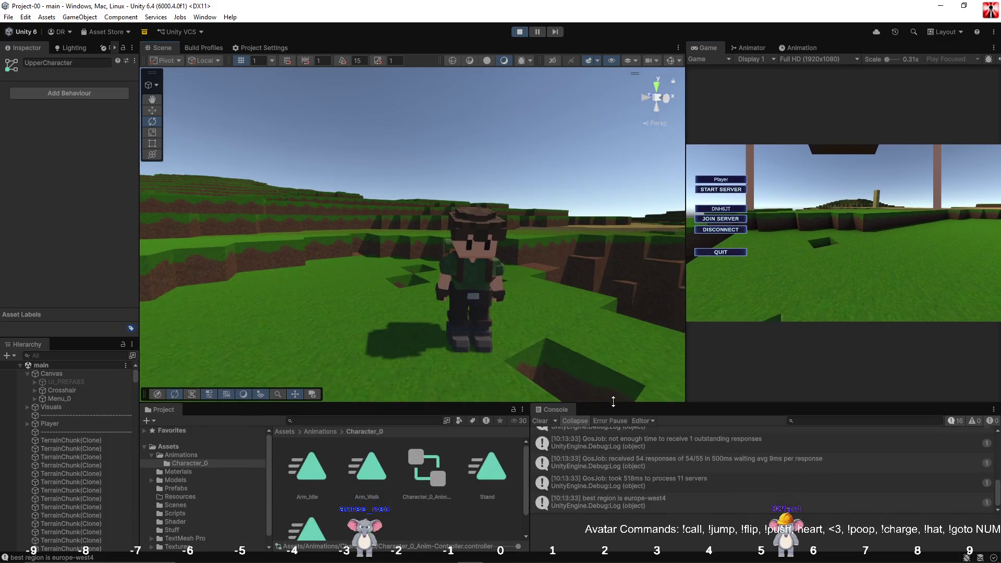
Inspect the Arm_Idle and Arm_Walk clips, then walk the character forward in the game.
left_click(302, 464)
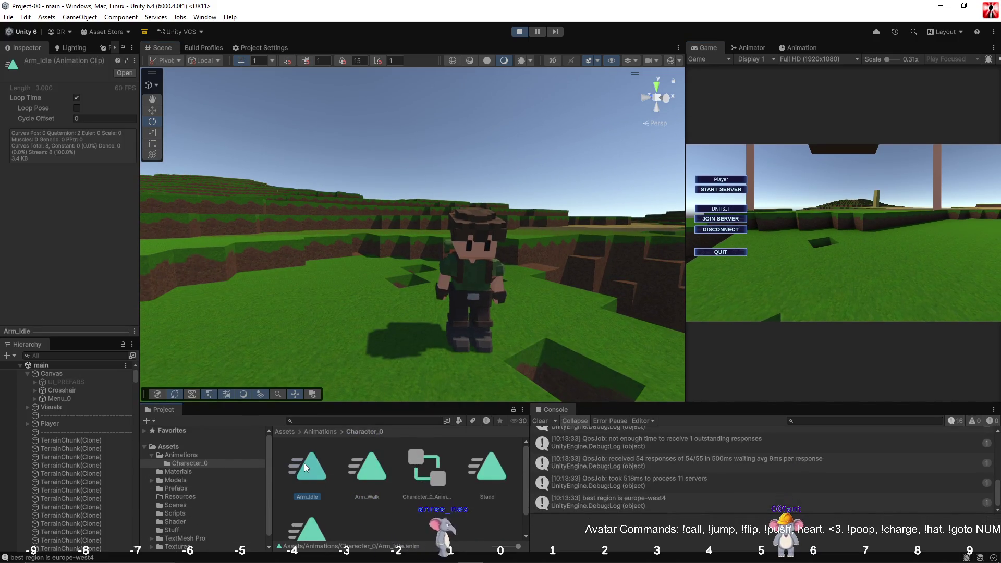
left_click(370, 474)
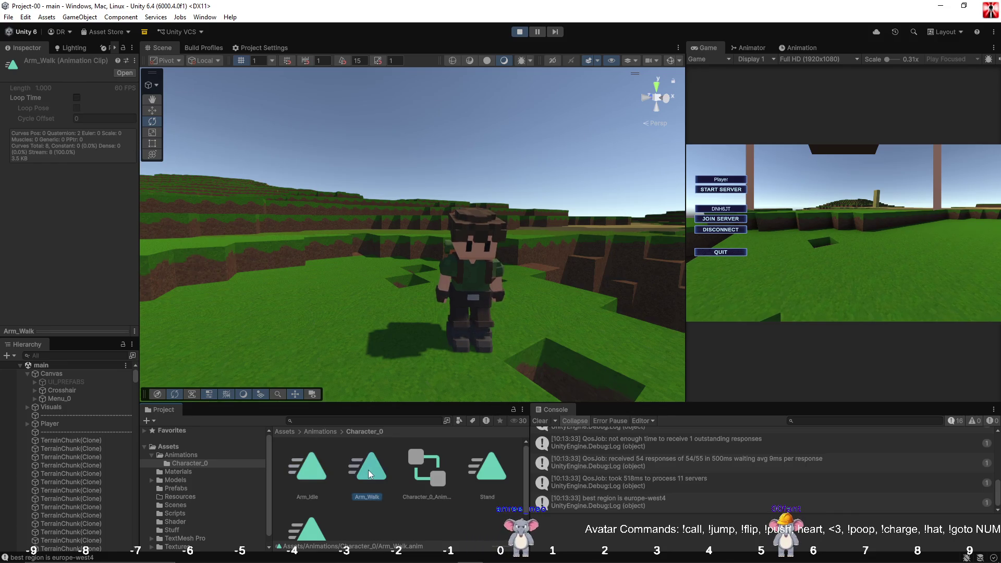
left_click(869, 231)
key("w")
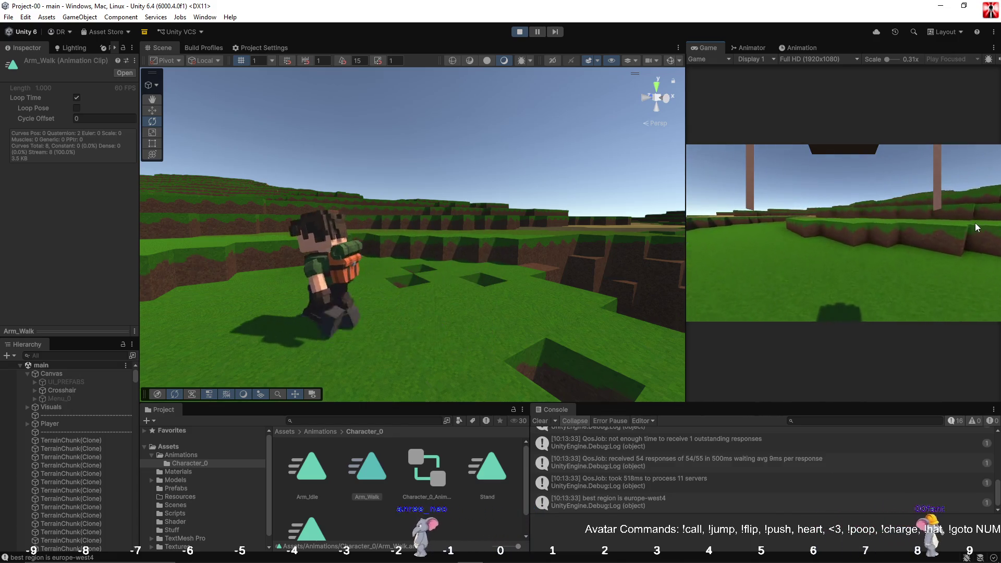
key("w")
key("w")
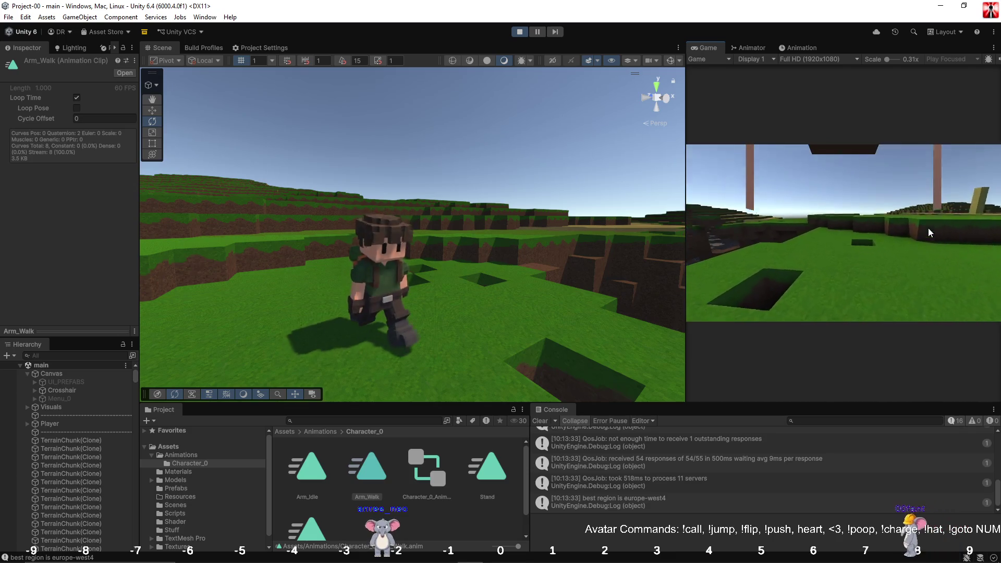
mouse_move(927, 226)
left_mouse_down()
mouse_move(922, 121)
mouse_move(920, 214)
mouse_move(940, 253)
mouse_move(998, 245)
mouse_move(981, 240)
mouse_move(928, 156)
mouse_move(885, 233)
mouse_move(834, 245)
mouse_move(773, 224)
mouse_move(803, 250)
mouse_move(837, 247)
mouse_move(869, 212)
left_mouse_up()
Walk the character around the terrain in several directions, then stop Play mode.
key("w")
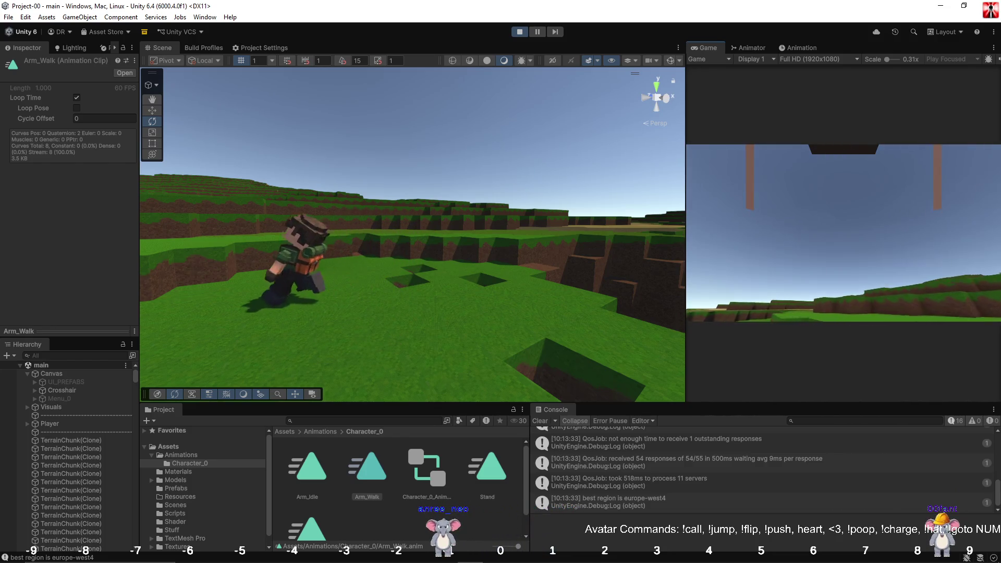
key("w")
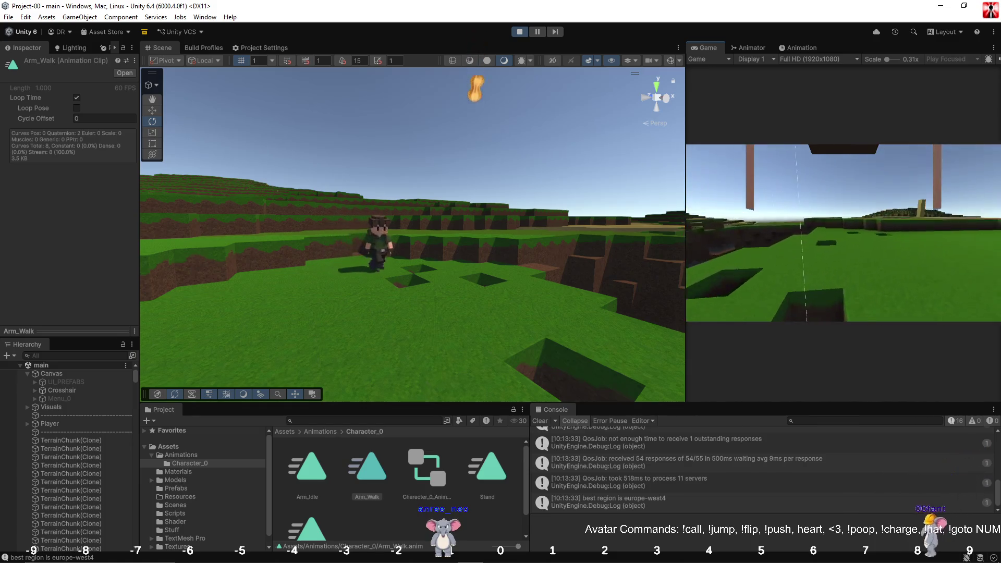
key("w")
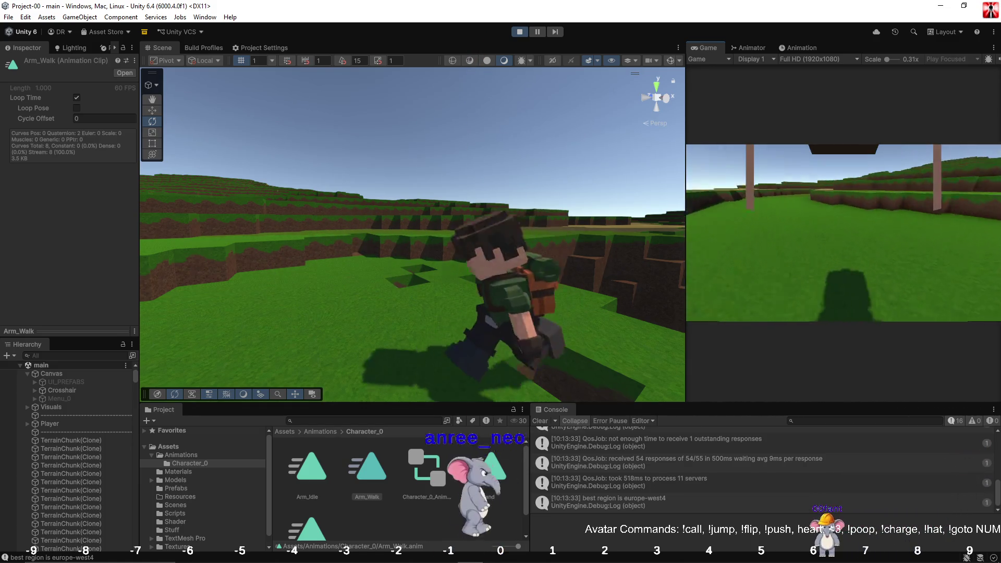
key("w")
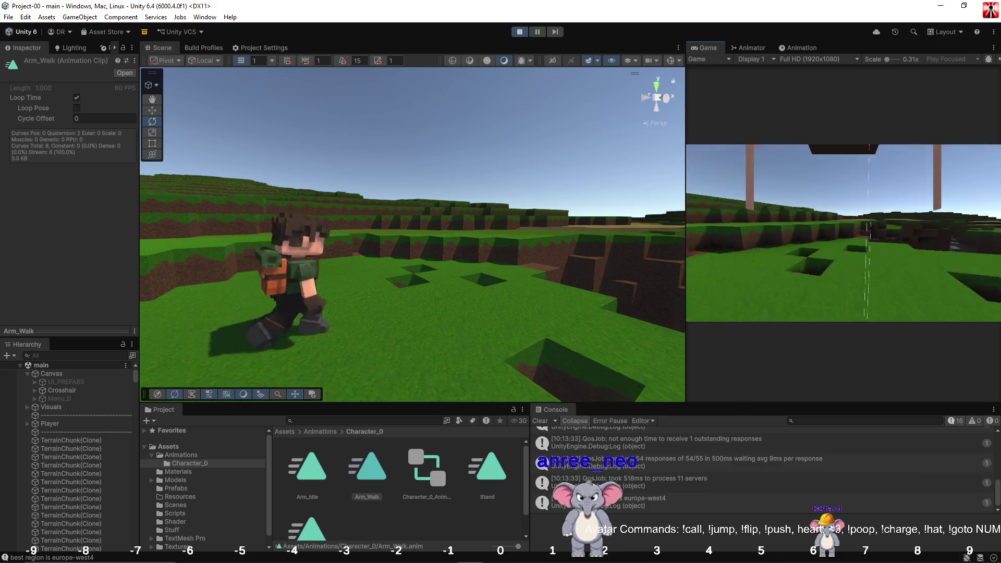
key("w")
key("w")
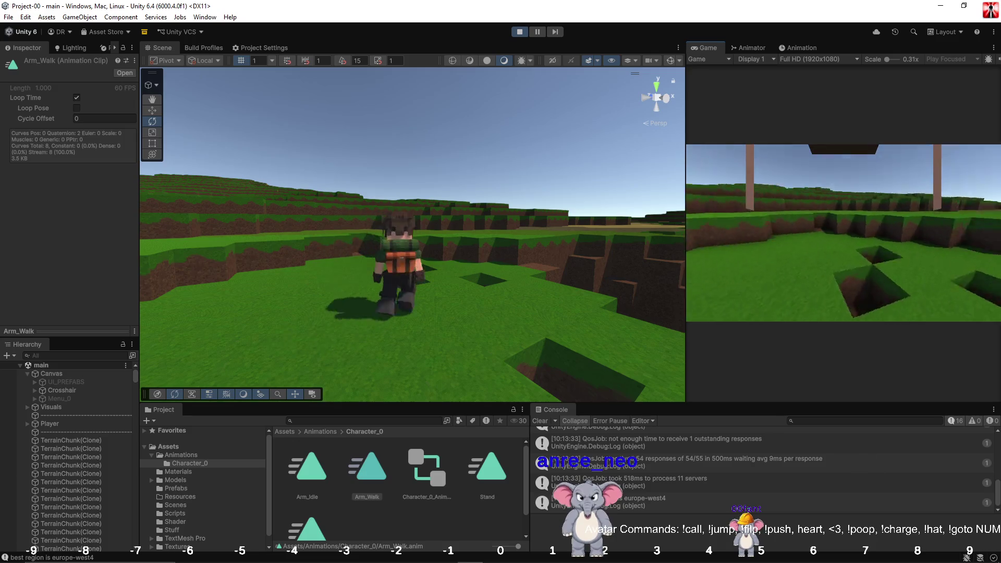
key("w")
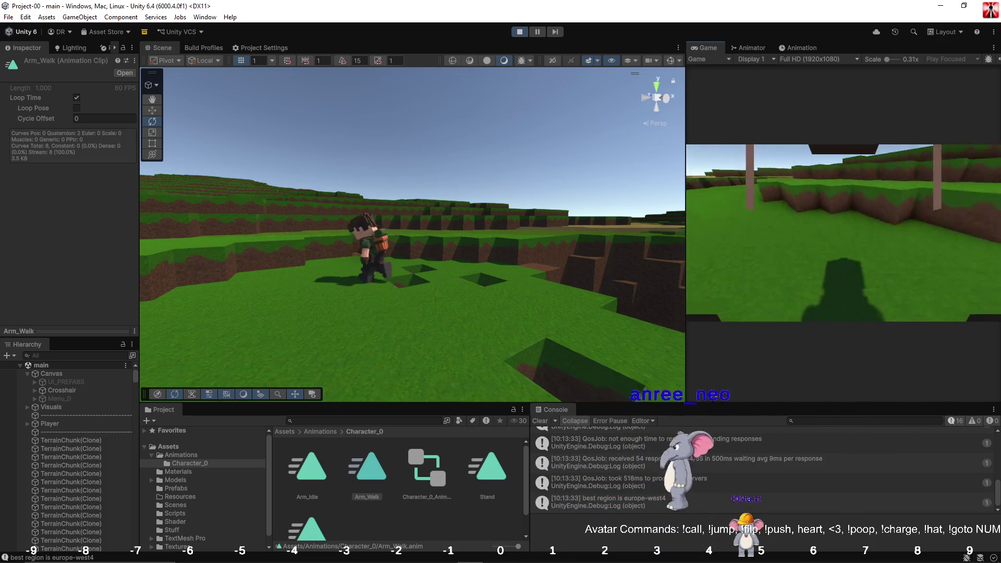
key("w")
key("s")
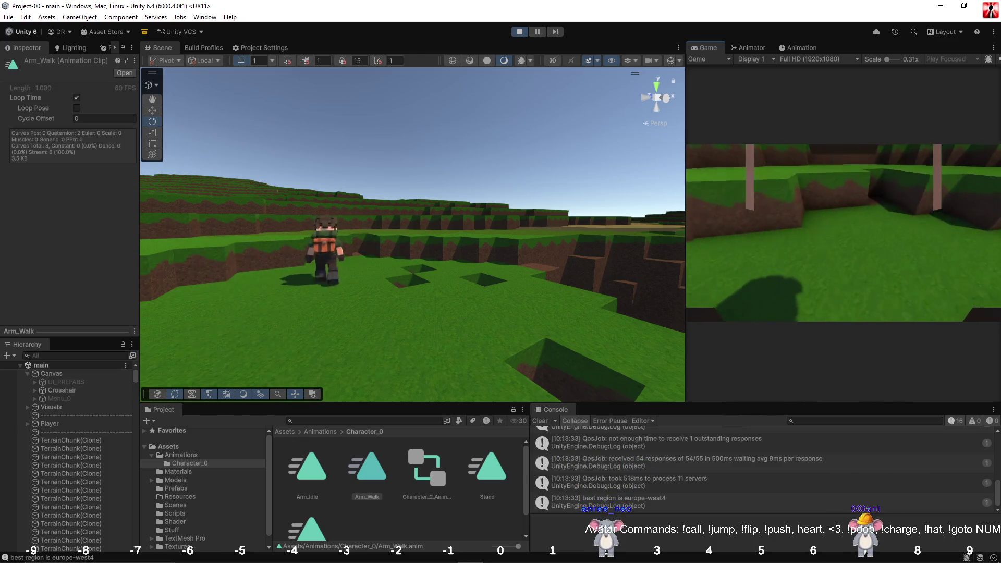
key("w")
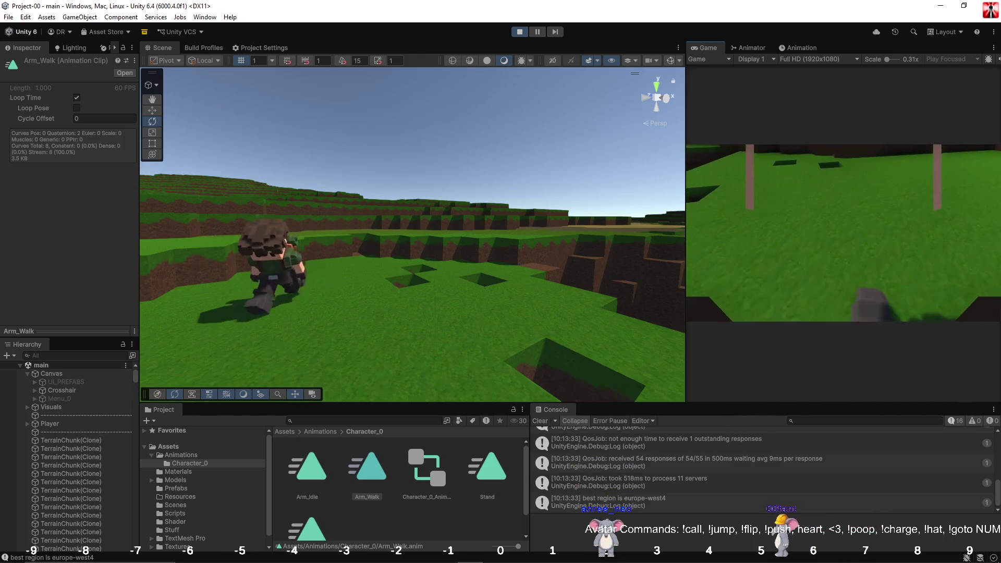
key("s")
key("w")
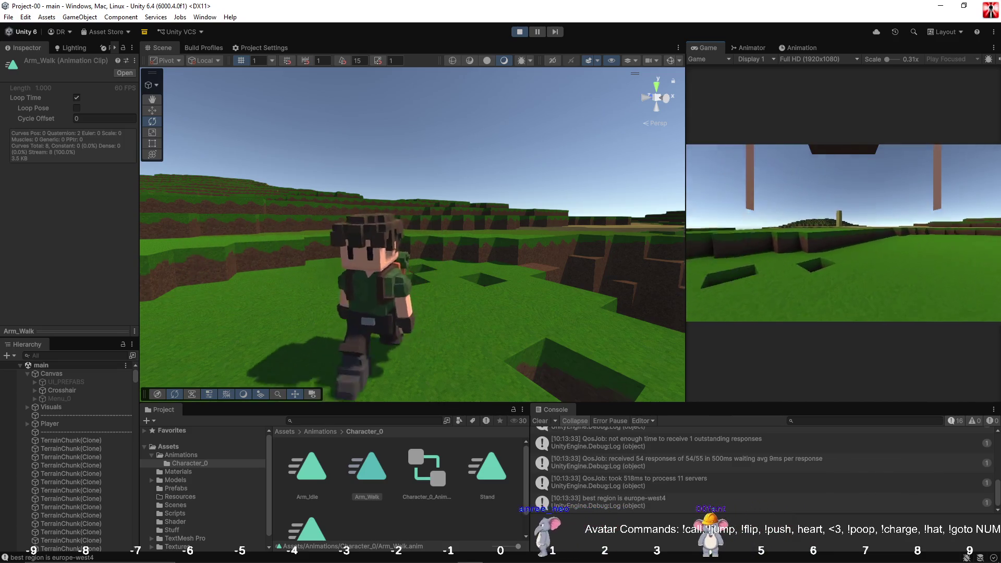
key("w")
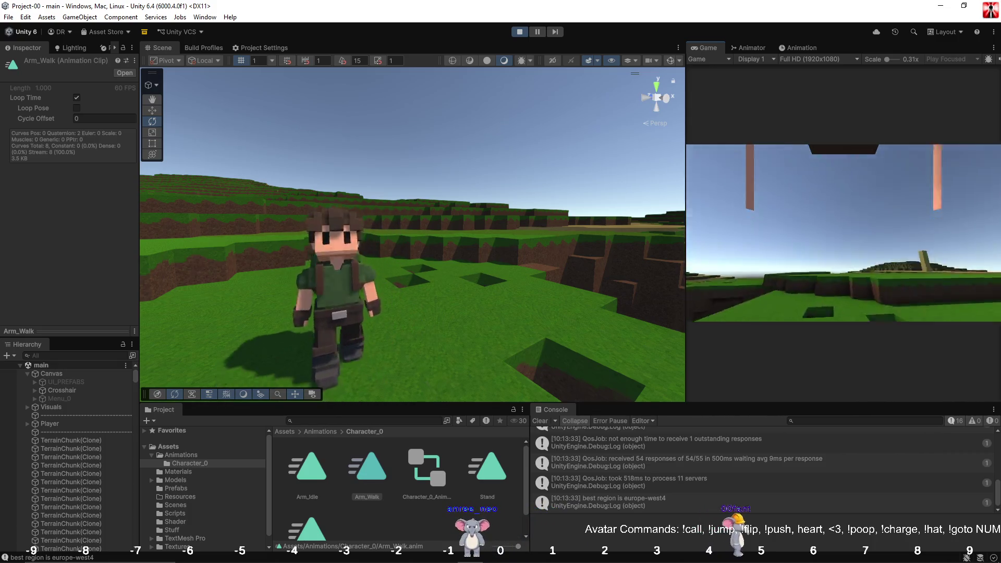
key("Escape")
left_click(519, 31)
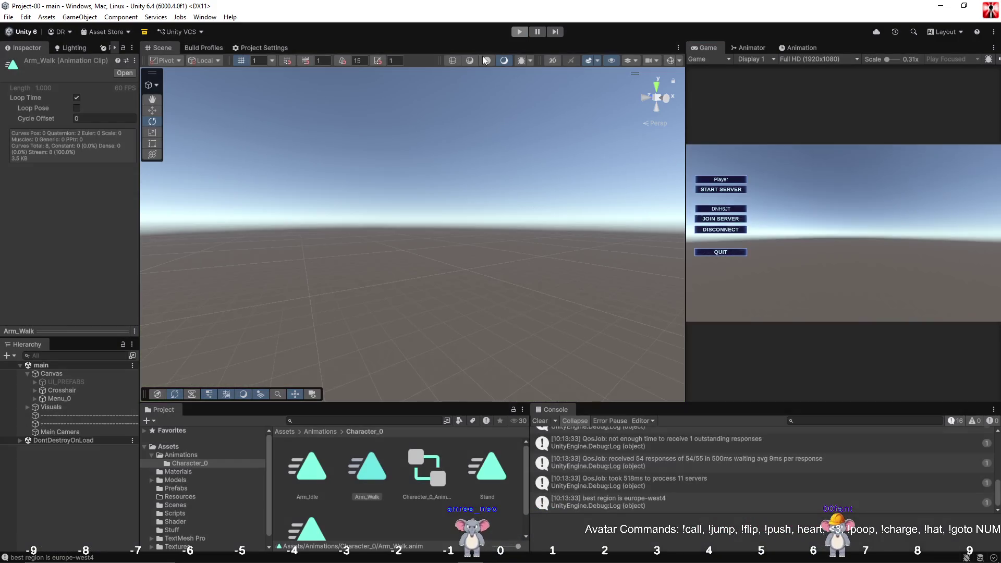
Show Arm_Walk's keyframe timeline and duplicate Arm_Walk into a new clip named Arm_Run.
left_click(801, 48)
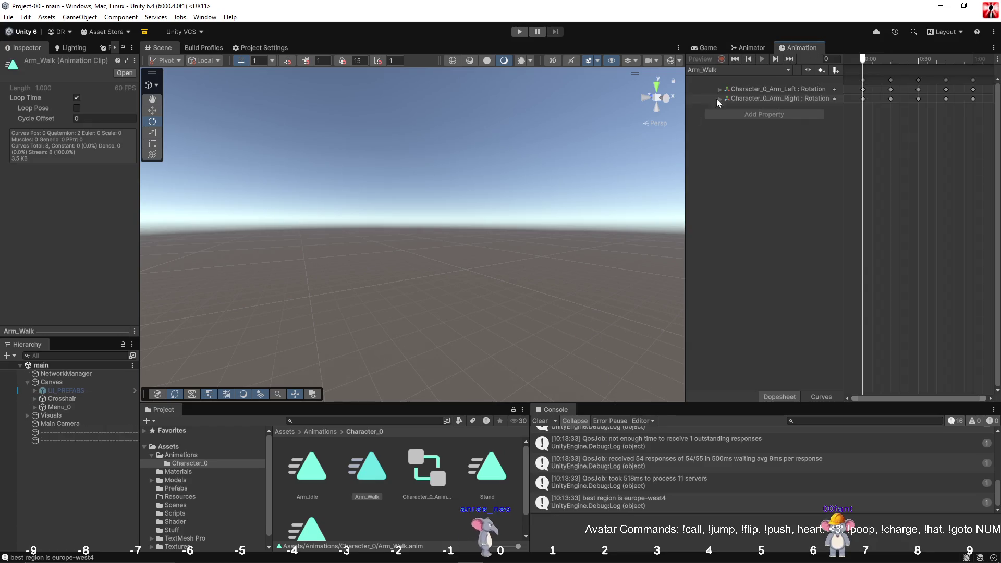
left_click_drag(686, 162, 586, 171)
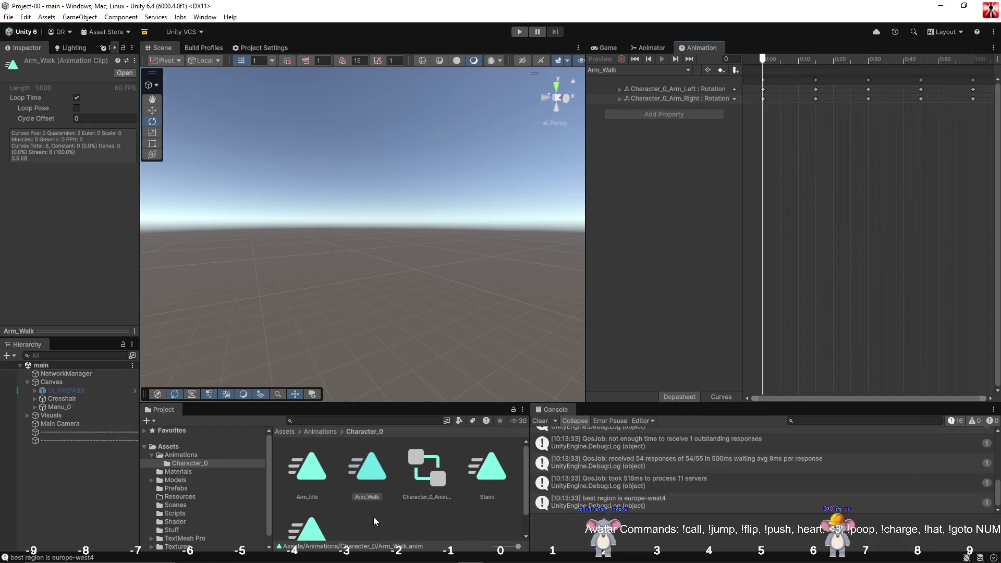
left_click(374, 518)
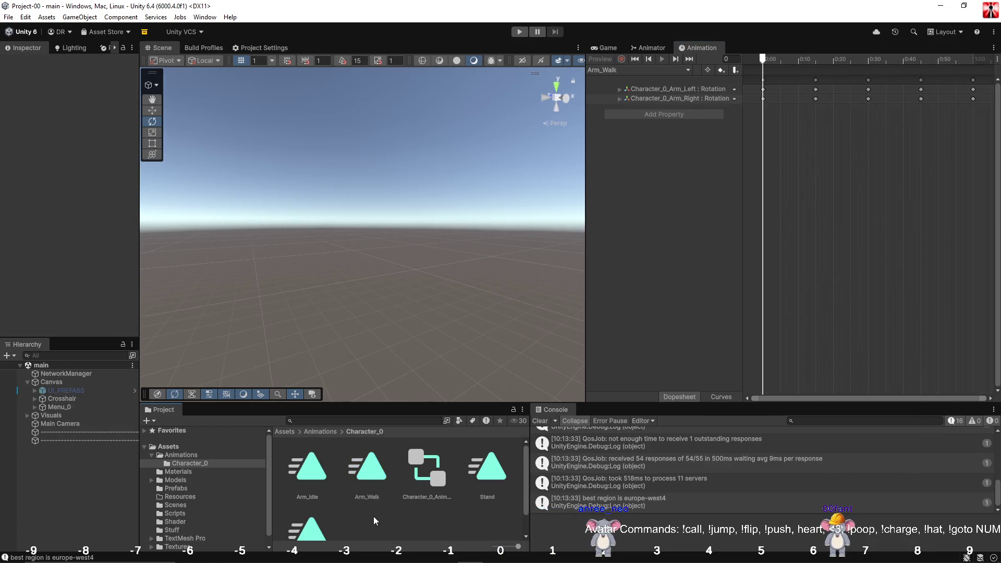
left_click(367, 478)
right_click(367, 477)
left_click(415, 202)
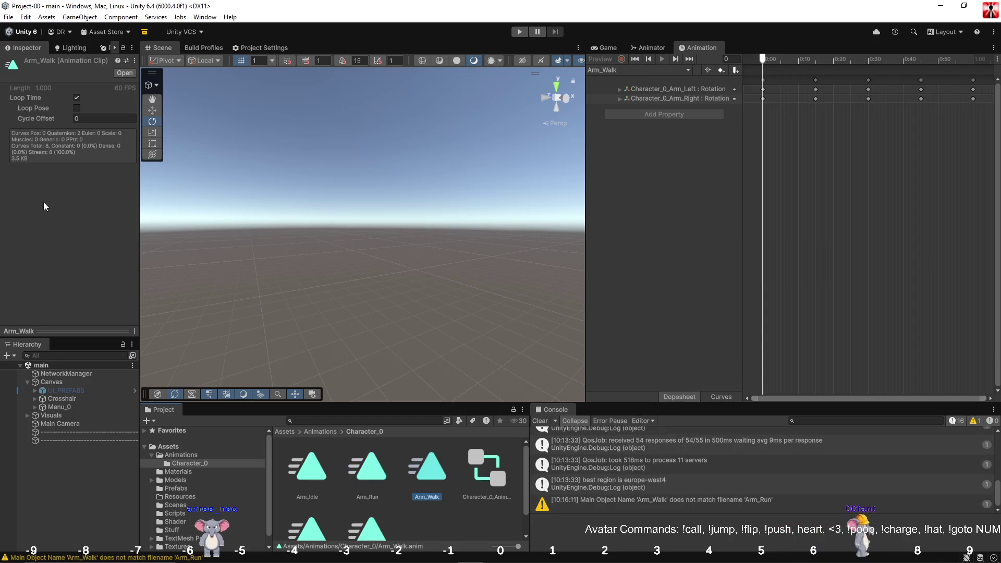
left_click(425, 518)
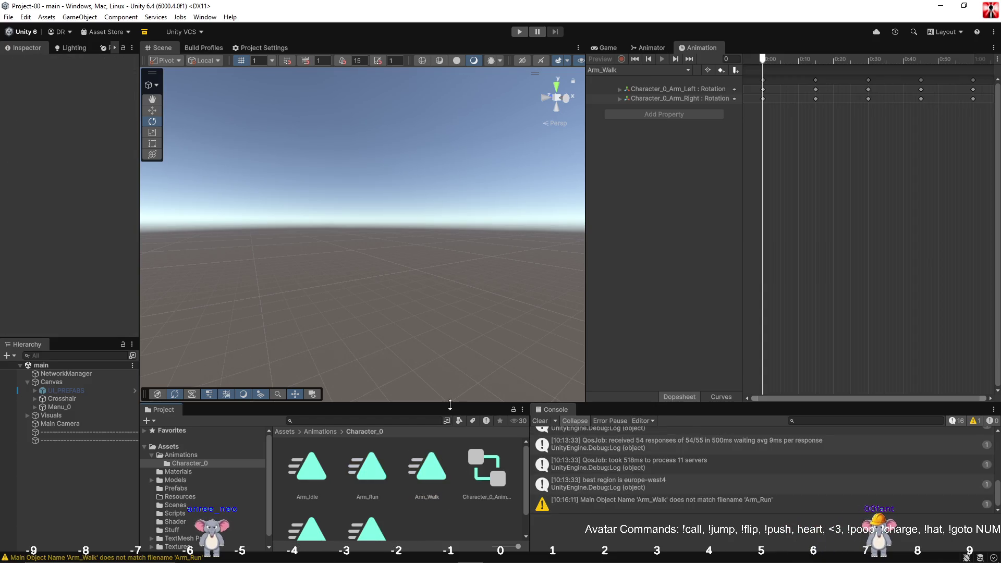
Fix Arm_Run's object name to match its file and enable Loop Time.
left_click_drag(376, 402, 375, 348)
left_click(370, 423)
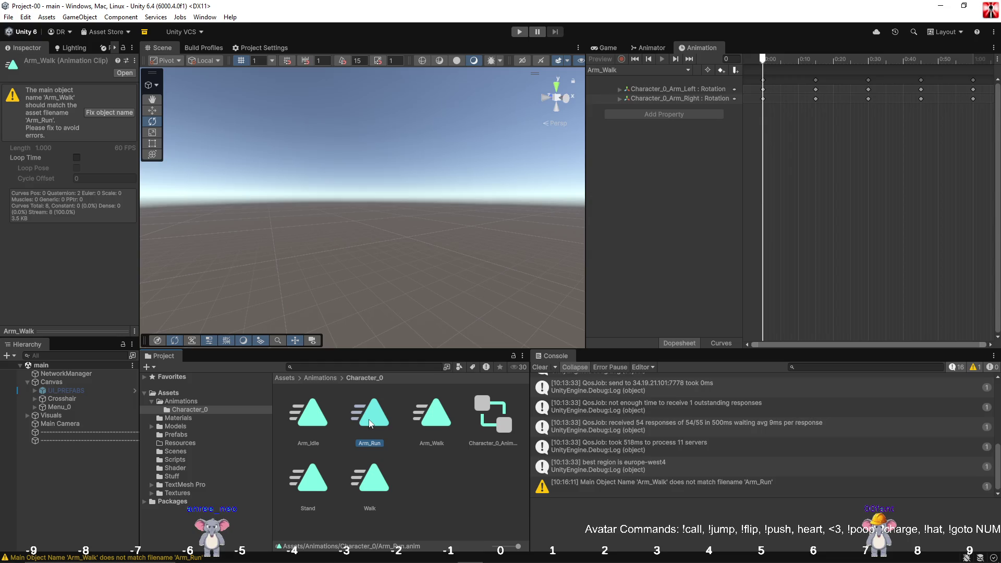
left_click(107, 112)
left_click(76, 98)
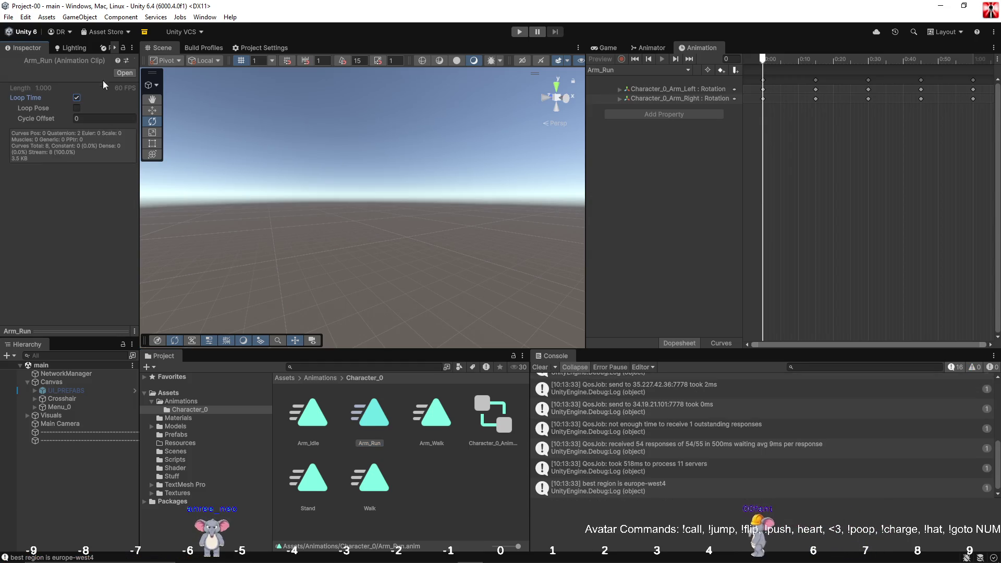
Switch the Inspector to Debug view and back to Normal, then deselect the clip.
left_click(134, 61)
left_click(133, 48)
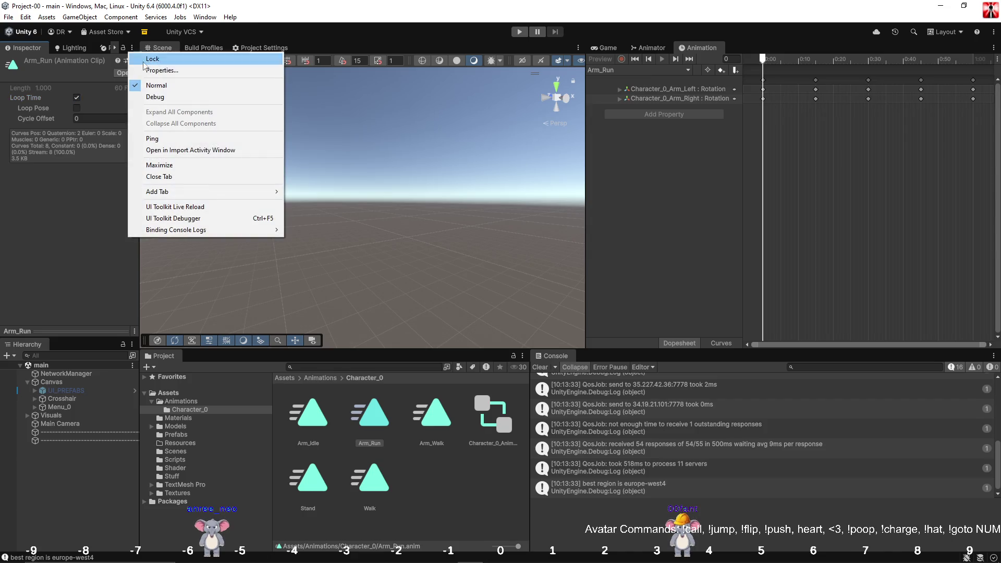
left_click(153, 96)
left_click(133, 48)
left_click(167, 85)
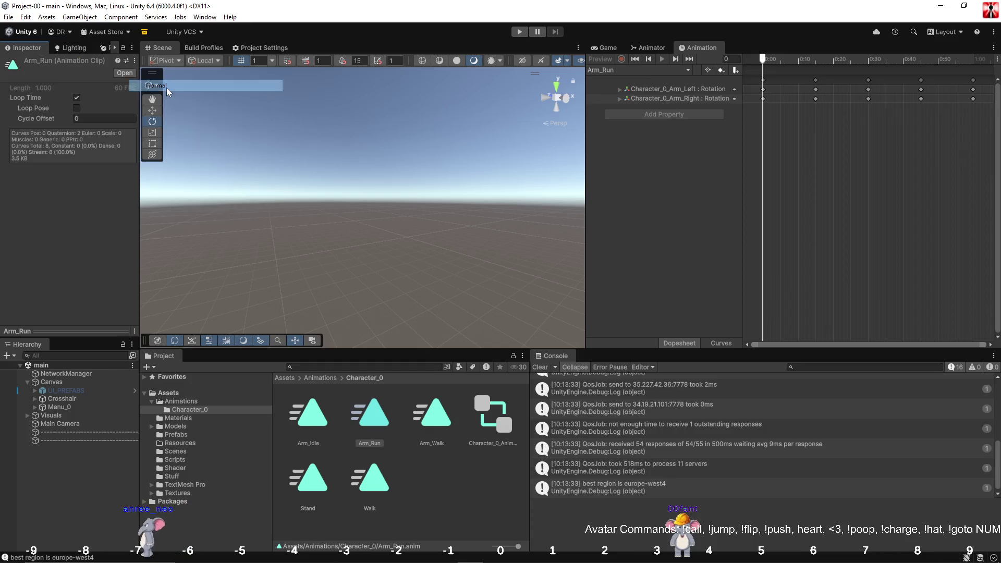
left_click(446, 490)
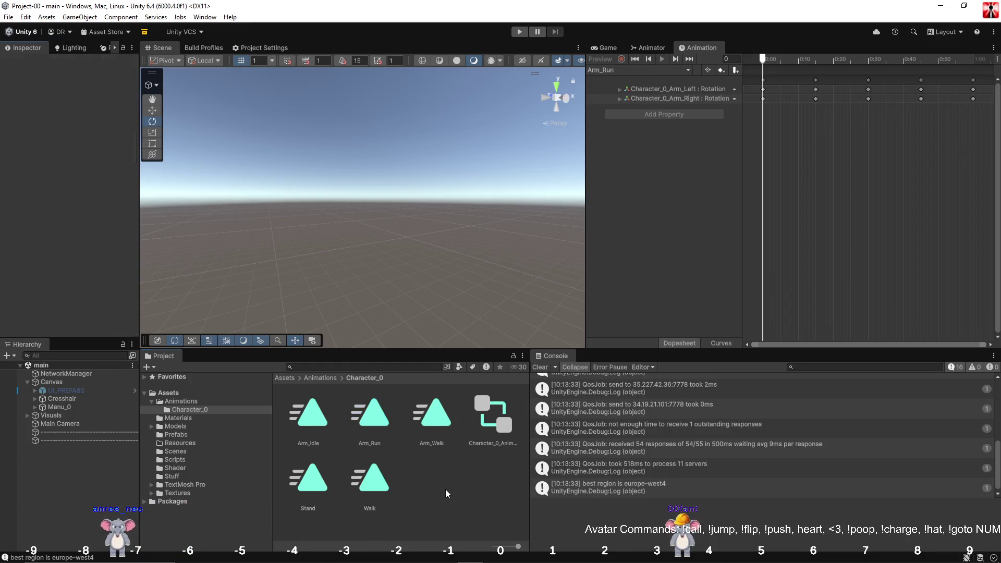
Add Arm_Run as Element 4 in the Player prefab's Animation component list.
left_click(186, 436)
left_click(327, 419)
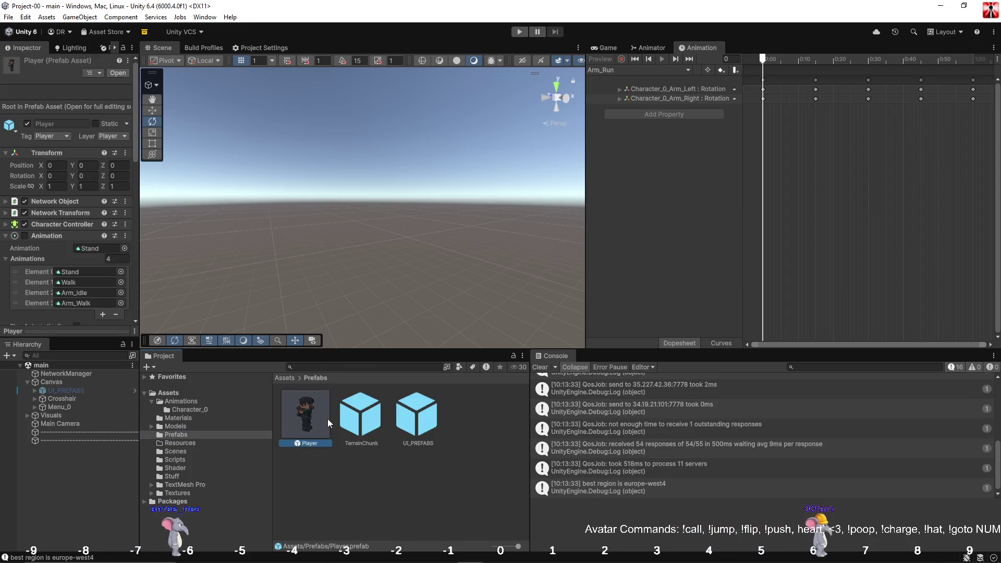
left_click(102, 314)
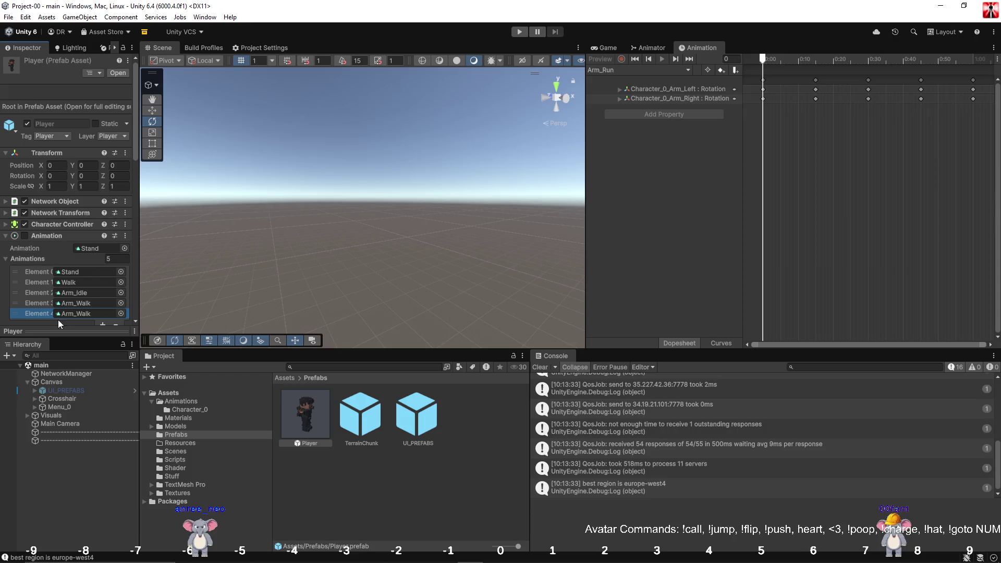
left_click(121, 313)
double_click(249, 212)
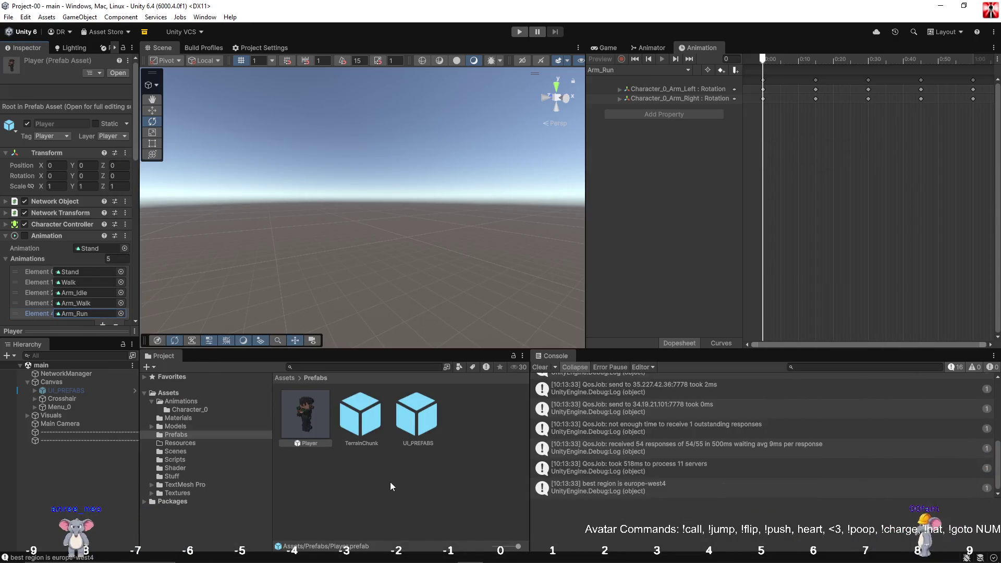
left_click(390, 481)
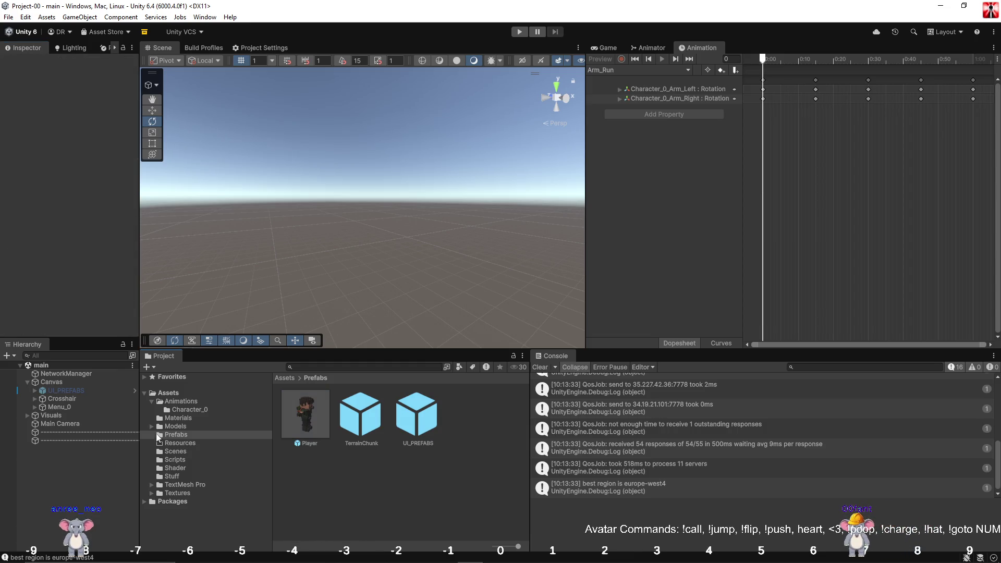
Open the Player prefab, choose the Arm_Run clip, and move to frame 15.
double_click(299, 424)
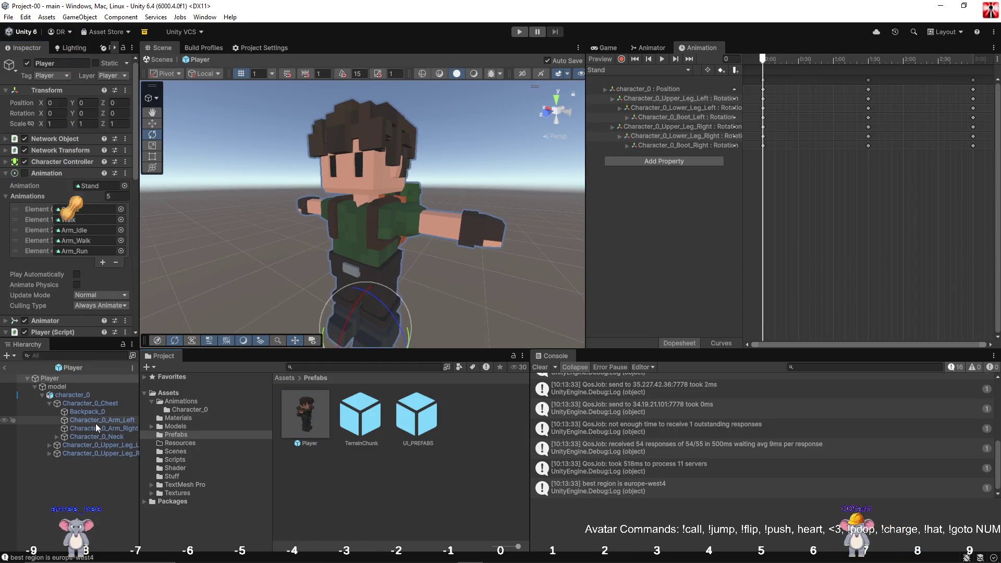
left_click(67, 382)
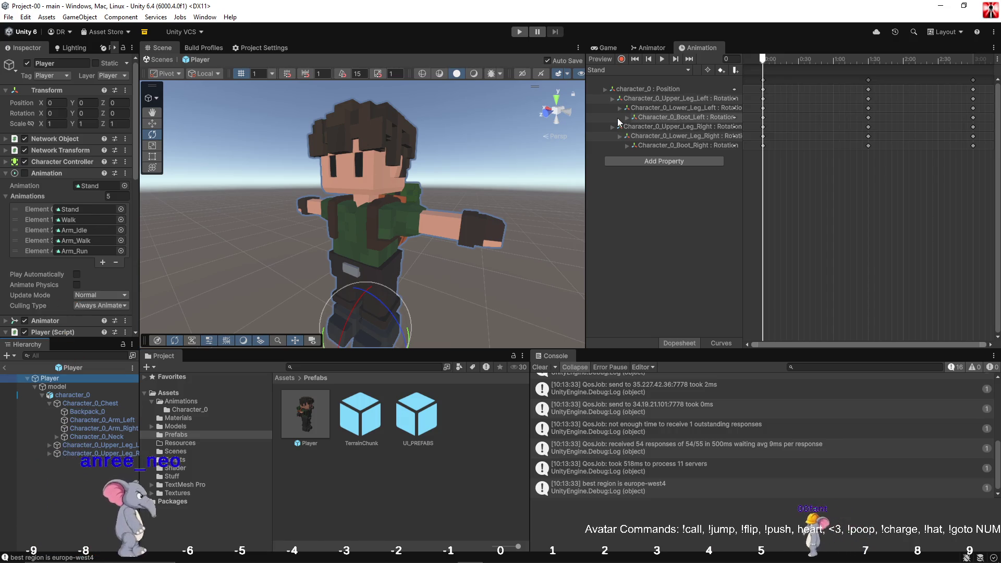
left_click(642, 71)
left_click(617, 93)
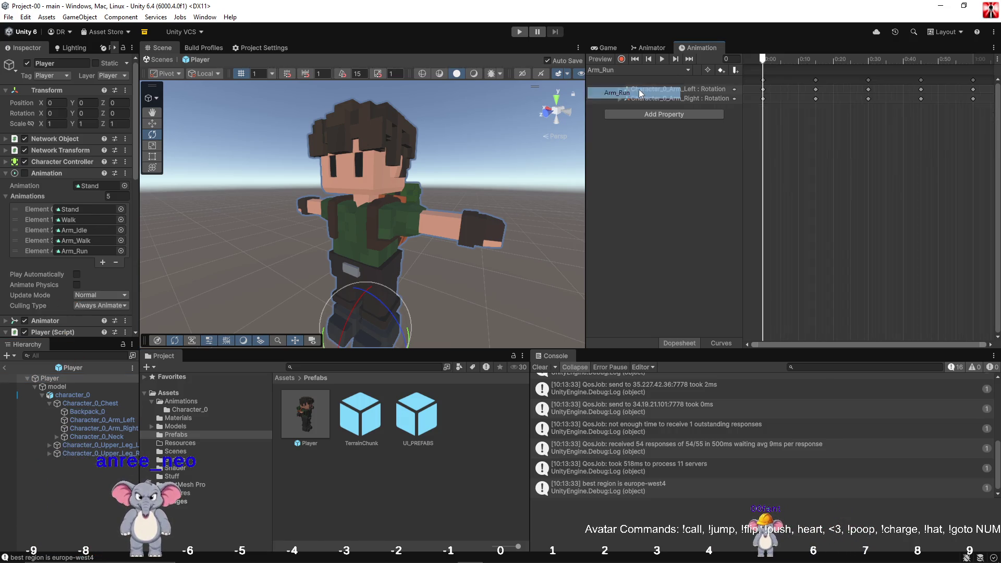
left_click_drag(765, 61, 815, 63)
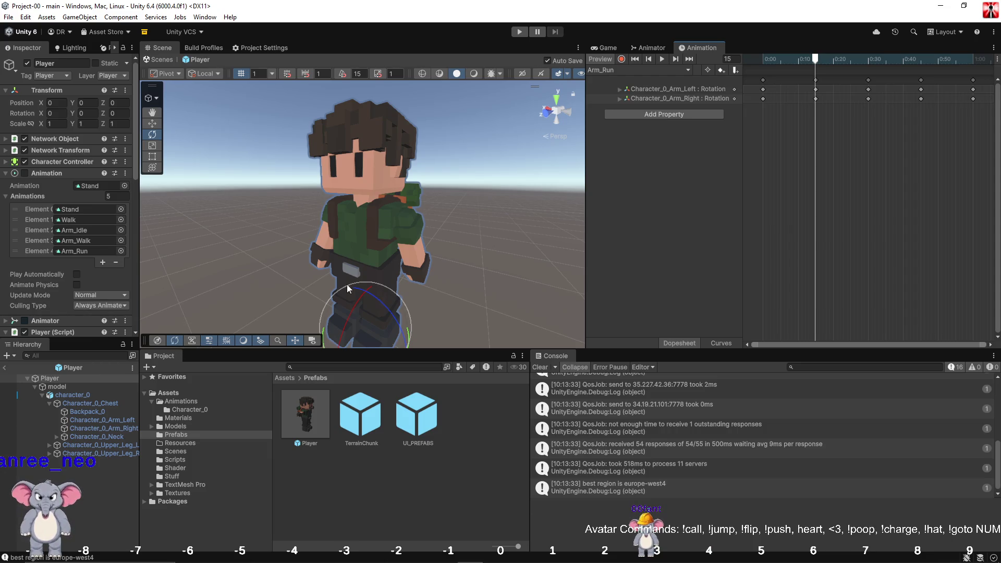
Set the left arm's X rotation to 20 after trying 6070, 50 and 60.
left_click(646, 91)
left_click(62, 113)
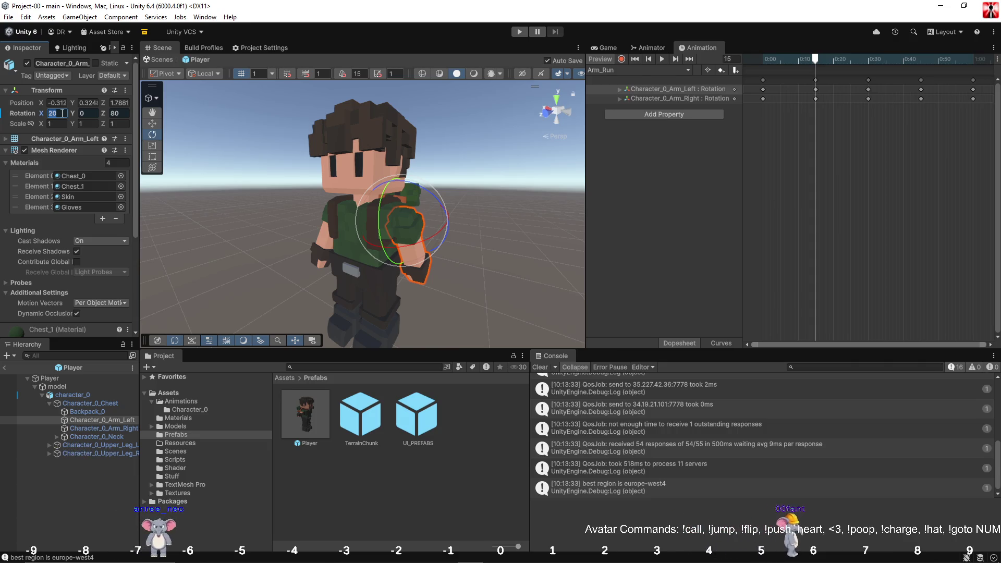
type("60")
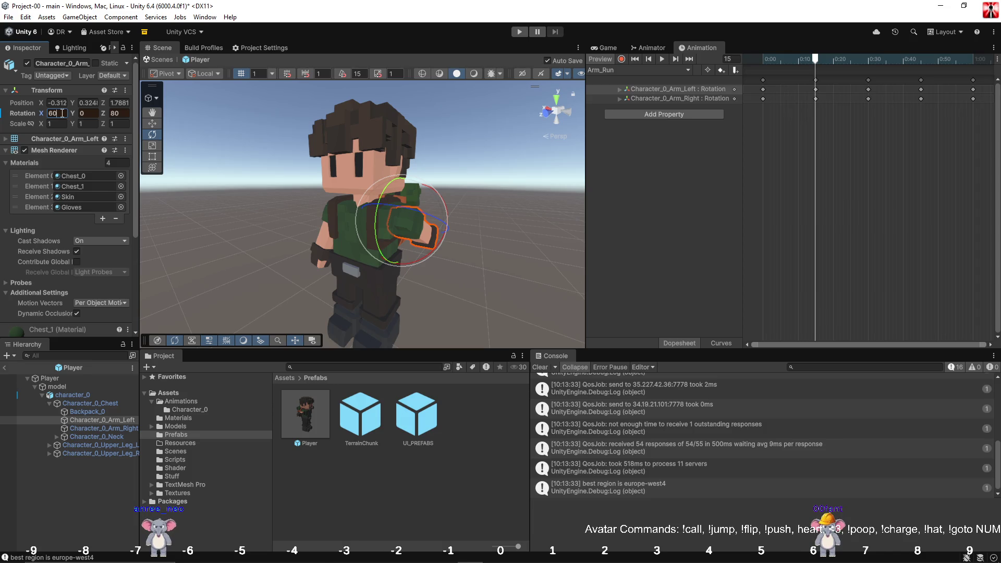
type("70")
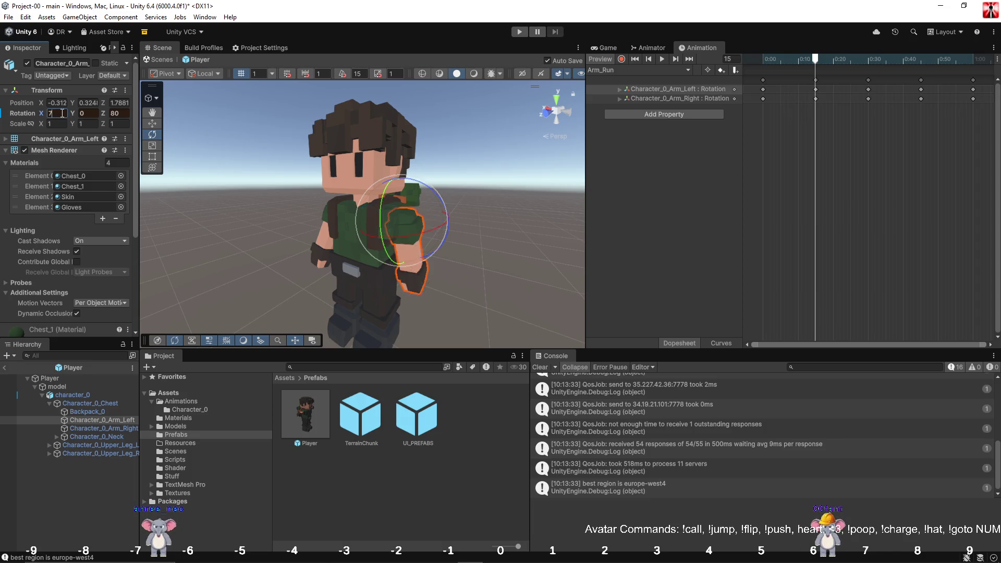
key("BackSpace")
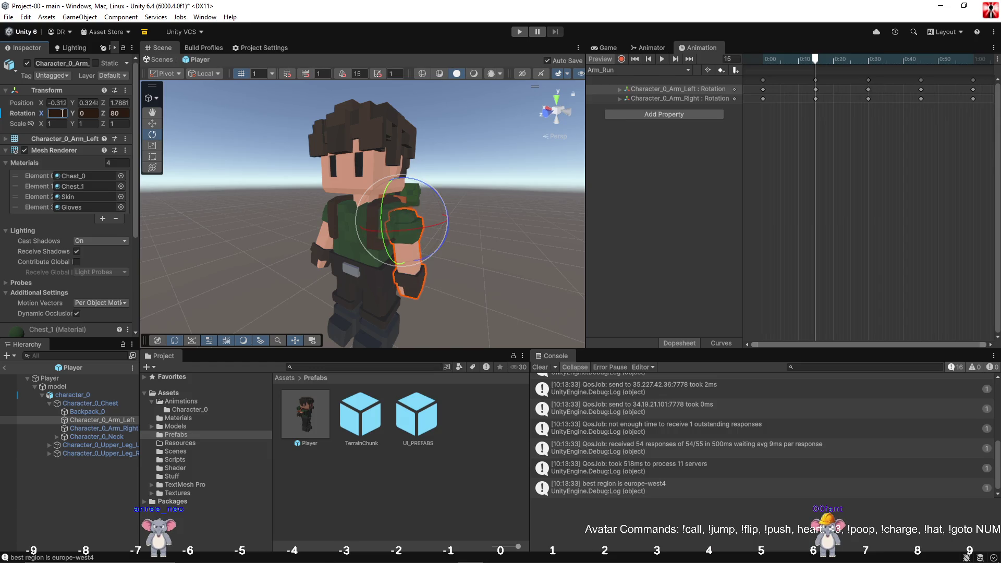
type("50")
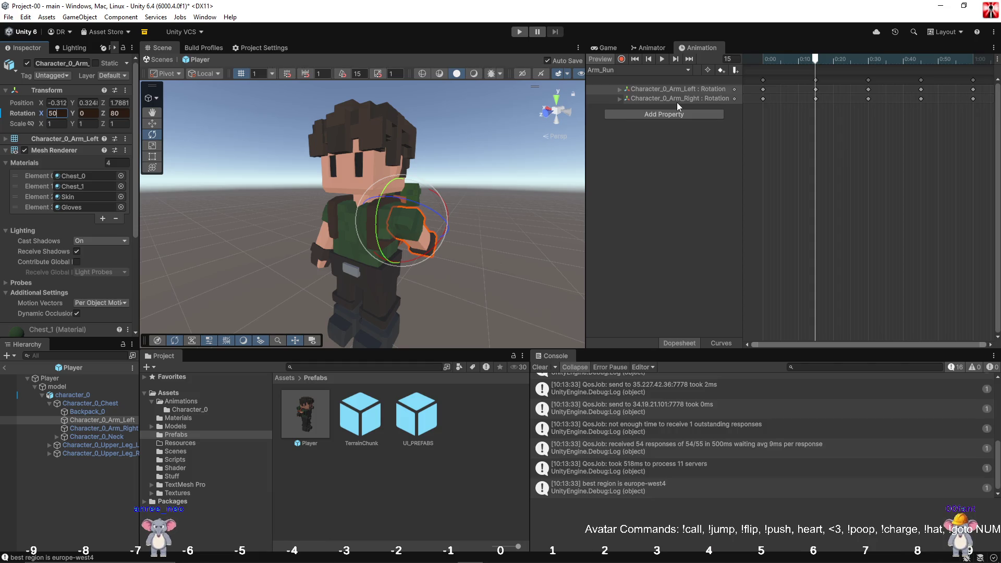
key("BackSpace")
key("BackSpace")
type("60")
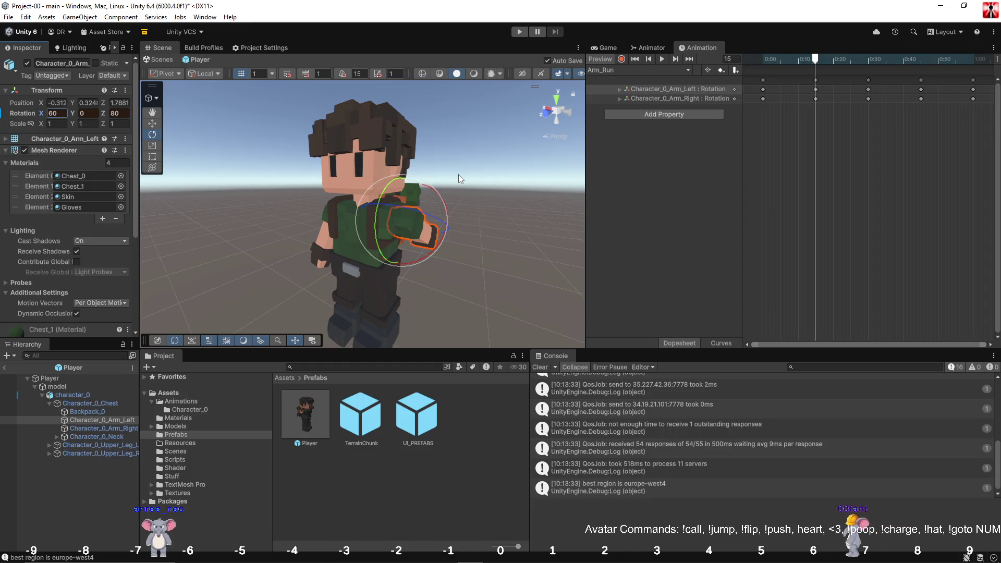
key("BackSpace")
key("BackSpace")
type("20")
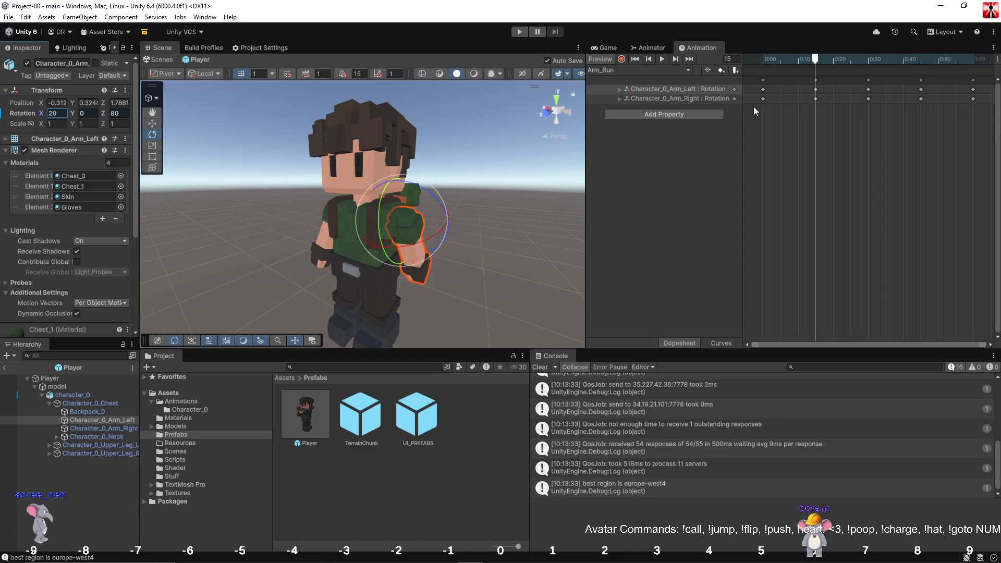
Turn on keyframe recording and select the keyframes at 0:10.
left_click(622, 58)
mouse_move(836, 64)
left_mouse_down()
mouse_move(808, 67)
mouse_move(823, 73)
mouse_move(816, 79)
left_mouse_up()
left_click(816, 79)
left_click(684, 90)
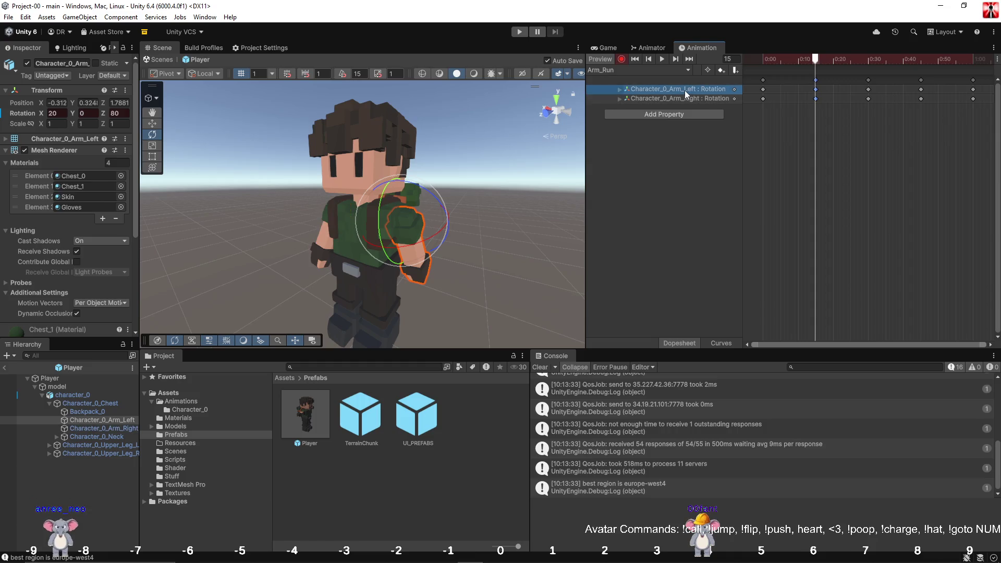
At frame 15 of Arm_Run, key Arm_Left X rotation 50 and Arm_Right X rotation -70.
scroll(833, 119, "up", 5)
scroll(834, 118, "up", 2)
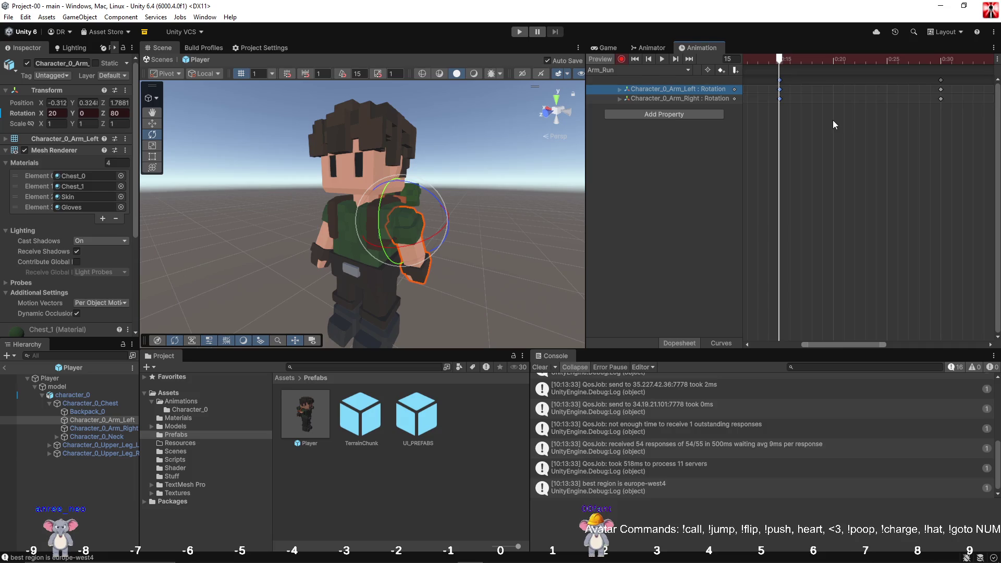
scroll(809, 117, "down", 3)
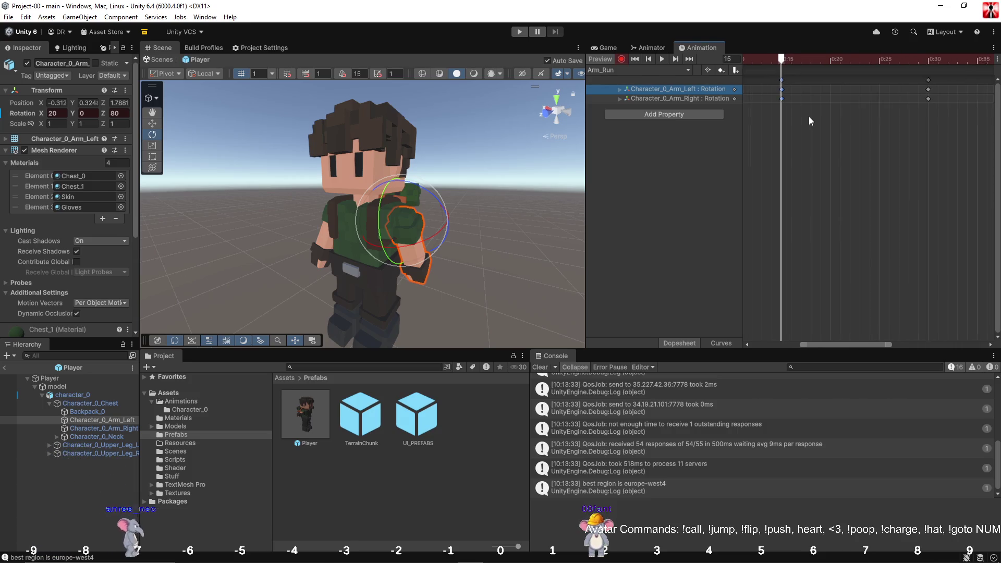
scroll(887, 110, "right", 10)
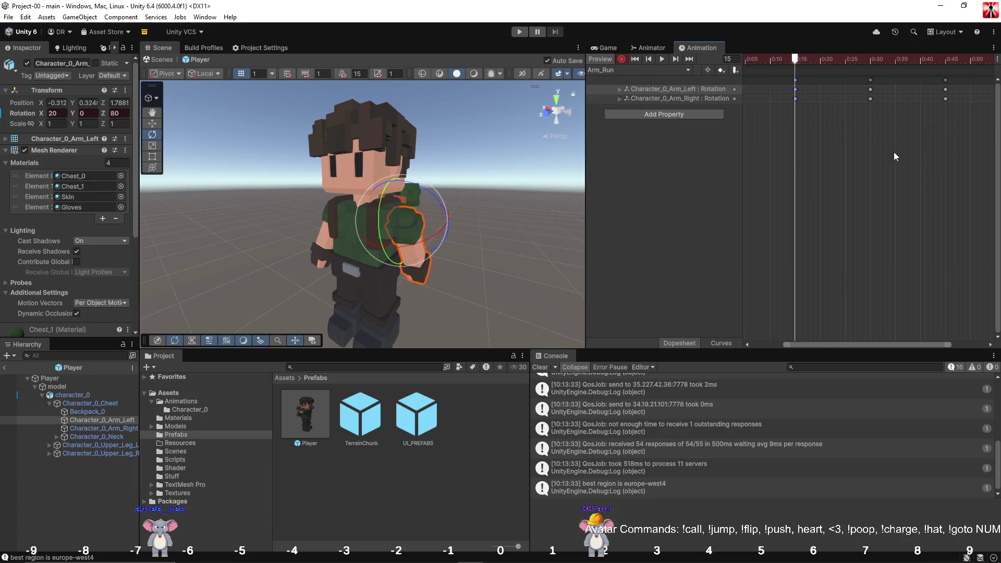
scroll(876, 195, "left", 8)
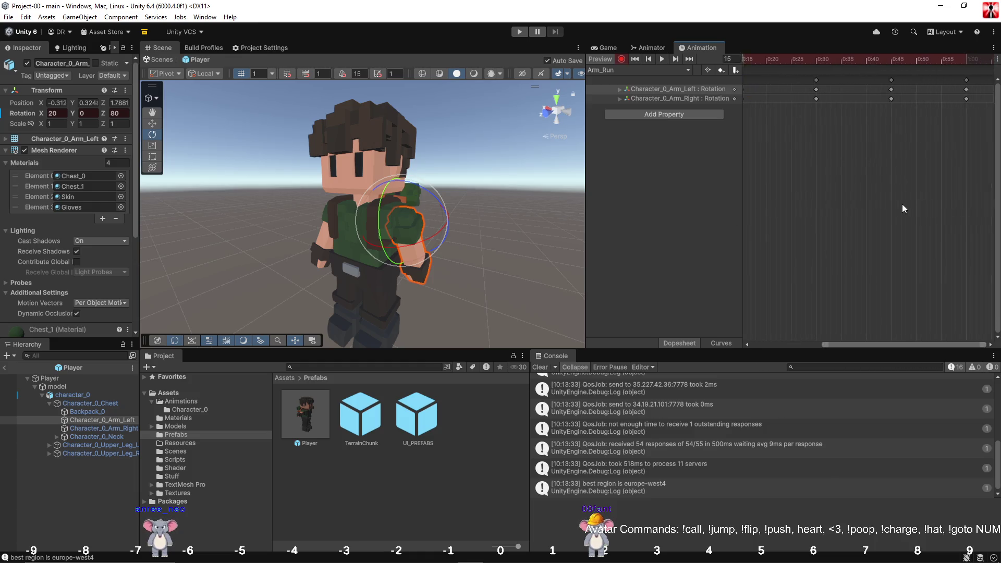
scroll(893, 205, "left", 3)
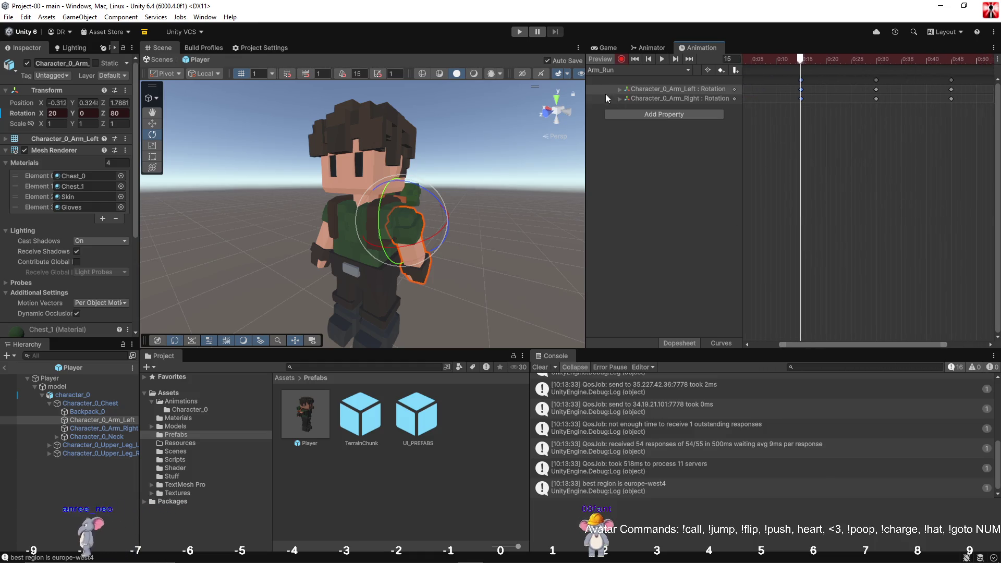
left_click(63, 113)
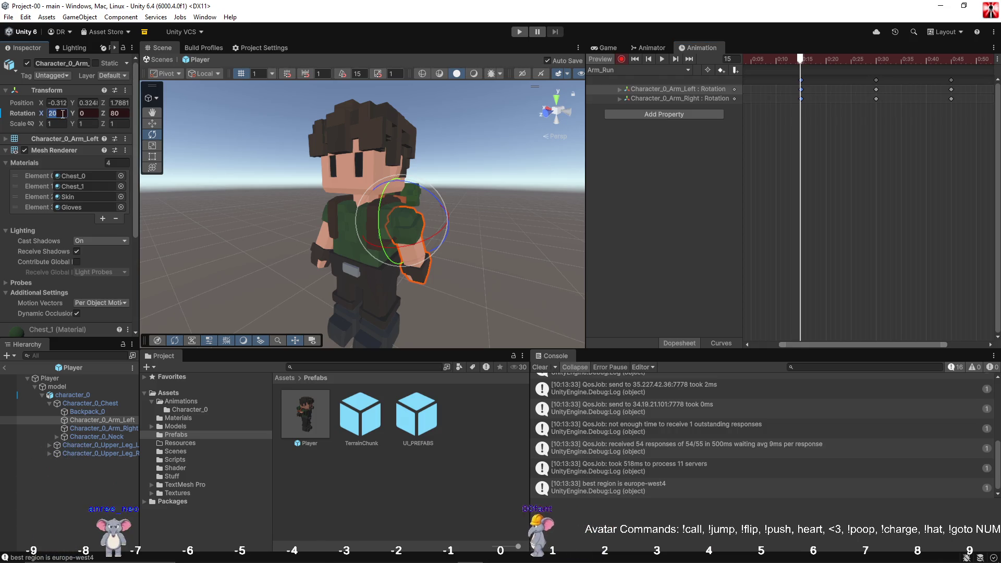
type("50")
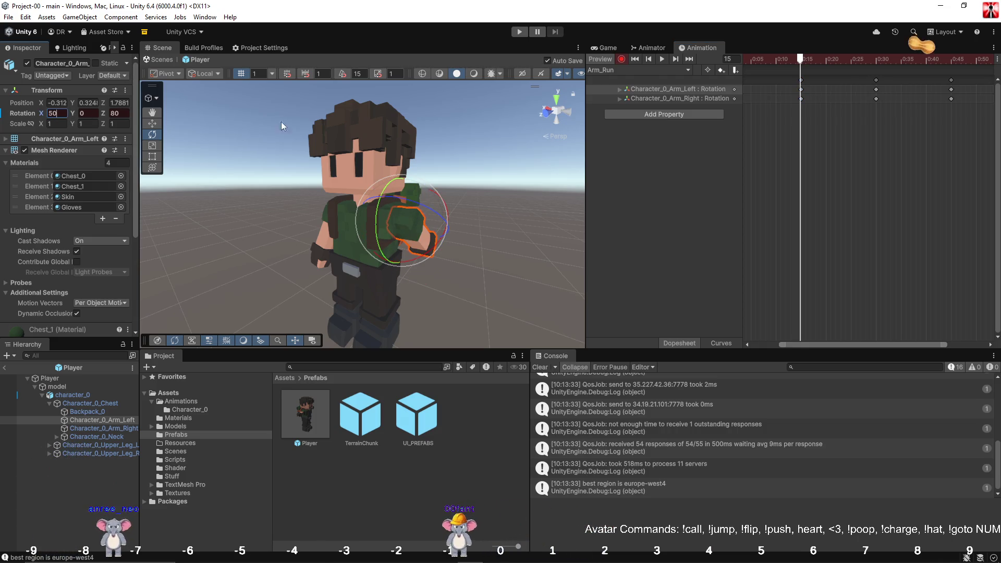
left_click(691, 102)
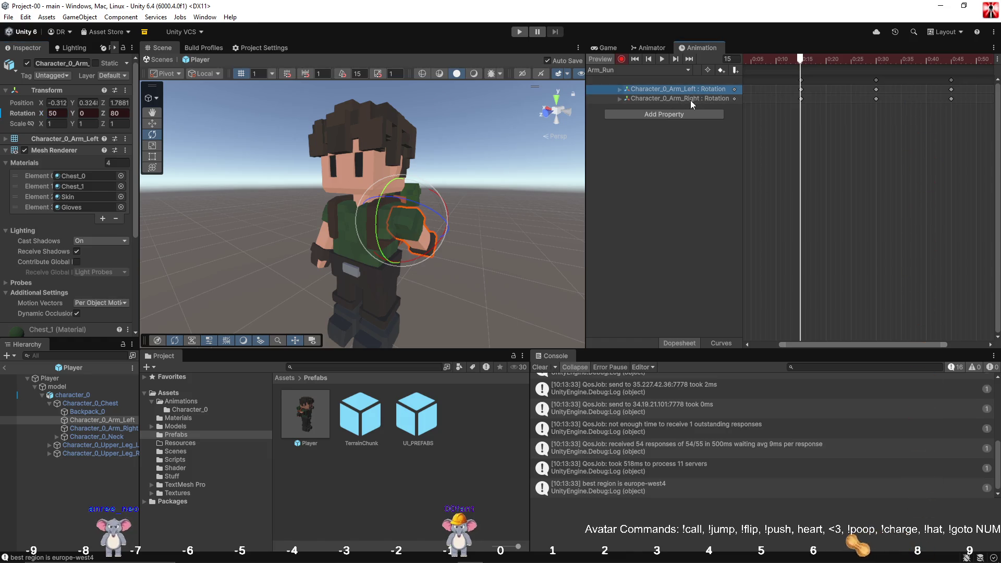
left_click(690, 99)
left_click(56, 114)
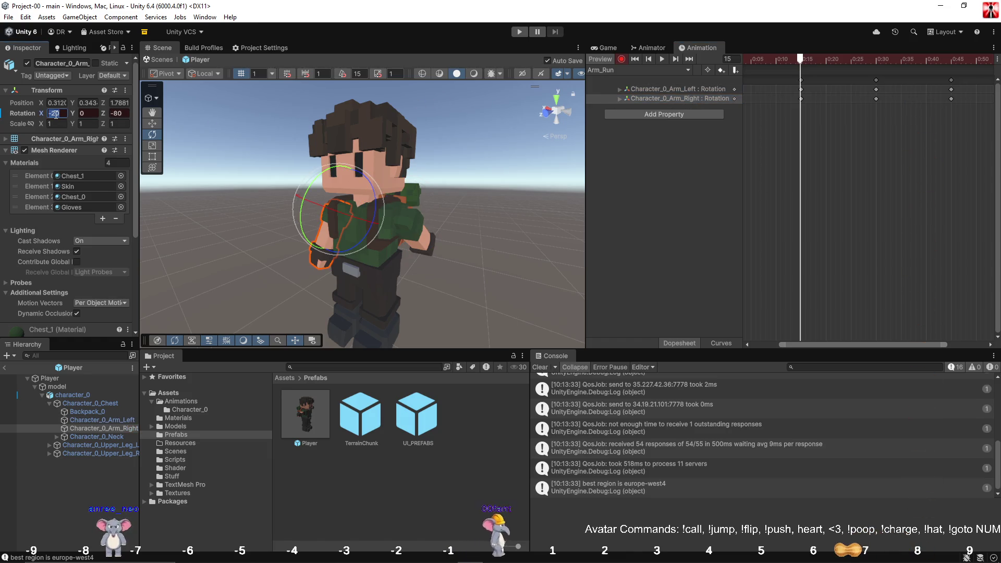
type("-")
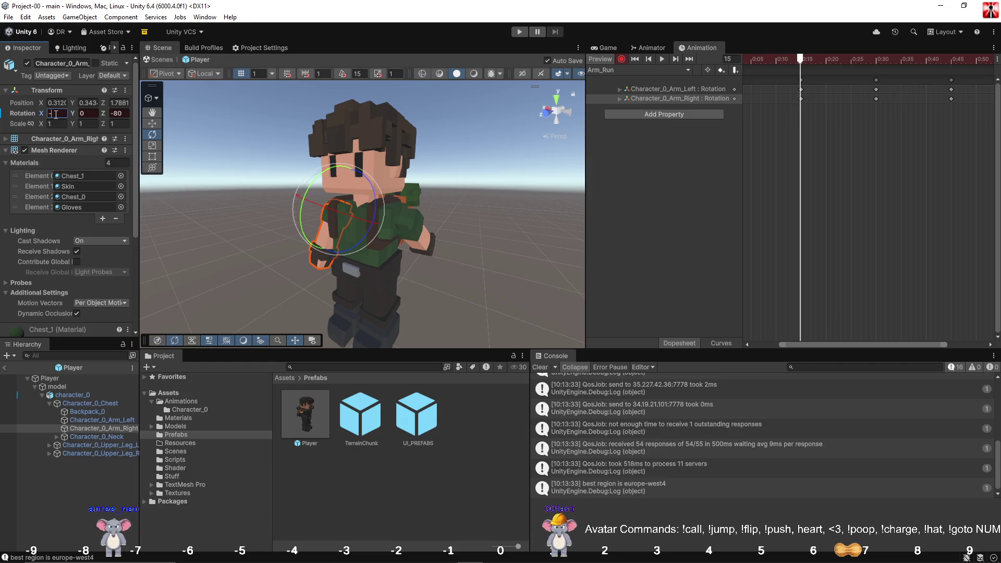
type("70")
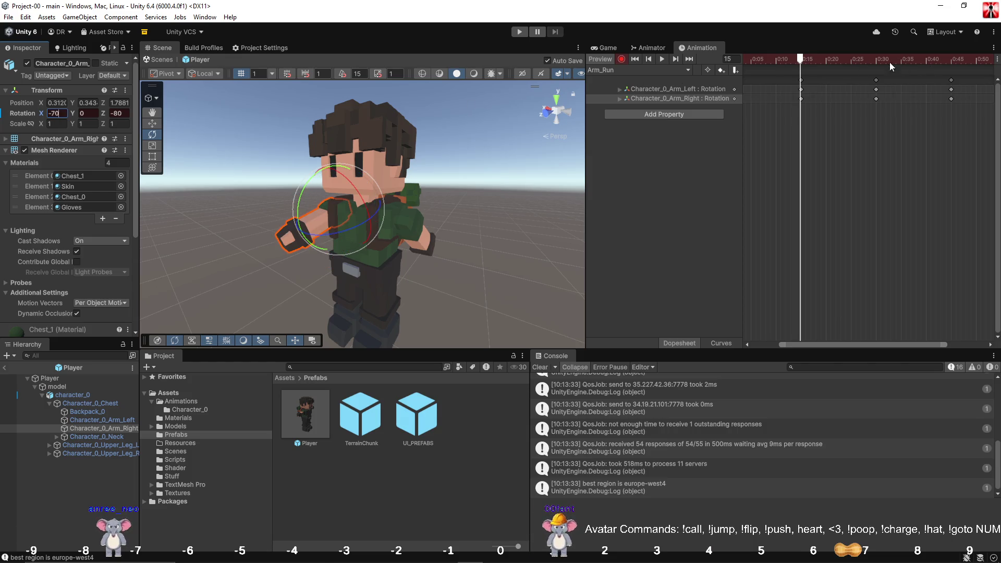
Key Arm_Left X rotation -70 at frame 45, preview Arm_Run, stop recording, and show the Animator.
left_click(952, 60)
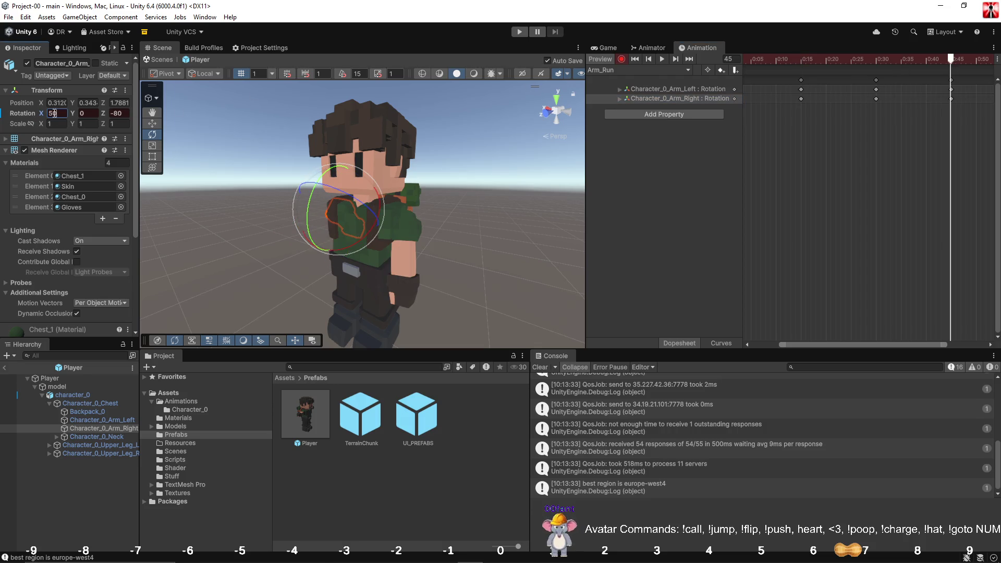
left_click(104, 420)
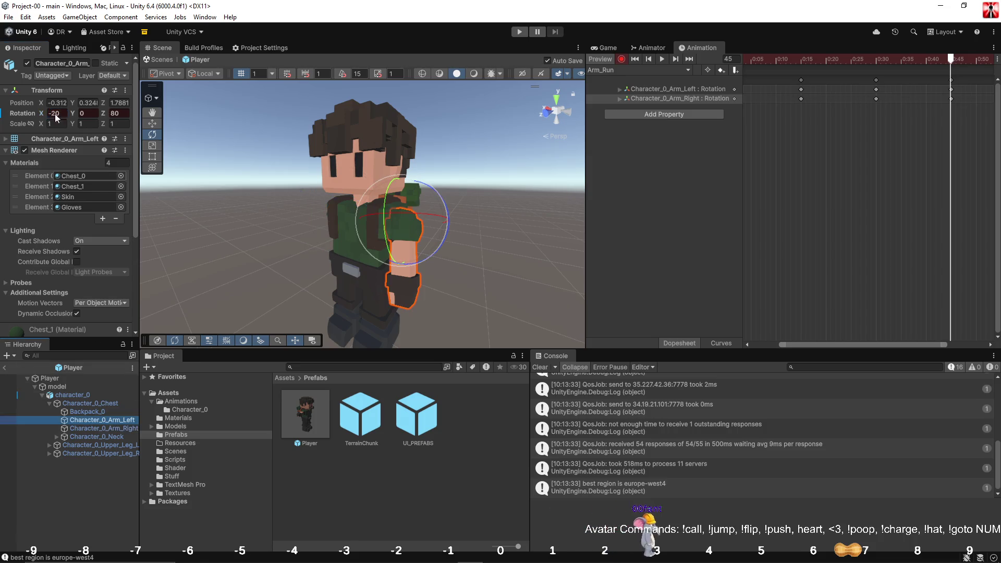
left_click(60, 111)
type("70")
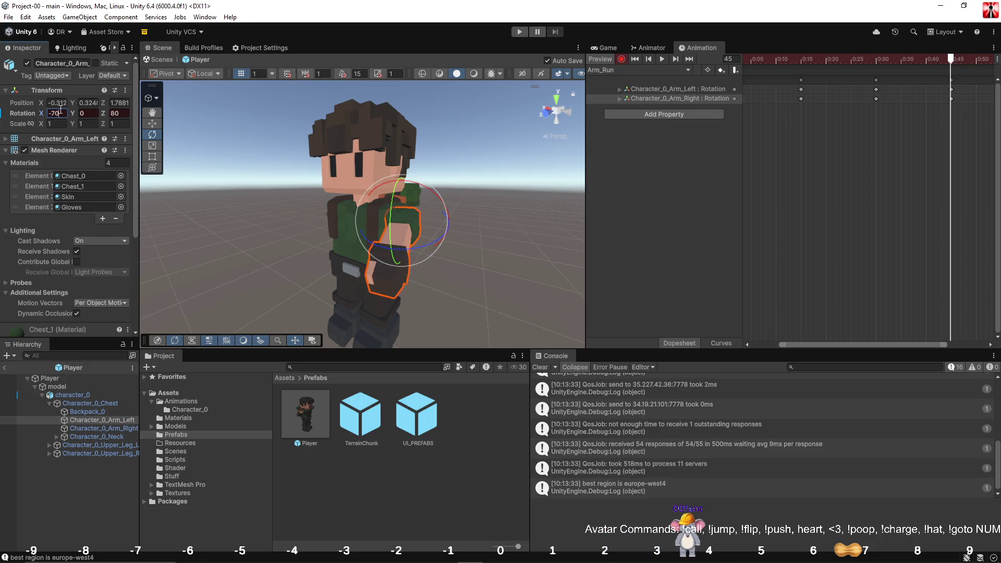
left_click(662, 61)
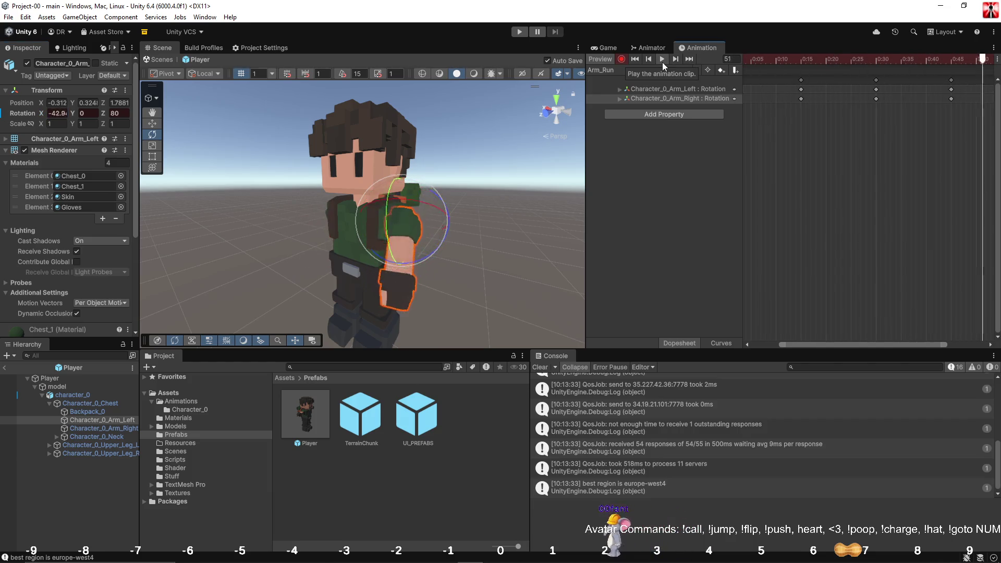
left_click(624, 61)
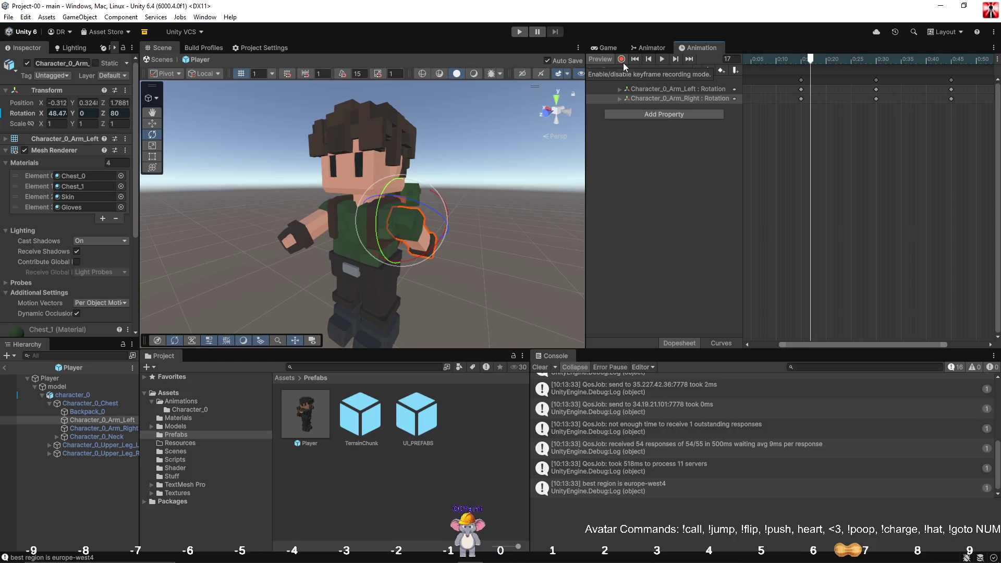
left_click(645, 48)
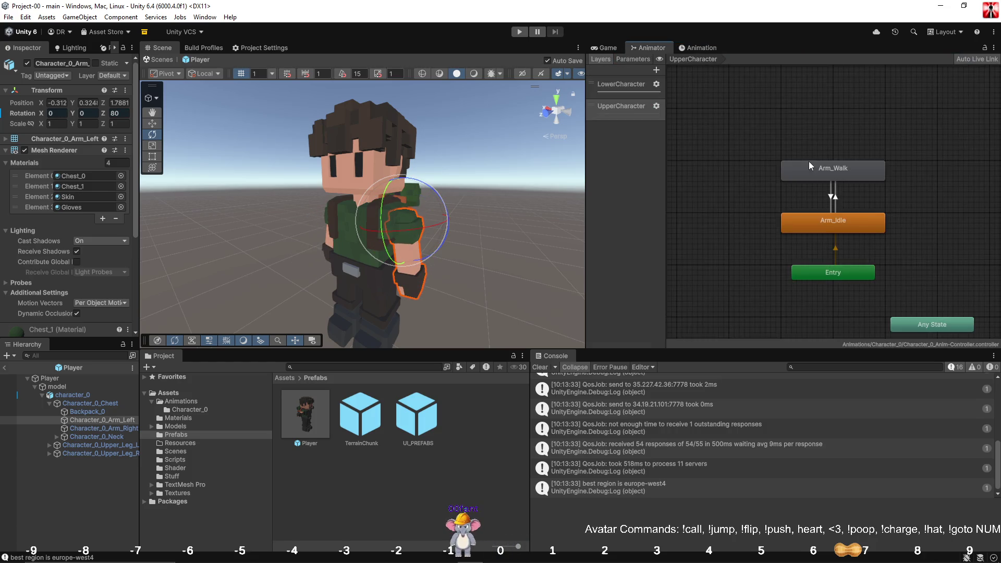
Add the Arm_Run clip as a new state and arrange it beside Arm_Walk.
left_click_drag(779, 155, 724, 195)
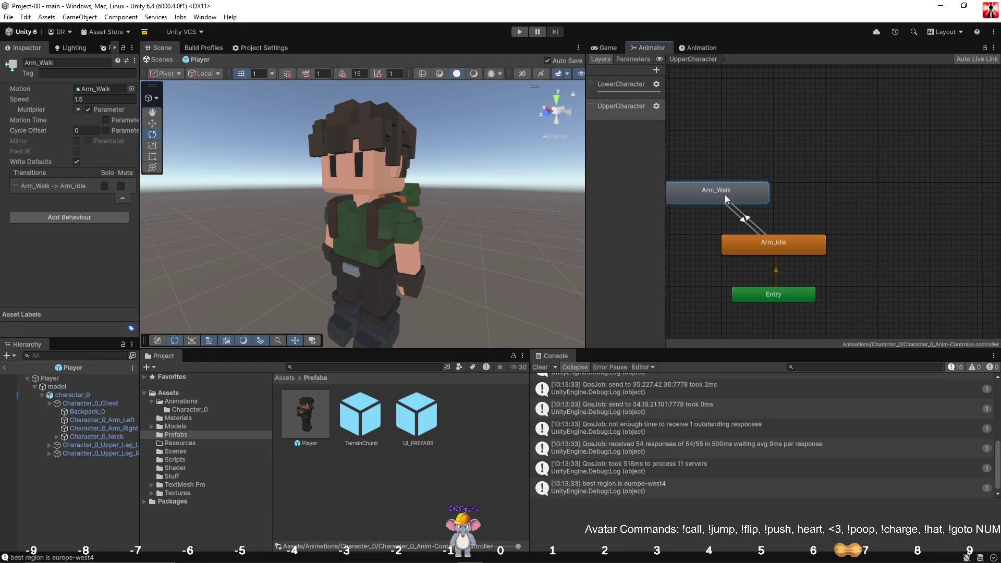
left_click(777, 229)
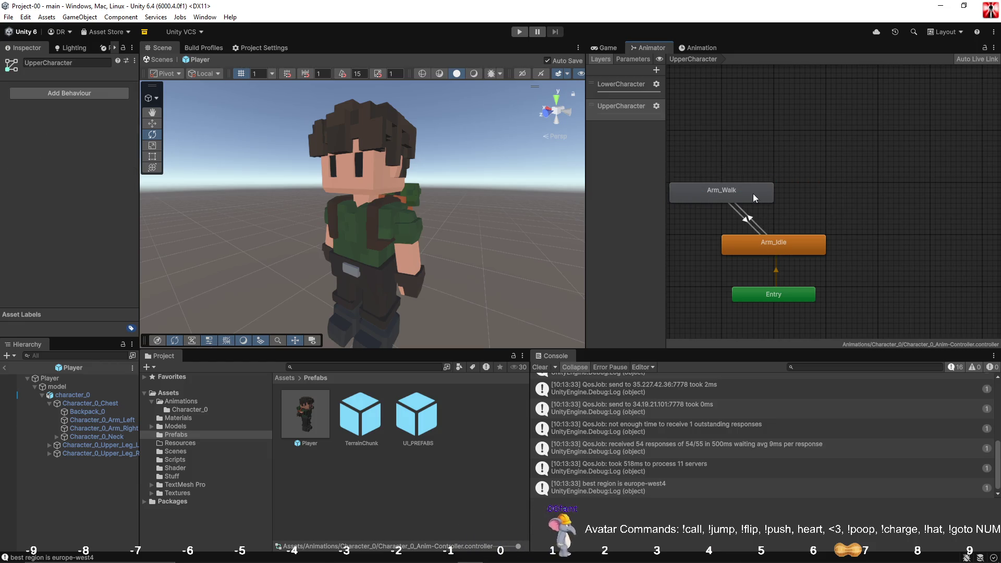
left_click(191, 409)
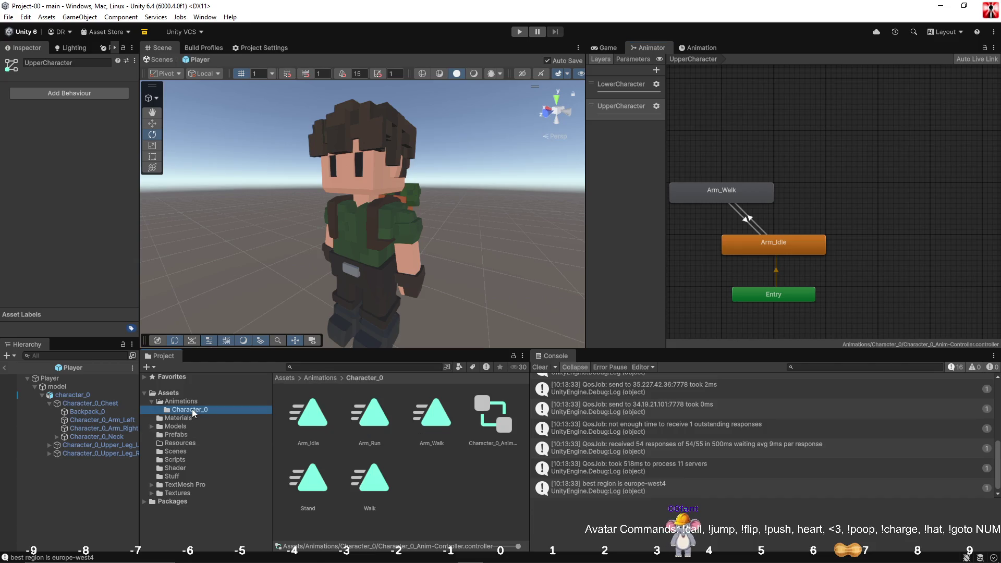
left_click_drag(908, 198, 813, 195)
mouse_move(751, 196)
left_mouse_down()
mouse_move(699, 195)
mouse_move(708, 170)
left_mouse_up()
left_click_drag(808, 187, 864, 170)
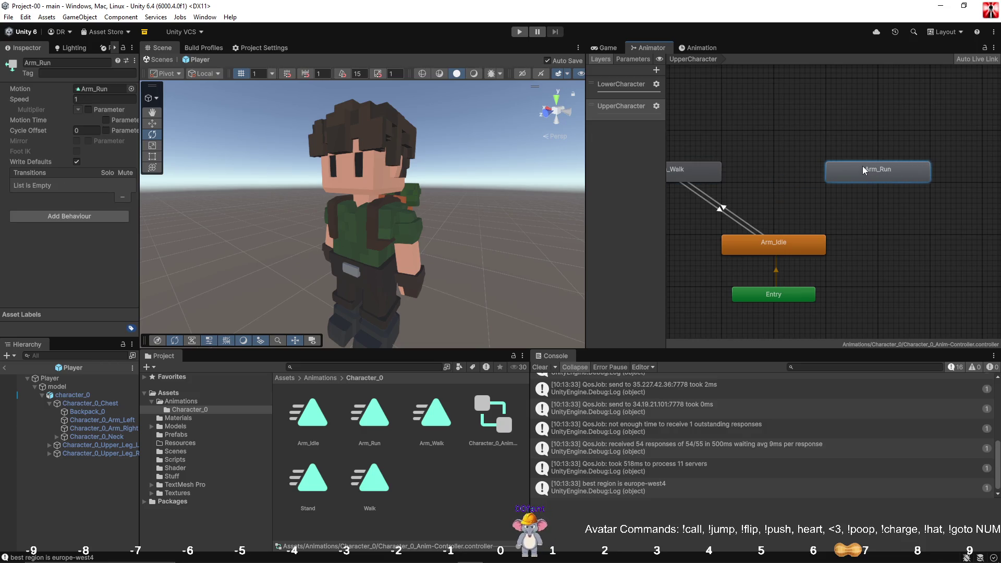
key("a")
Create a transition from Arm_Idle to Arm_Run.
left_click(809, 192)
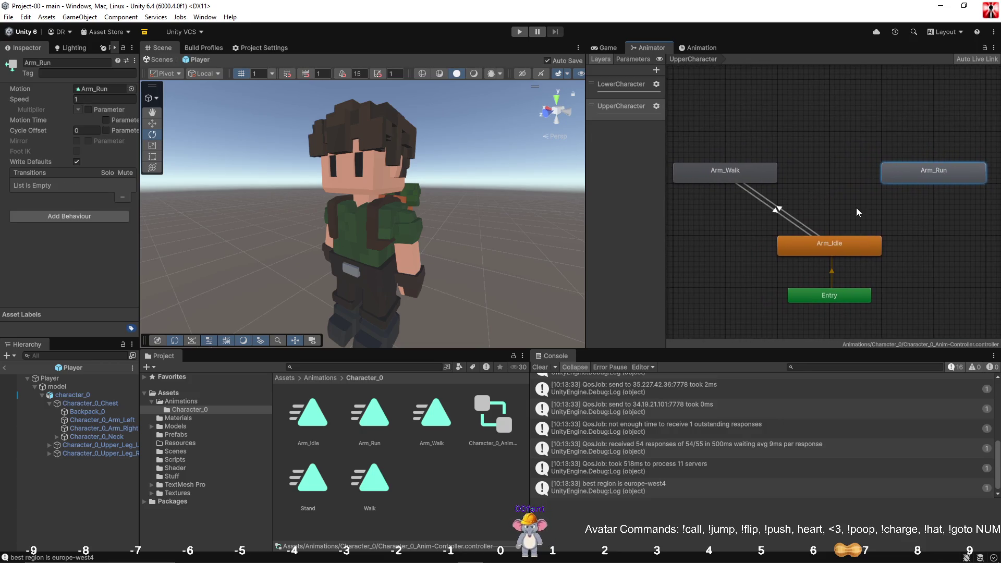
right_click(851, 244)
left_click(932, 171)
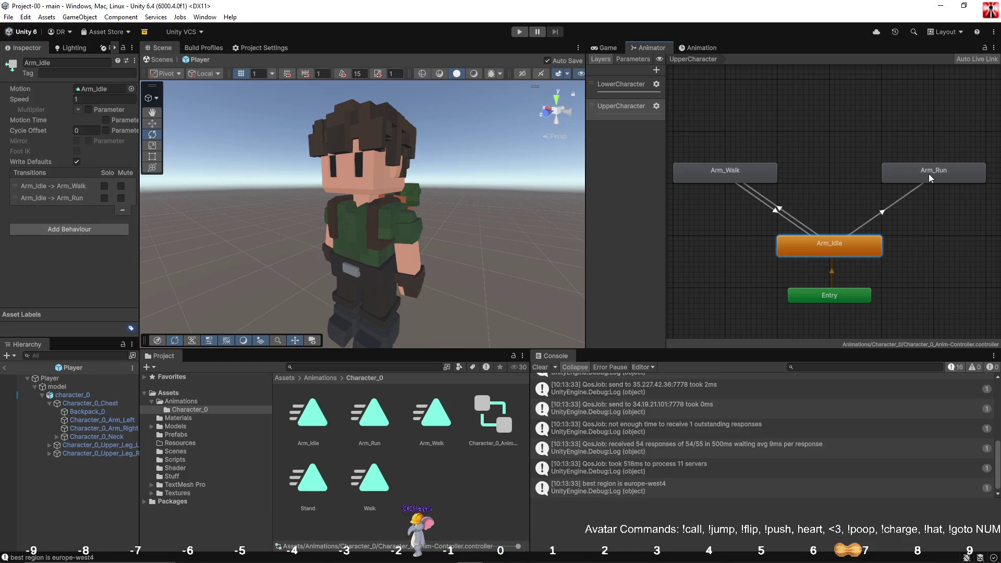
right_click(932, 171)
key("Escape")
Link Arm_Run and Arm_Walk with transitions in both directions.
right_click(907, 172)
left_click(917, 178)
left_click(753, 164)
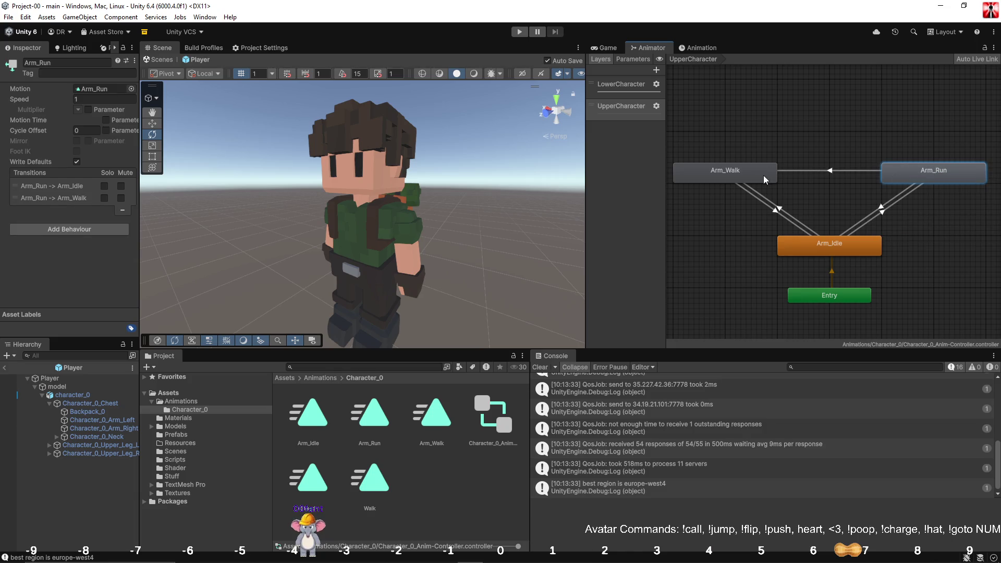
left_click(763, 176)
right_click(775, 176)
left_click(797, 183)
left_click(887, 179)
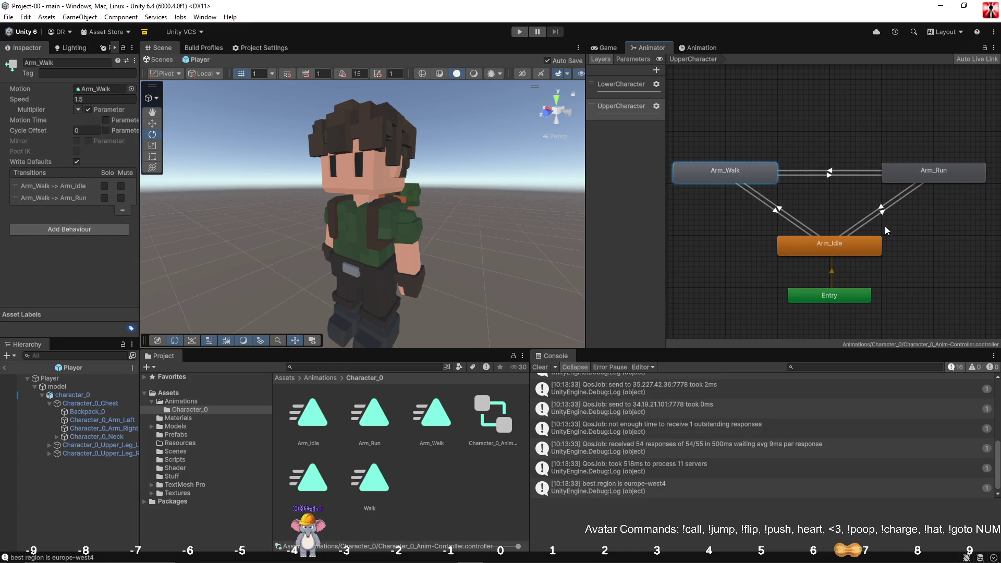
Add Speed conditions to the Arm_Run→Arm_Idle and Arm_Walk→Arm_Run transitions.
left_click(876, 216)
left_click(109, 293)
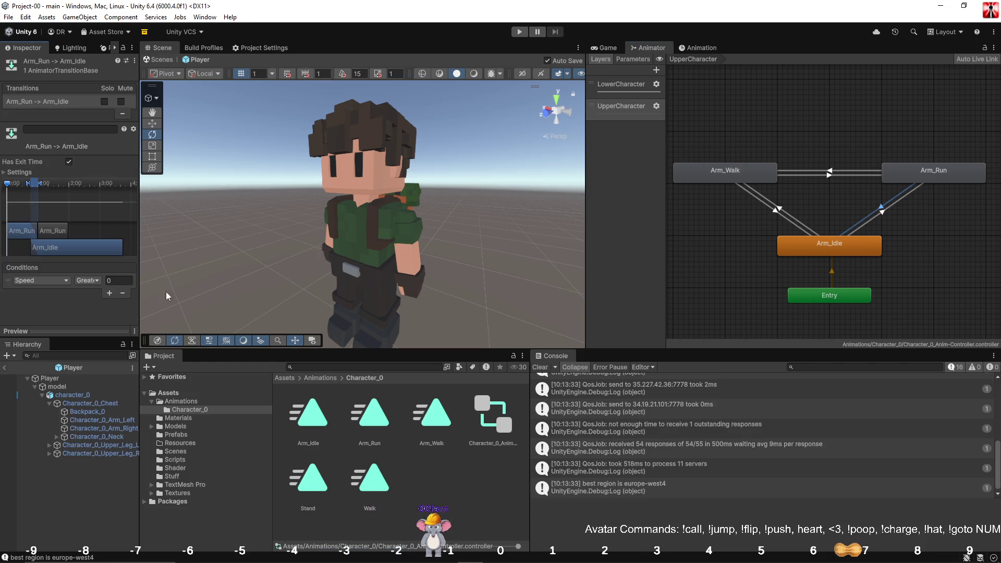
left_click(884, 212)
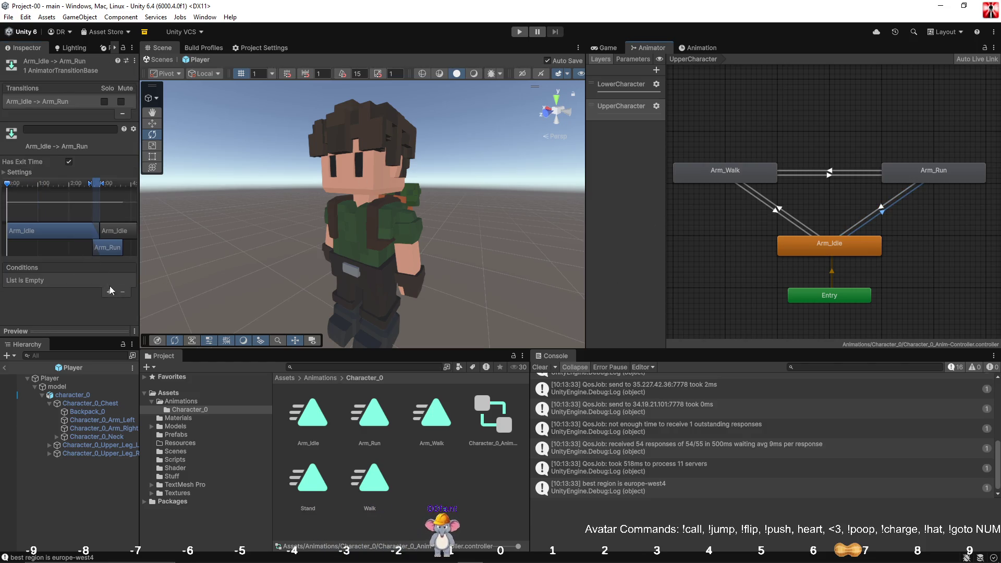
left_click(813, 171)
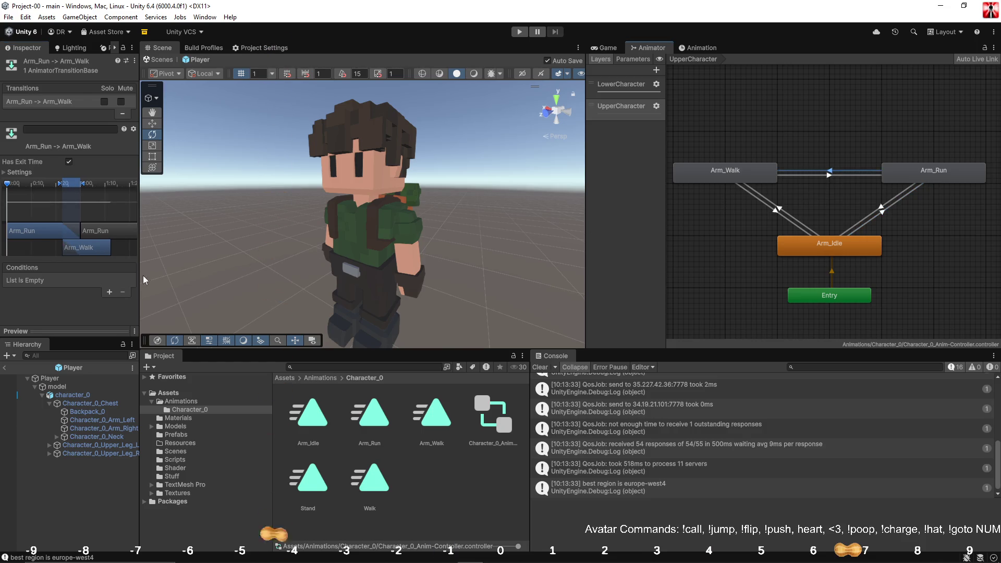
left_click(840, 177)
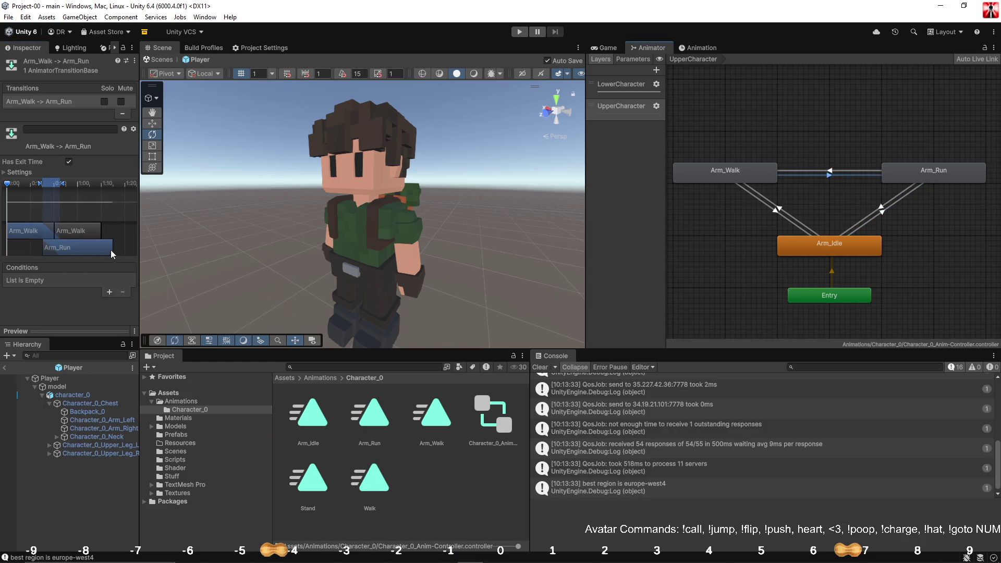
left_click(110, 293)
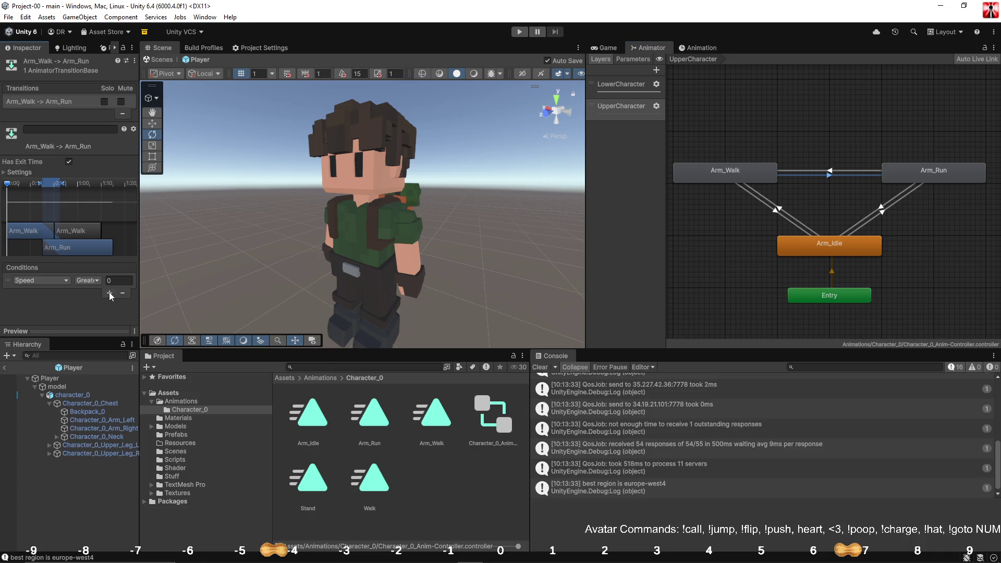
Review the arm transitions and turn off Has Exit Time on Arm_Run→Arm_Walk.
left_click(802, 224)
left_click(858, 221)
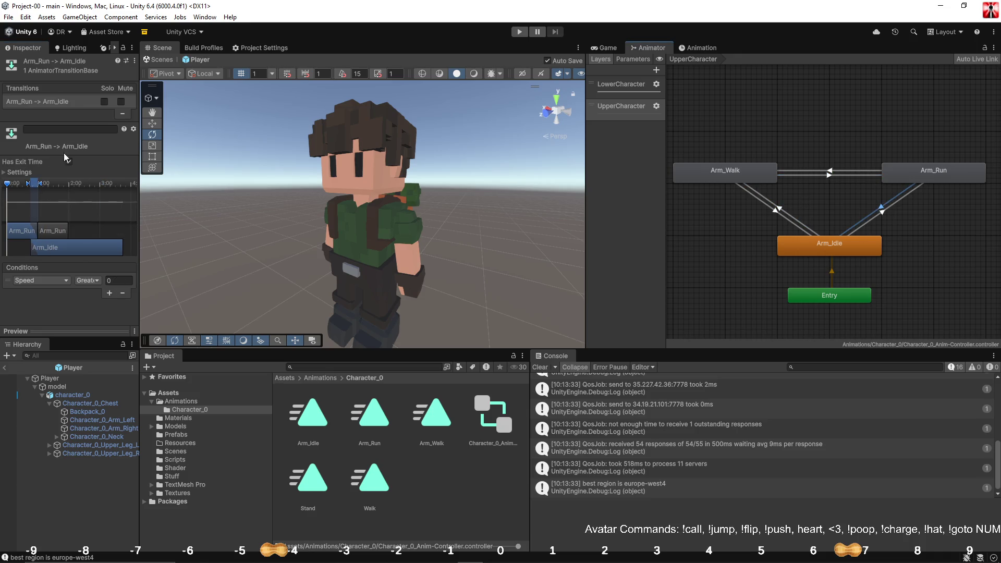
left_click(870, 224)
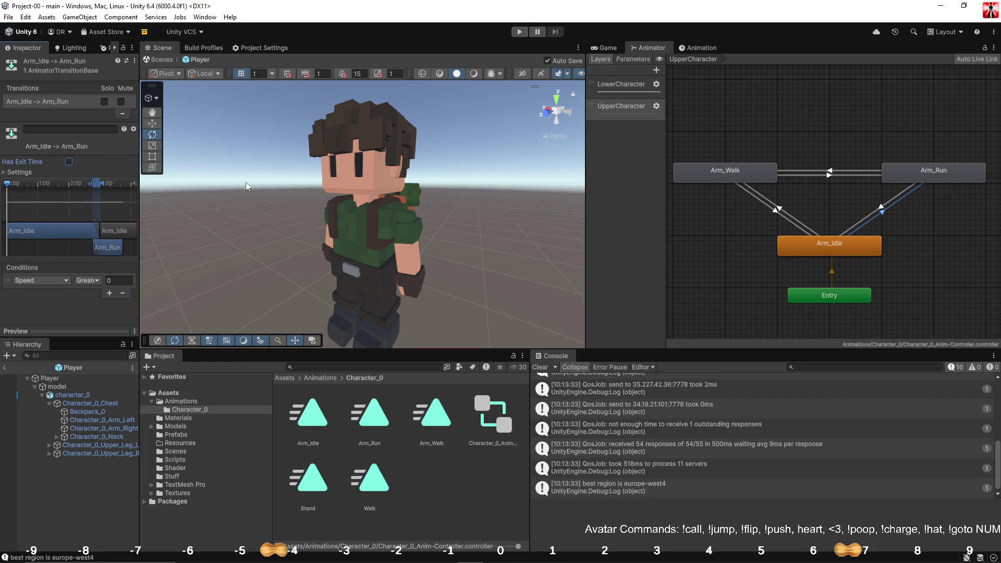
left_click(858, 176)
left_click(803, 170)
left_click(67, 163)
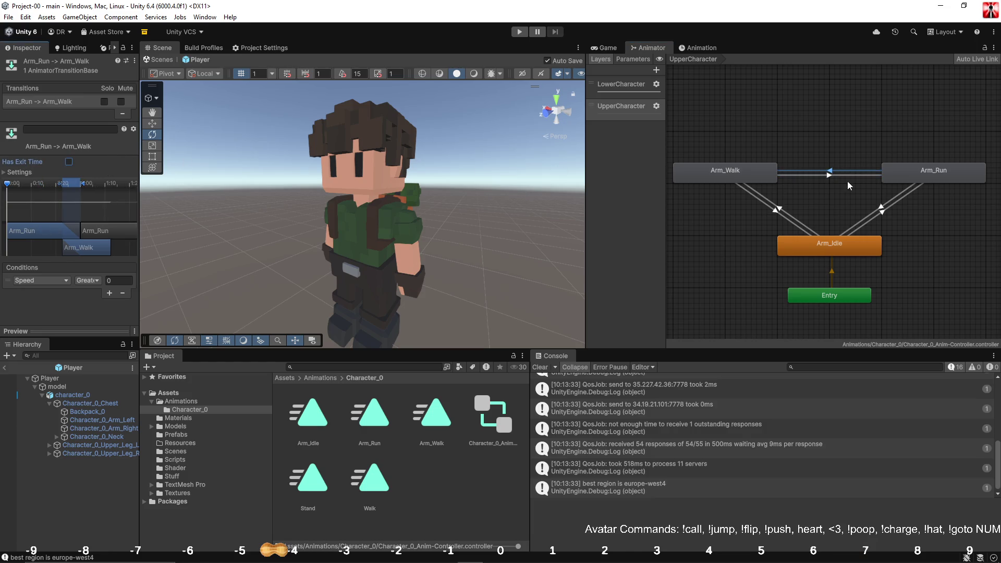
Set the Speed threshold 0.025 on Arm_Idle→Arm_Run and Arm_Walk→Arm_Idle.
left_click(811, 217)
left_click(868, 221)
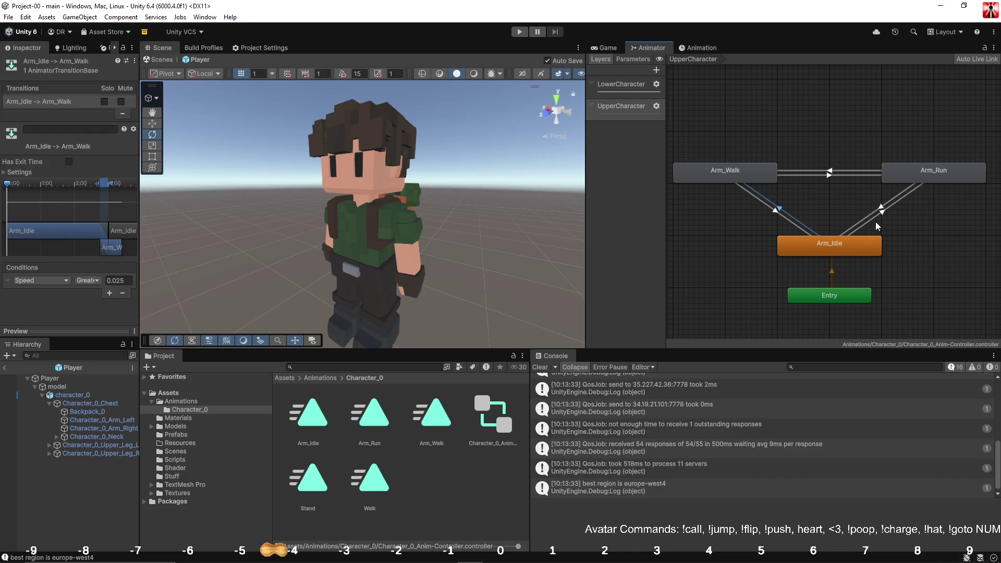
left_click(127, 282)
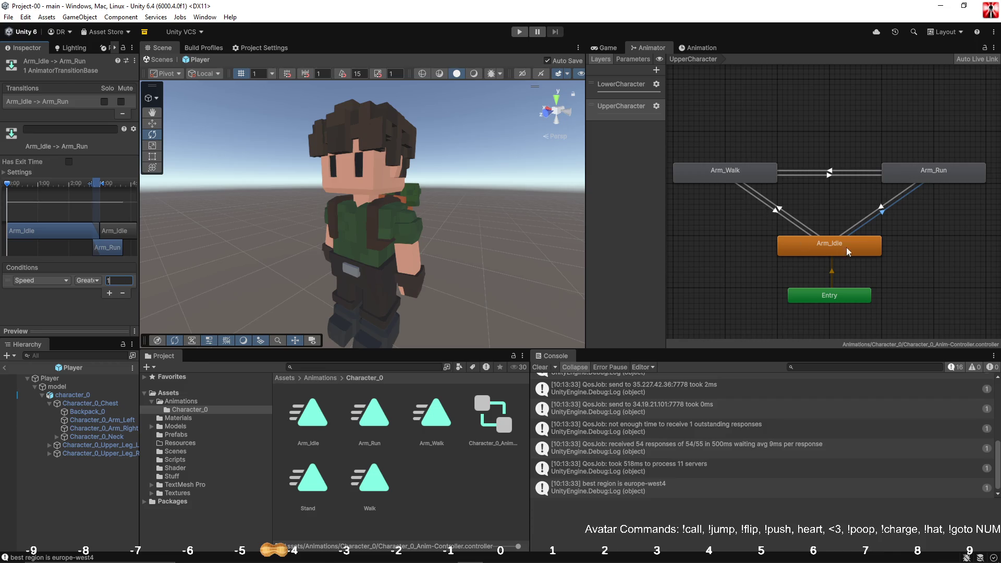
left_click(786, 219)
left_click(125, 282)
Change the Arm_Run→Arm_Idle condition to Speed Less than 0.025.
left_click(857, 222)
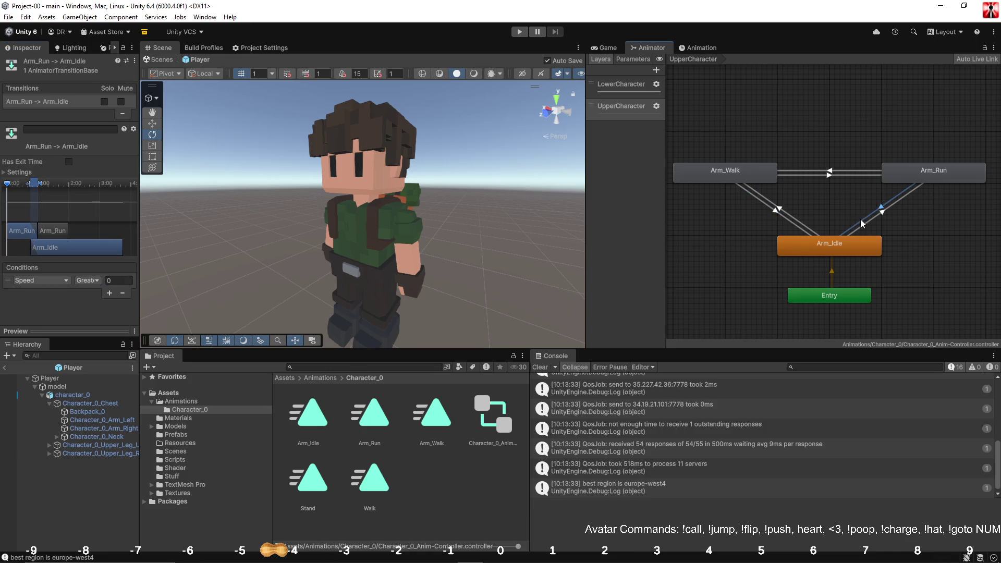
left_click(94, 282)
left_click(102, 303)
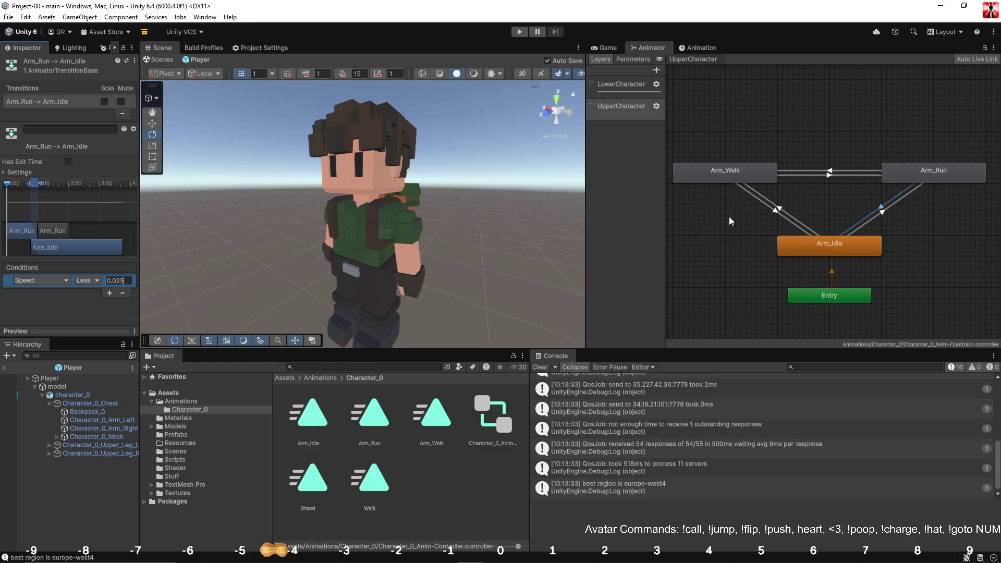
left_click(846, 192)
key("ctrl+z")
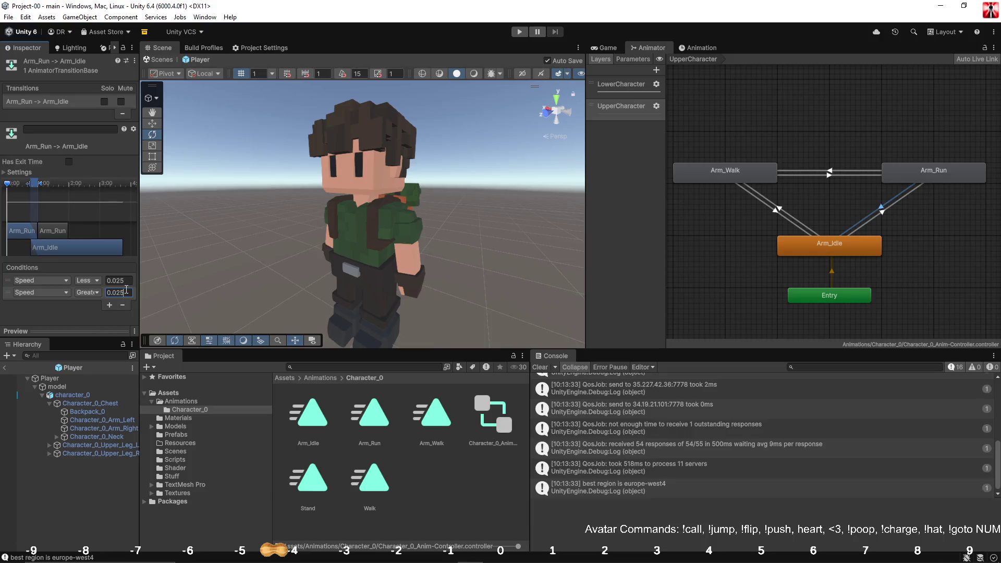
left_click(852, 195)
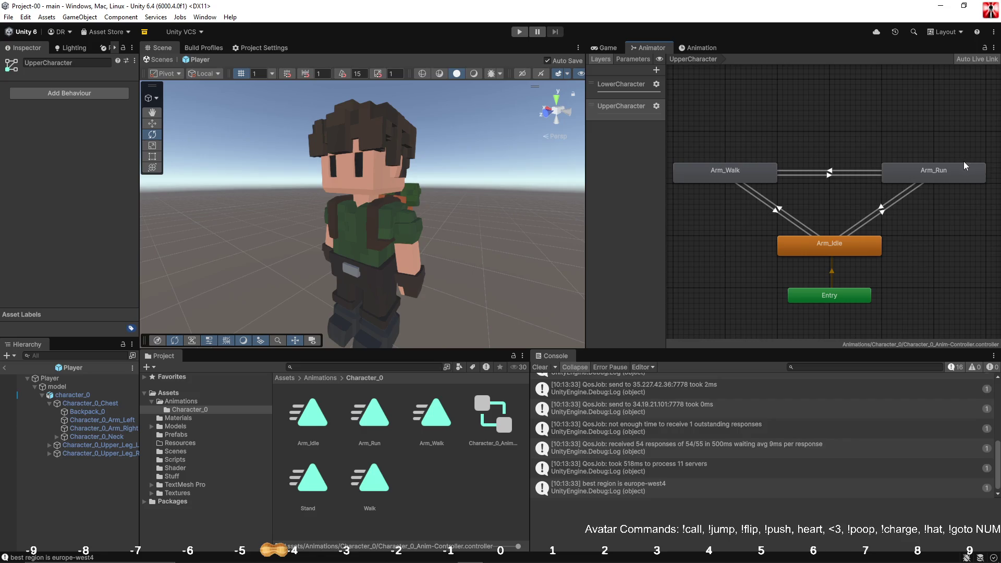
left_click(942, 173)
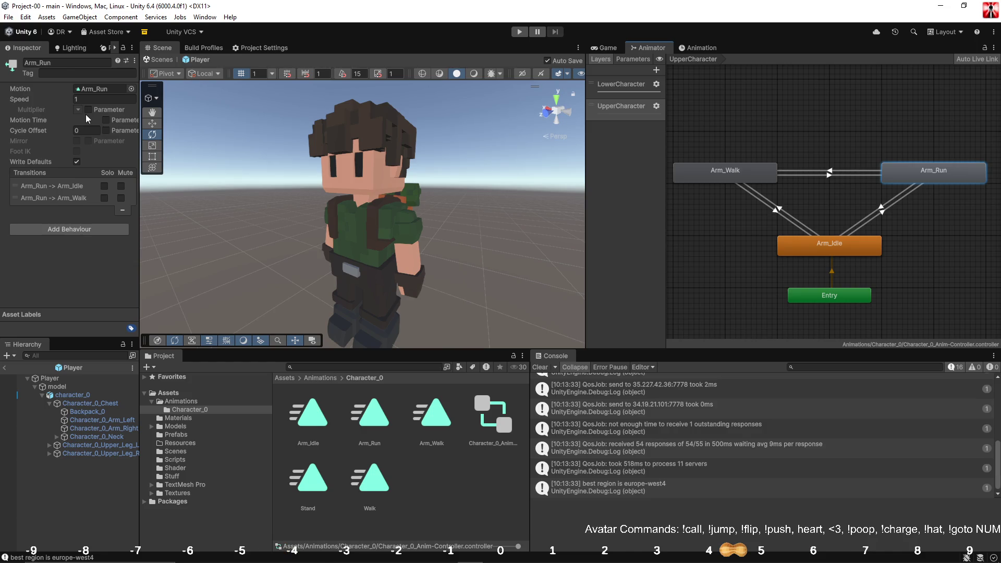
Tick the Multiplier Parameter for Arm_Run's speed, then bring up the Game view.
left_click(87, 110)
left_click(817, 128)
left_click(520, 32)
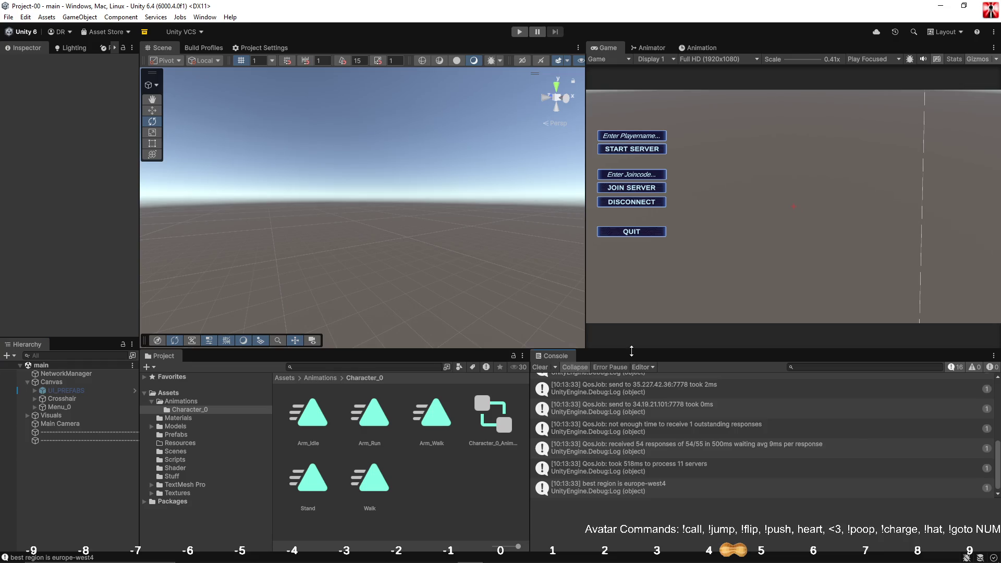
Clear the console, enter Play mode with a wider Scene view, and start a server.
left_click_drag(631, 351, 646, 448)
left_click(537, 466)
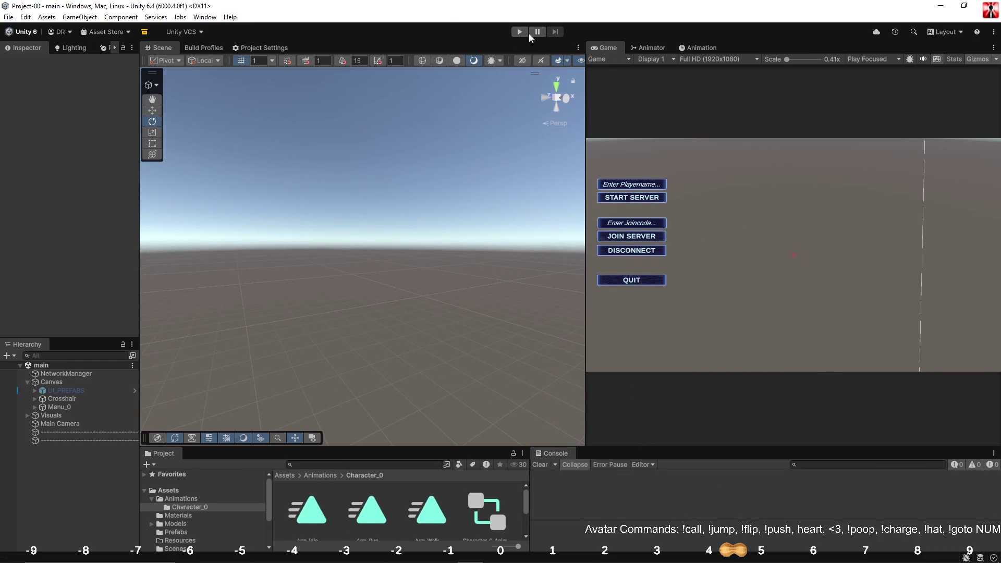
left_click(523, 34)
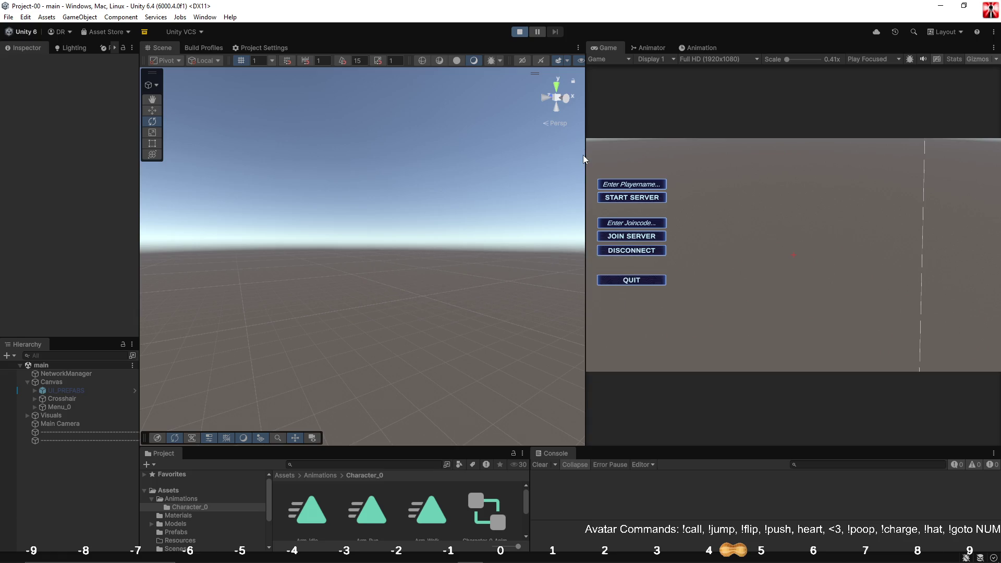
left_click_drag(584, 159, 704, 160)
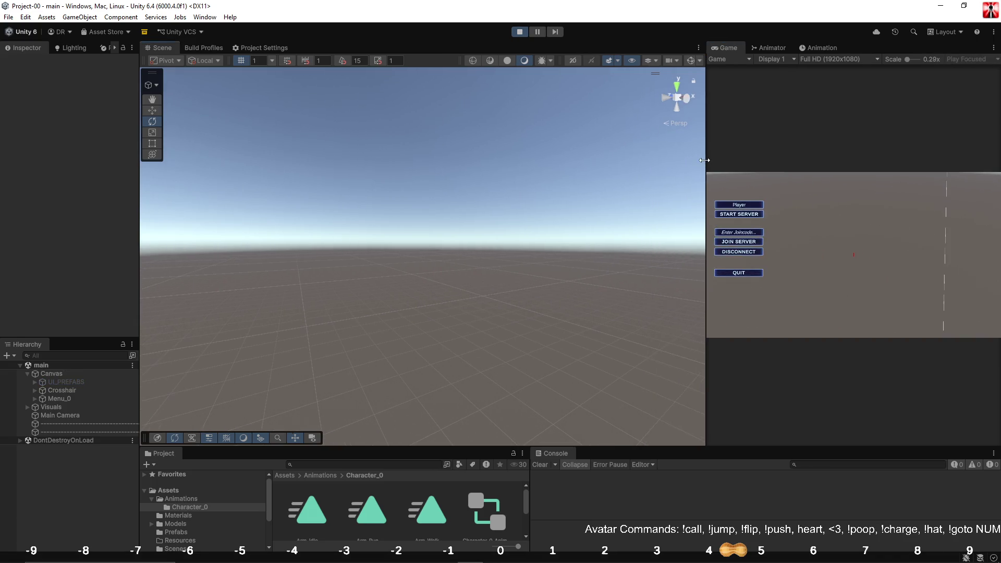
left_click(737, 214)
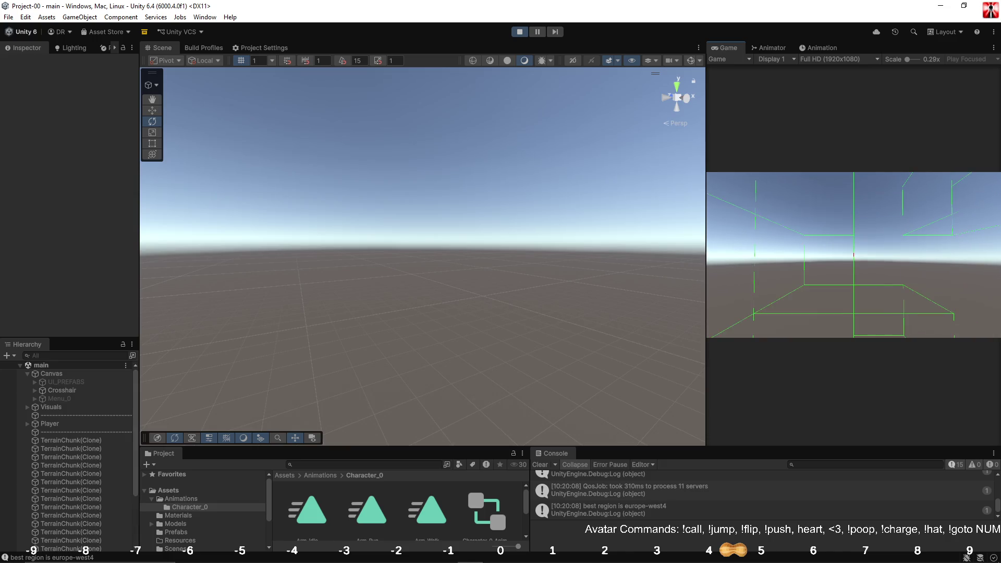
key("Escape")
Turn on cast shadows for the character's head, hair and Character_0_Neck.
left_click(28, 424)
left_click(42, 440)
left_click(50, 449)
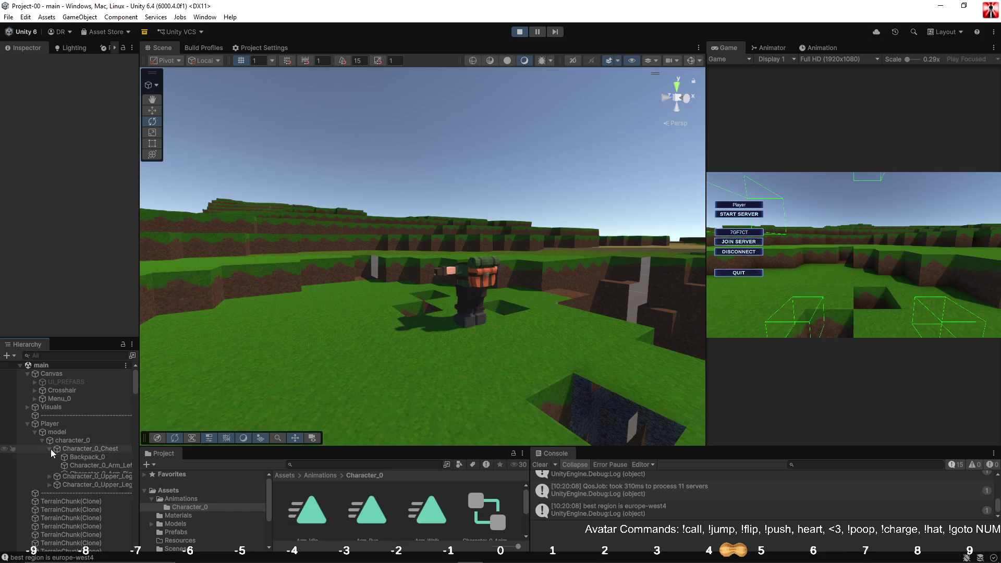
left_click(63, 490)
left_click(86, 499)
left_click(89, 490, "shift")
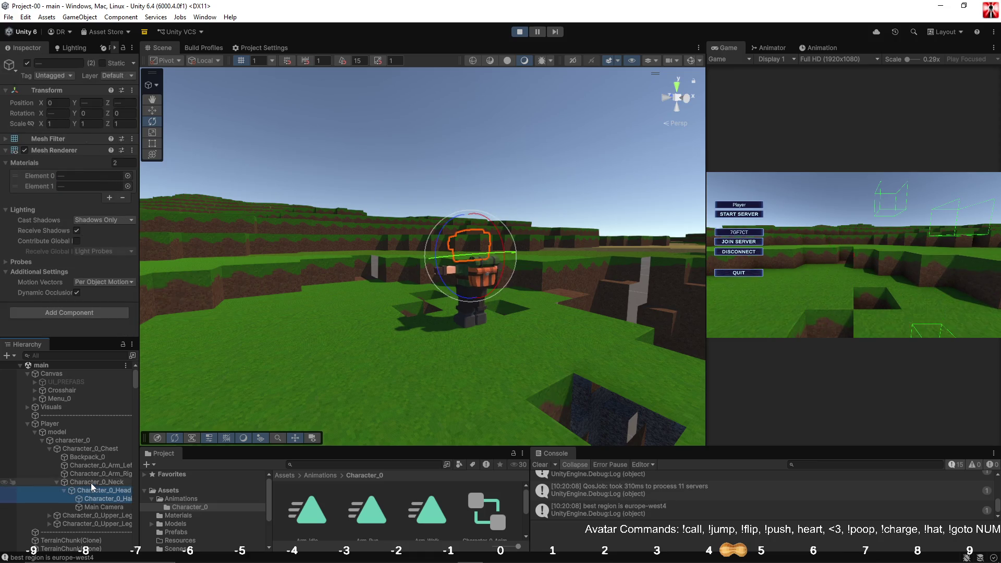
left_click(91, 483, "shift")
left_click(102, 210)
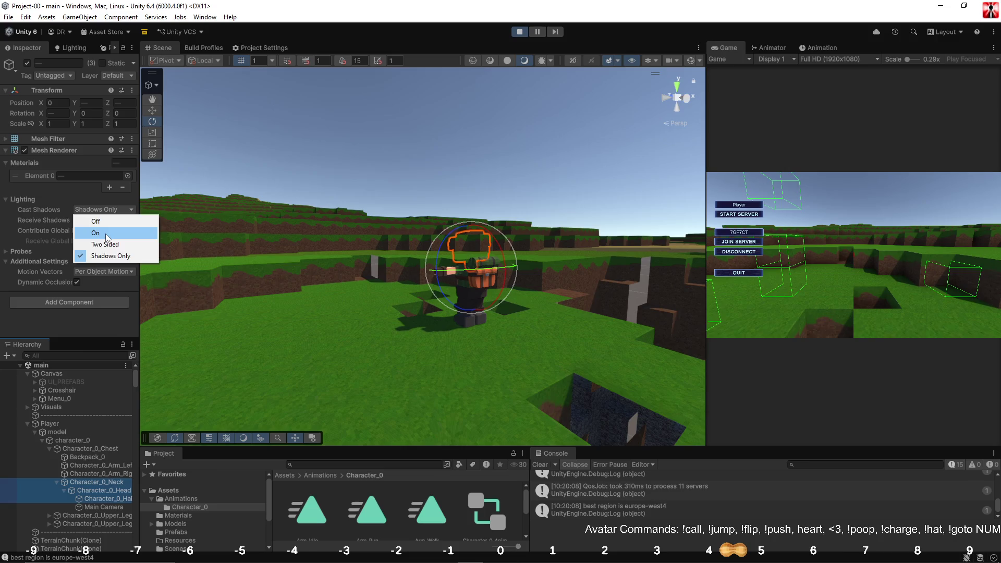
left_click(106, 233)
left_click(27, 424)
left_click(51, 425)
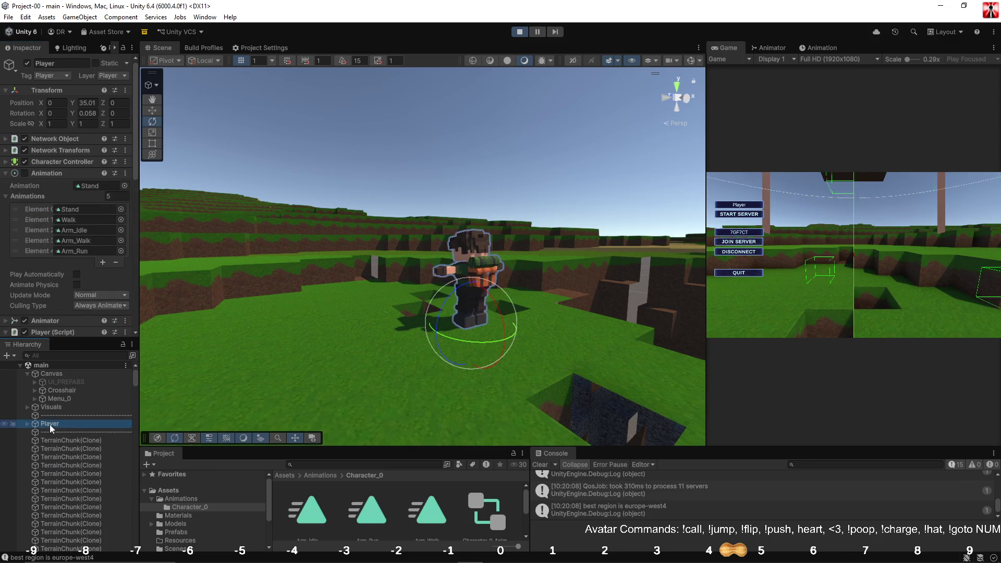
Walk the player forward to check the arm animations, then stop Play mode.
left_click(814, 205)
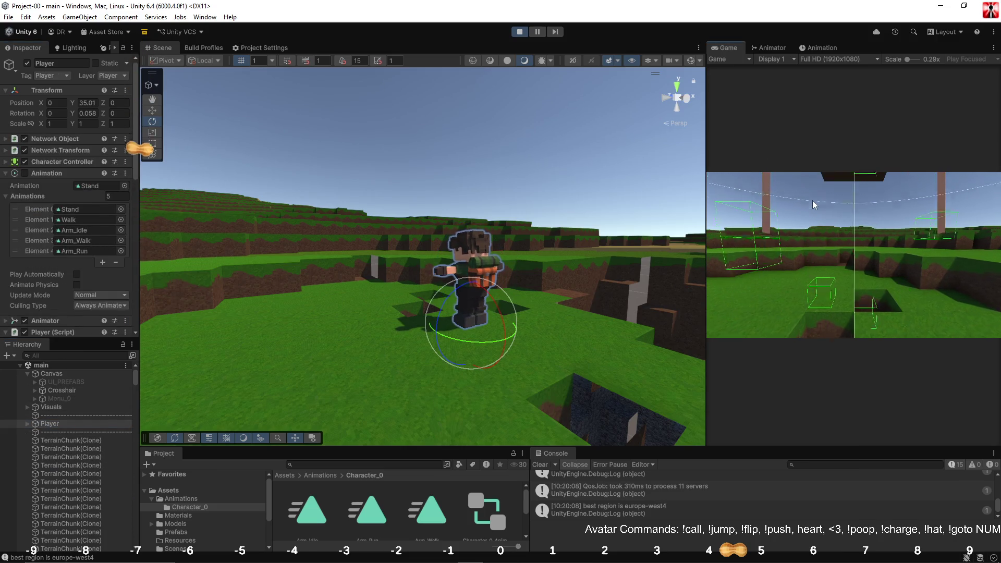
key("w")
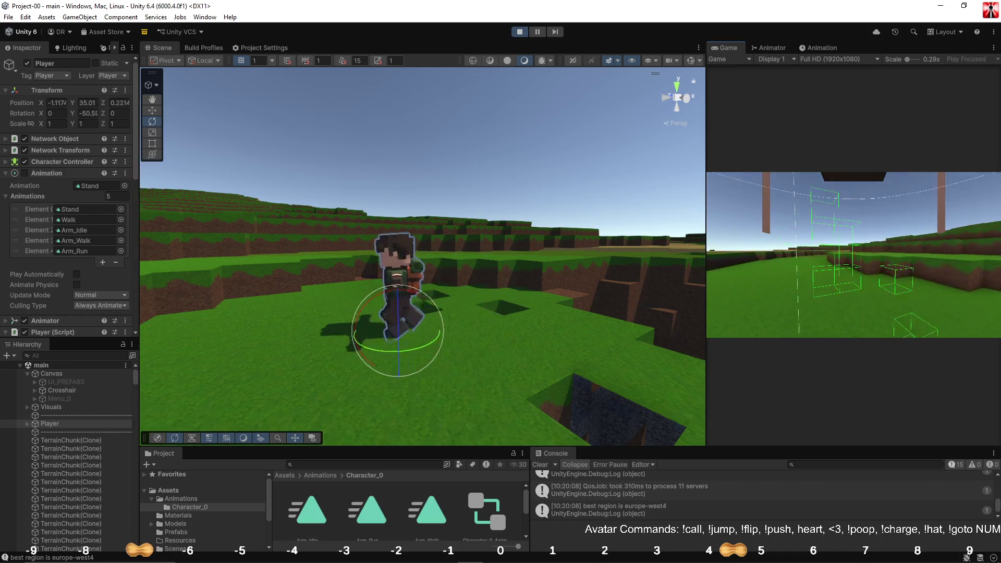
key("Escape")
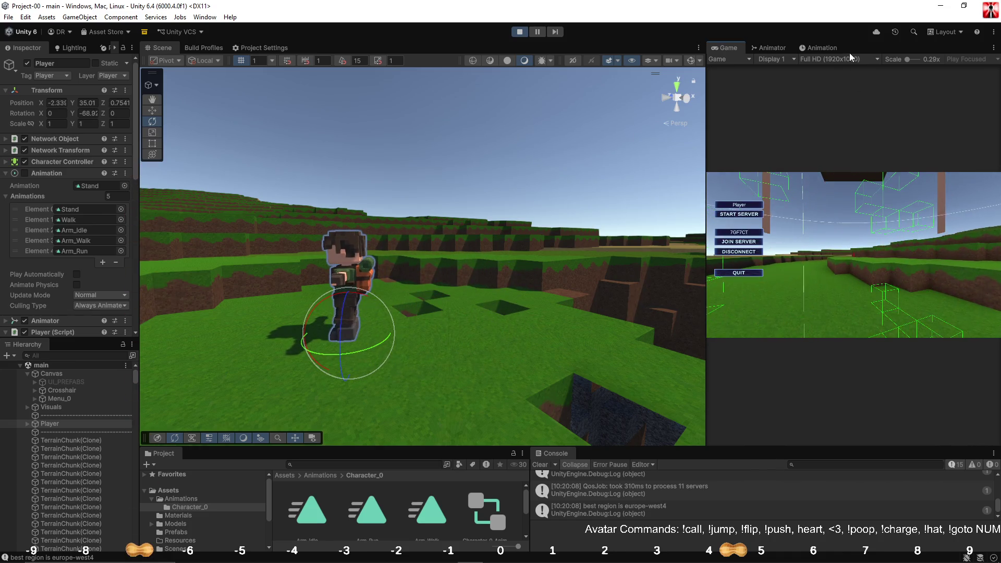
key("ctrl+p")
left_click(816, 48)
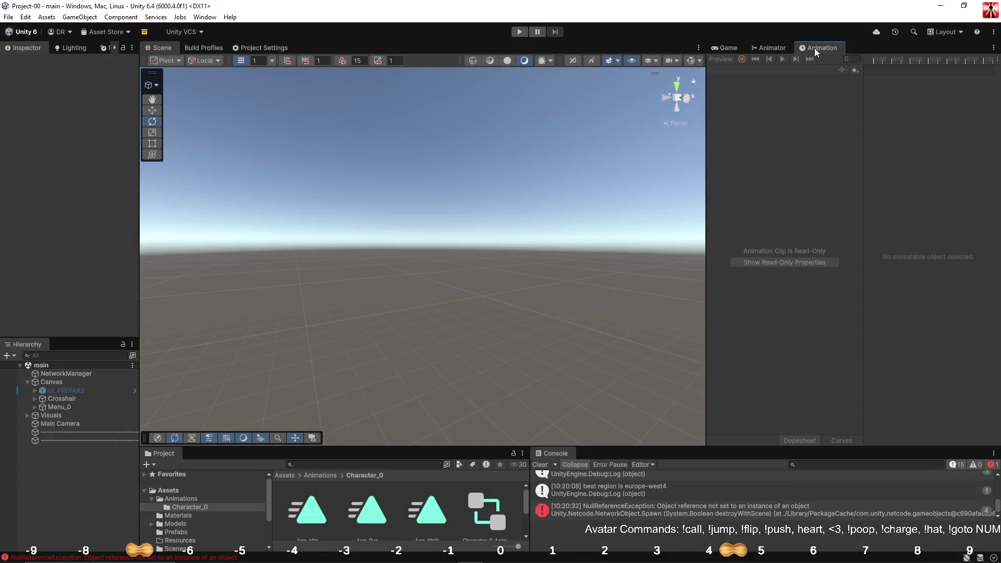
Raise the UpperCharacter layer's Weight, test it in Play mode, and bring Visual Studio forward.
left_click(771, 48)
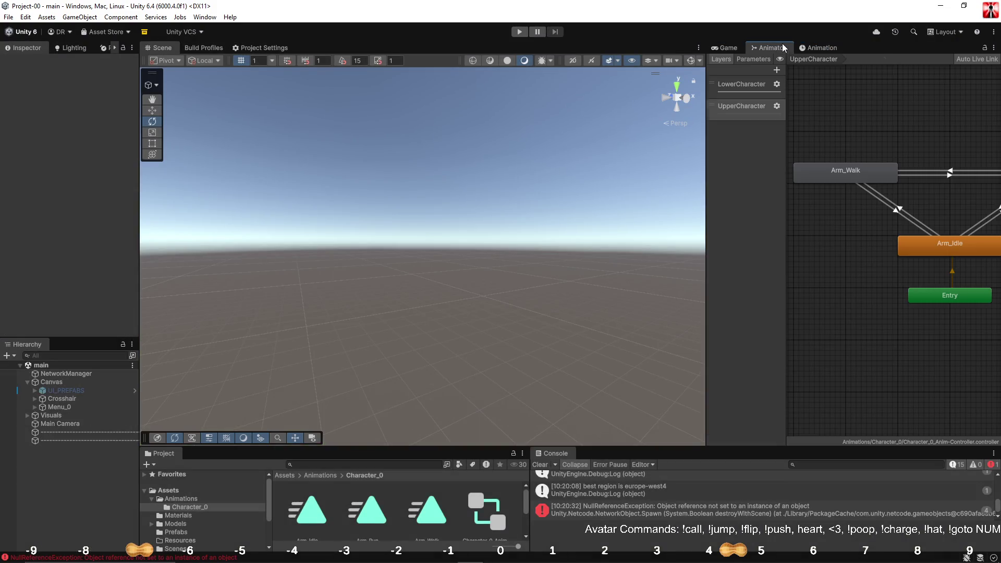
left_click(777, 107)
left_click_drag(881, 105, 939, 105)
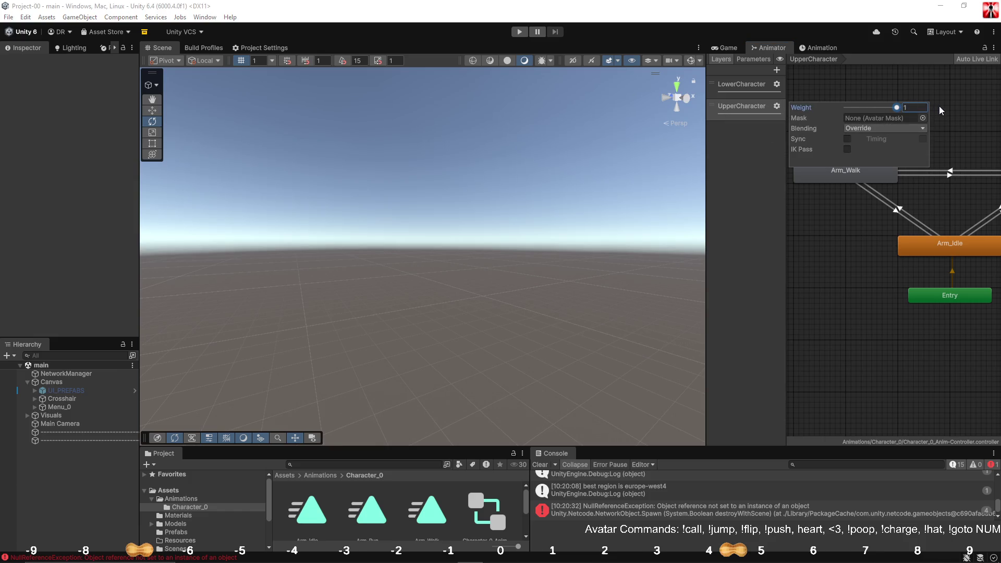
left_click(519, 34)
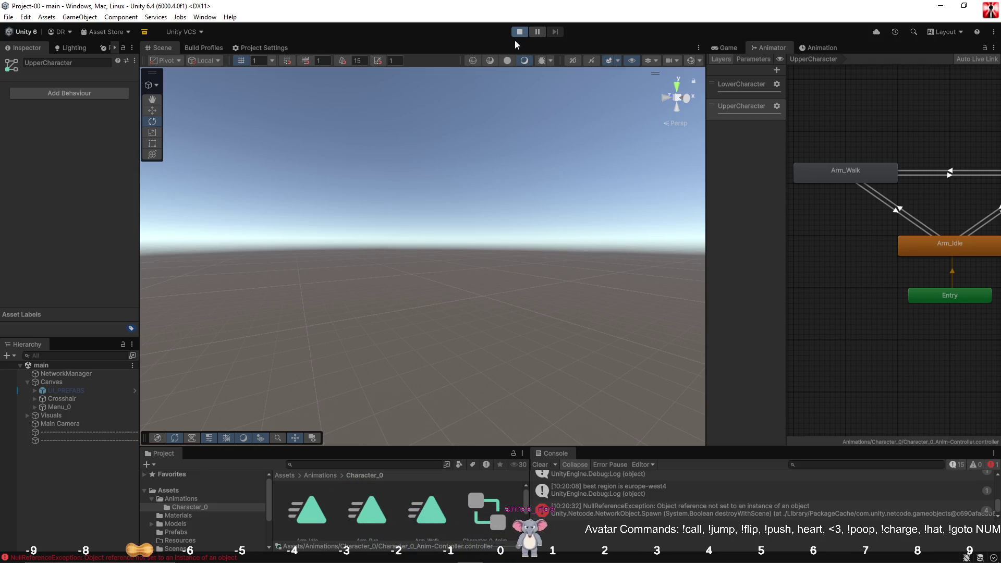
left_click(520, 32)
mouse_move(511, 554)
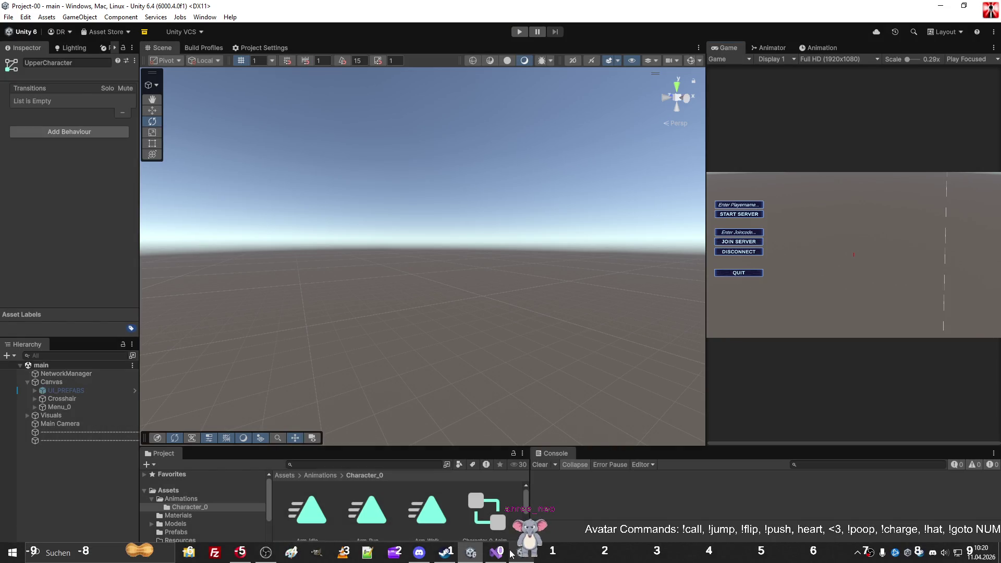
left_click(521, 506)
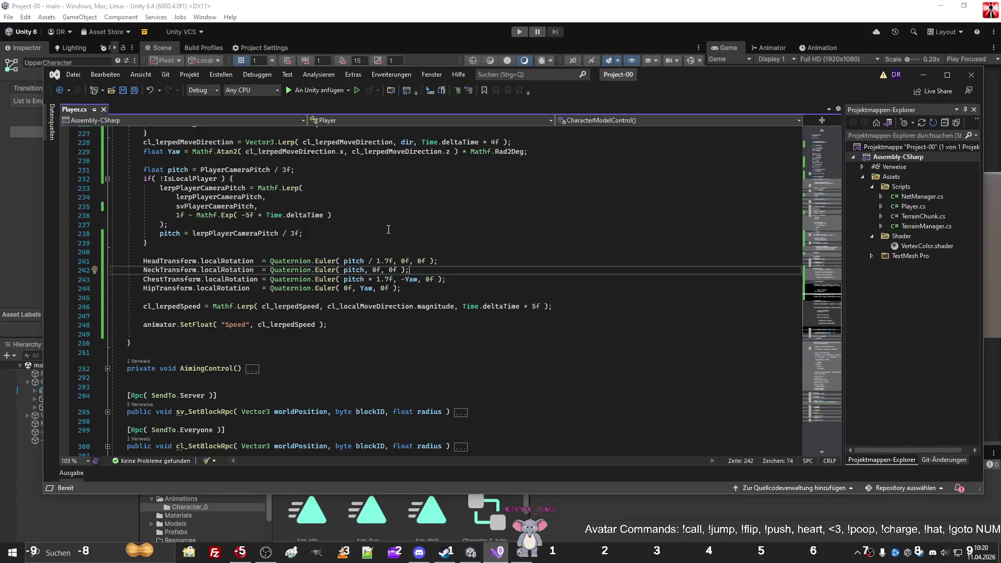
Scroll through Player.cs's fields and methods and expand SetOnlyShadow to read its body.
scroll(282, 312, "up", 12)
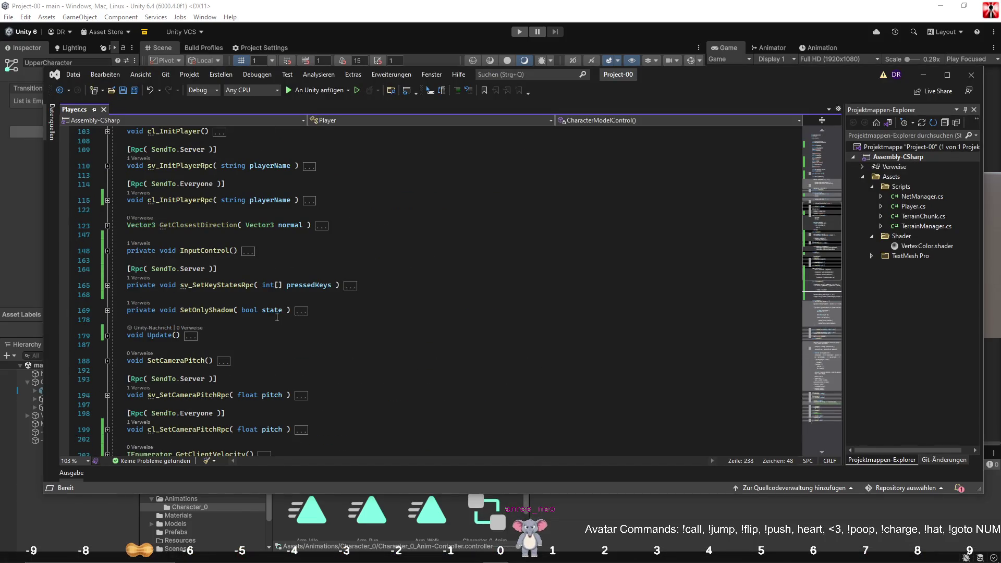
scroll(256, 310, "up", 10)
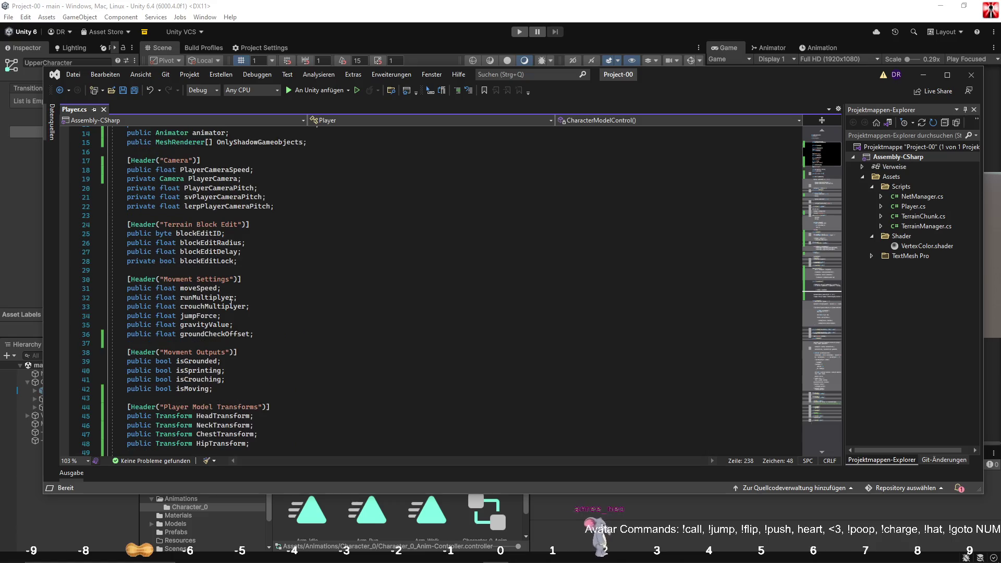
scroll(231, 302, "up", 3)
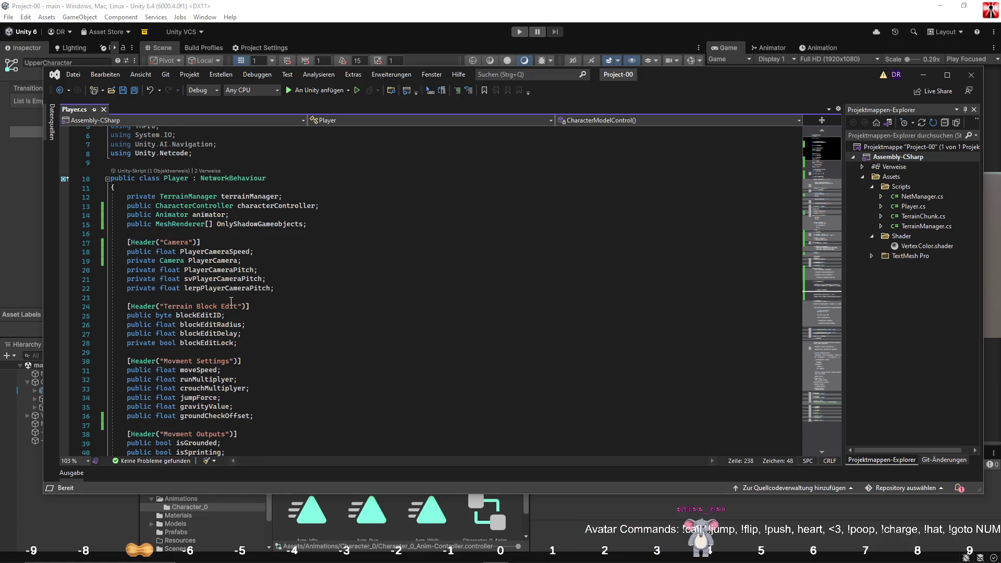
scroll(231, 302, "down", 6)
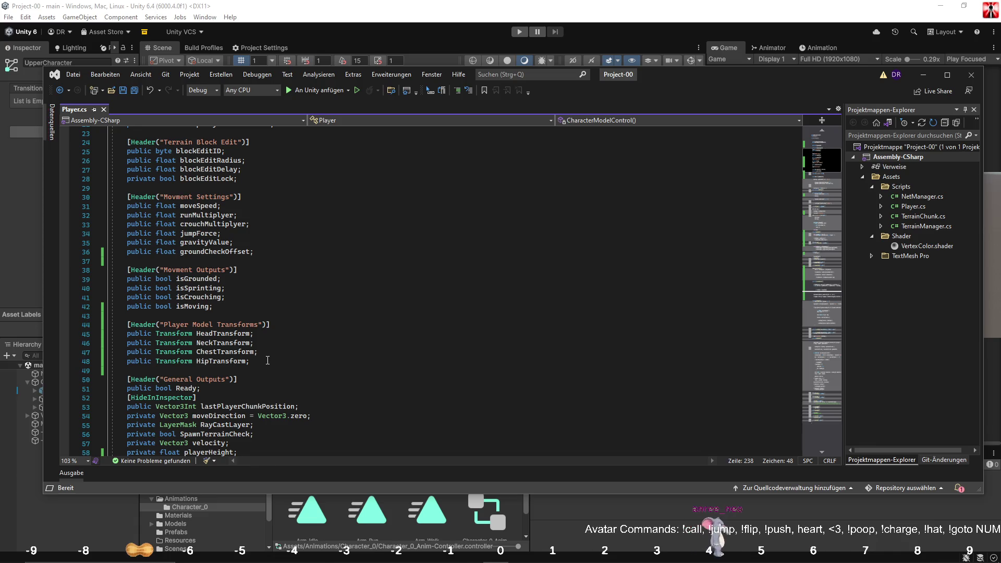
scroll(266, 355, "down", 3)
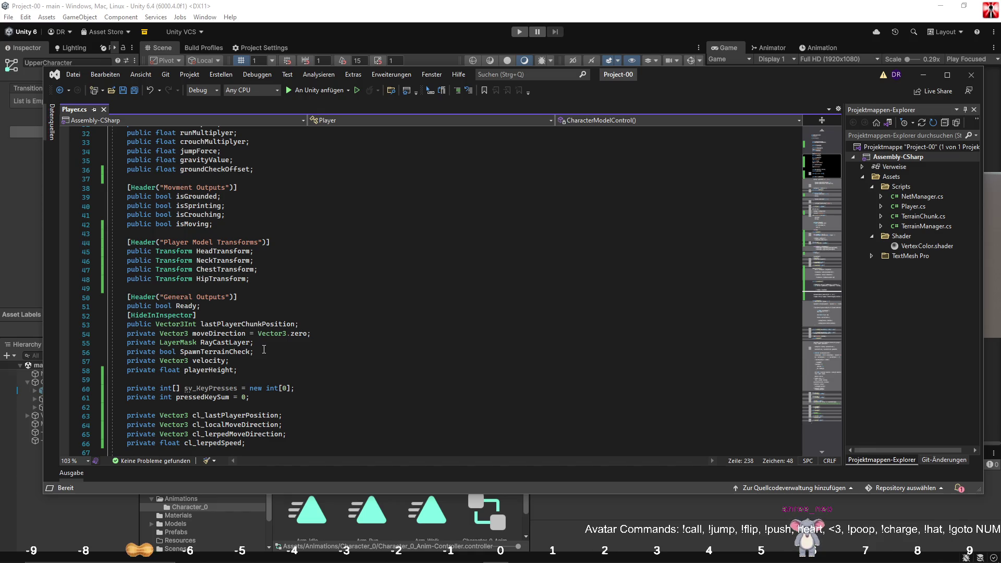
scroll(264, 349, "down", 15)
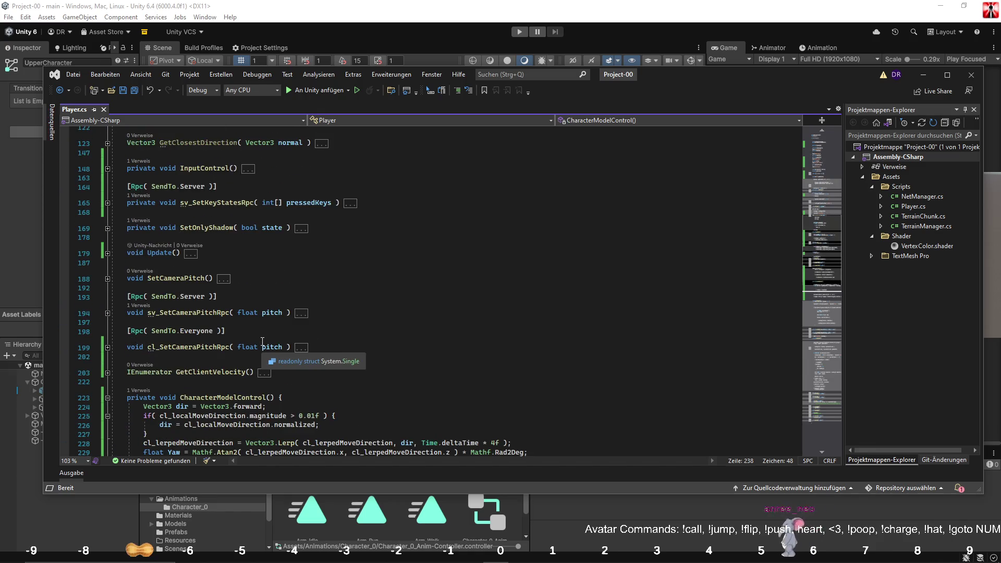
scroll(262, 342, "down", 5)
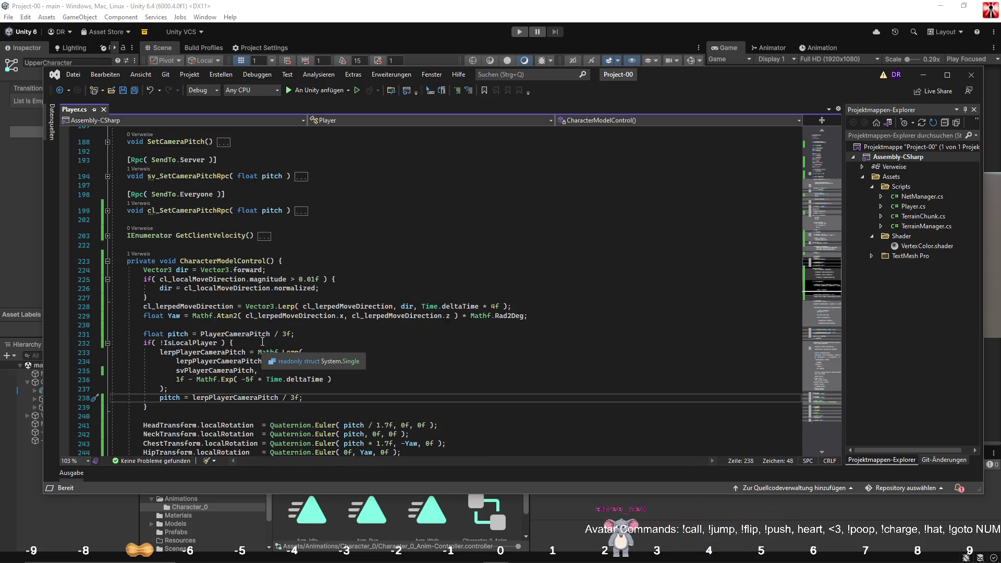
scroll(262, 341, "up", 5)
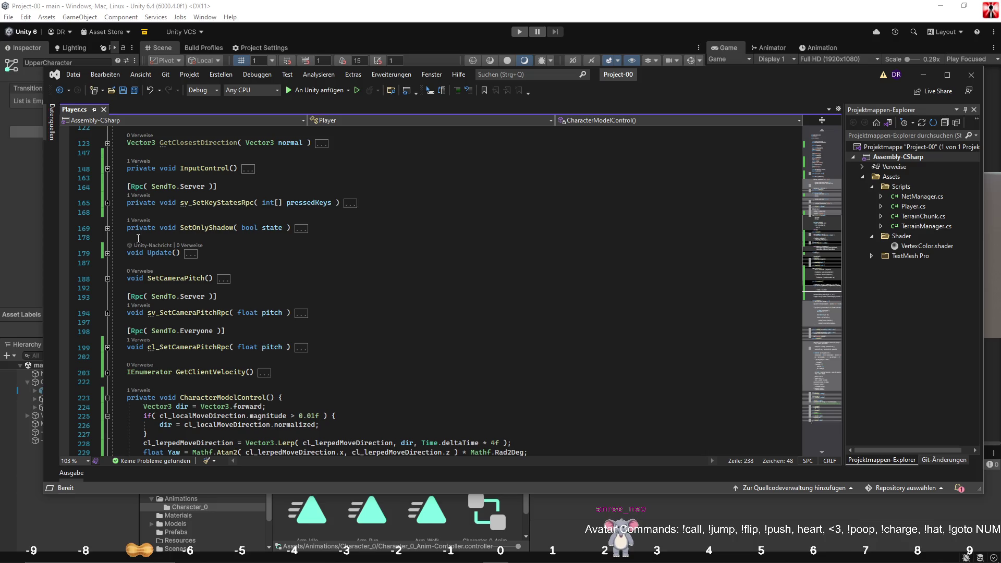
left_click(107, 230)
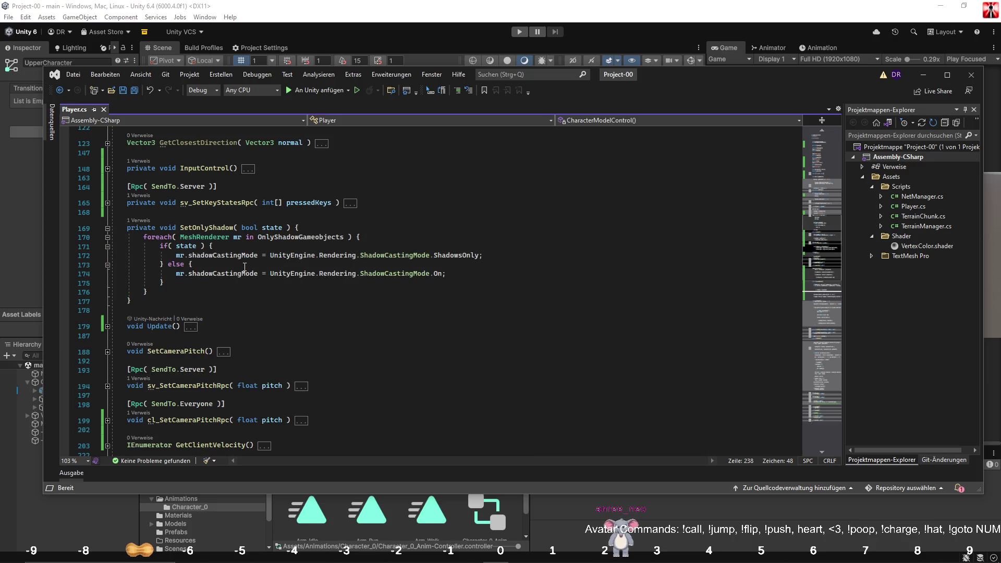
scroll(244, 266, "up", 8)
left_click(268, 314)
Type 'private bool ShadowOnlyOn;' on a new line after the playerHeight field.
left_click(261, 235)
key("Return")
type("private")
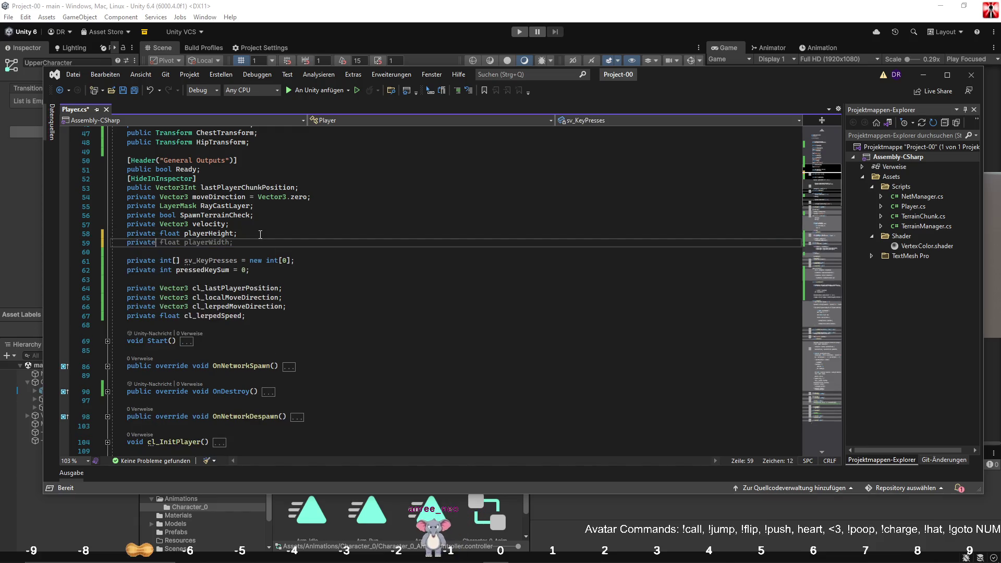
type(" bool Hide")
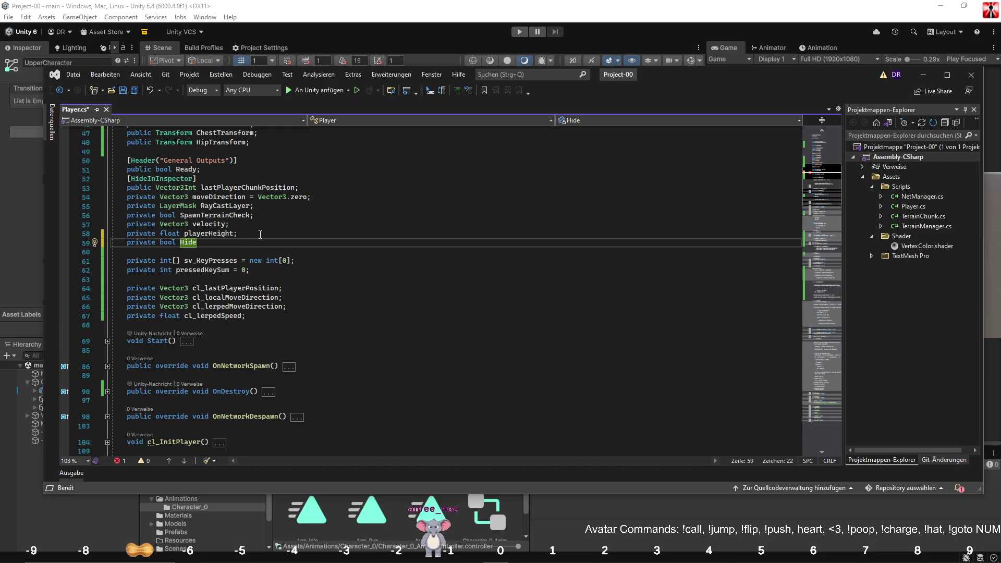
type("Sho")
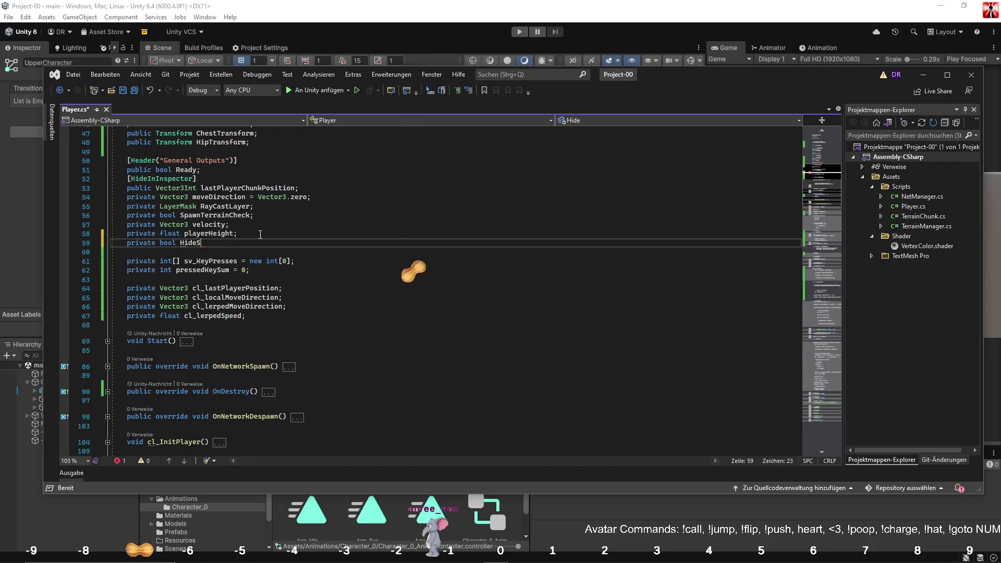
key("ctrl+shift+Left")
type("H")
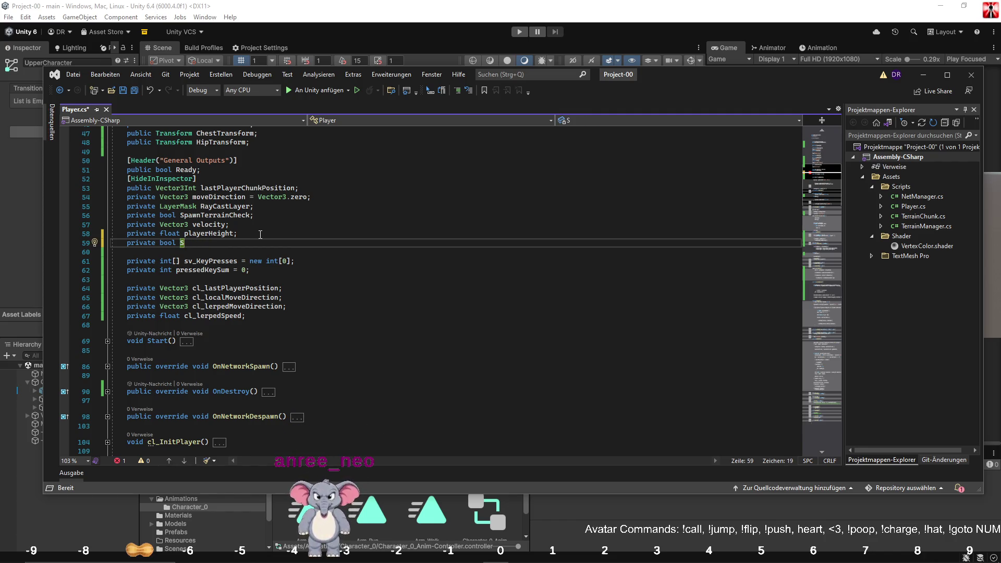
key("BackSpace")
type("Sh")
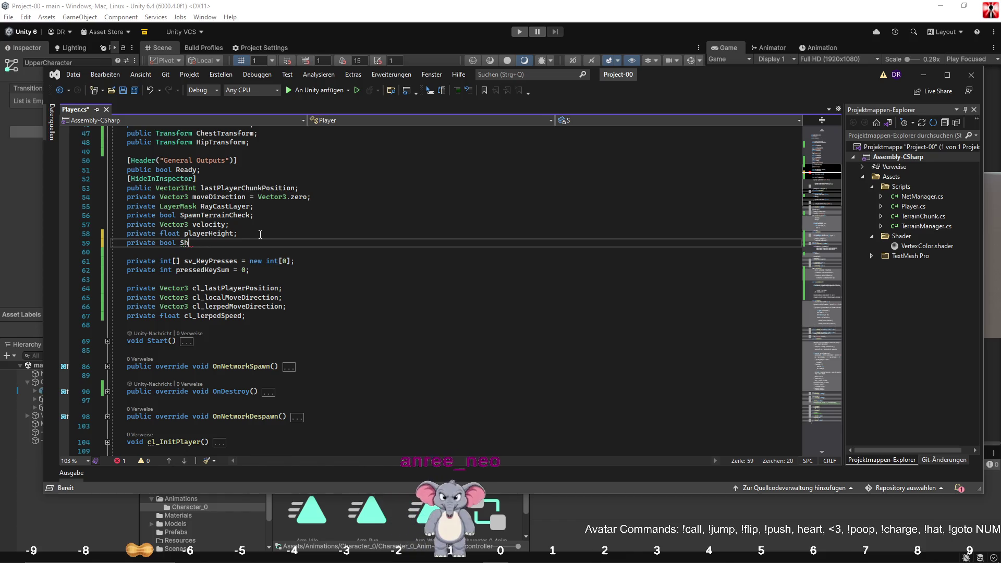
type("adowOnl")
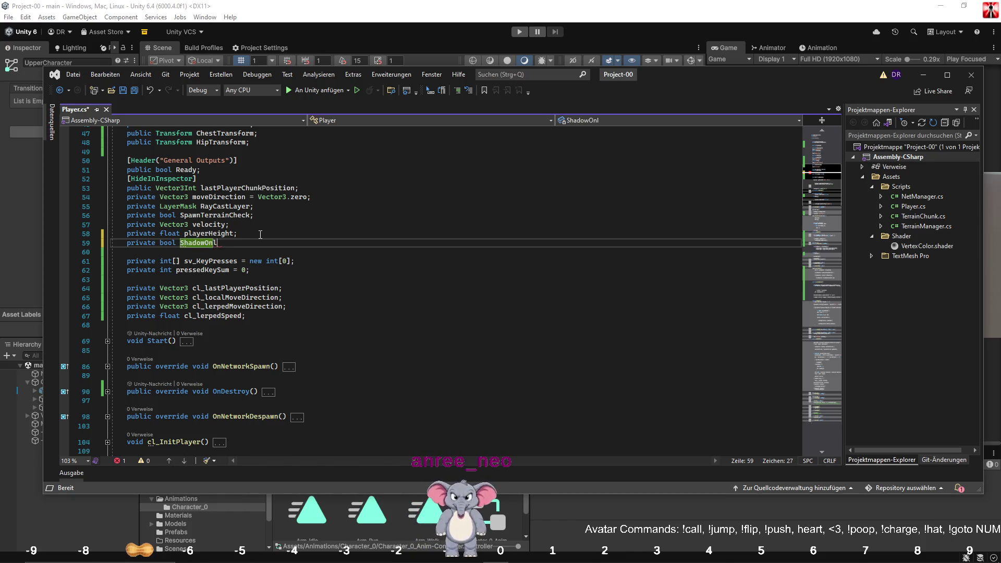
type("yOn")
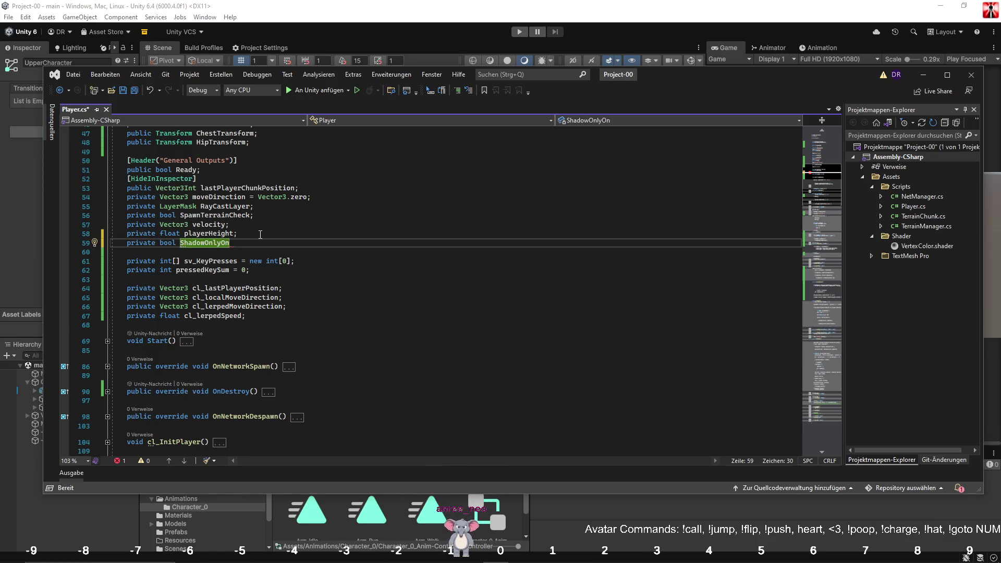
type(";")
double_click(201, 245)
left_click(341, 279)
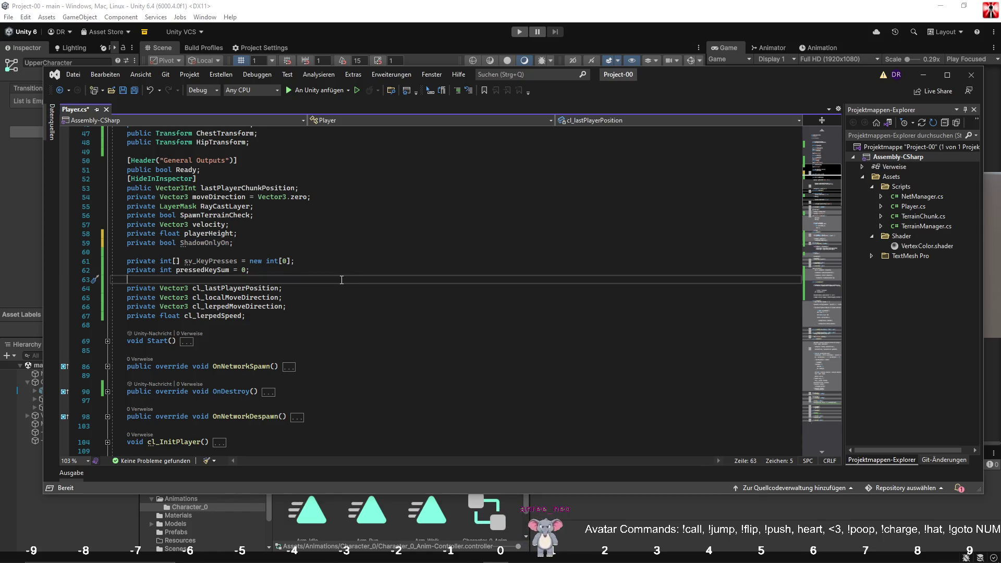
scroll(342, 280, "down", 10)
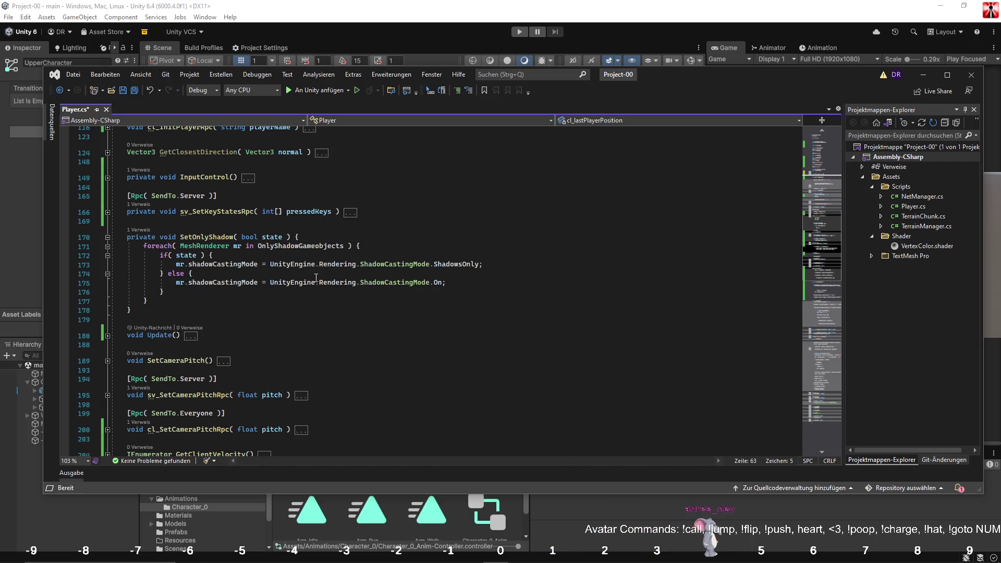
Expand Update and add a //DEBUG comment inside its IsLocalPlayer block.
left_click(107, 336)
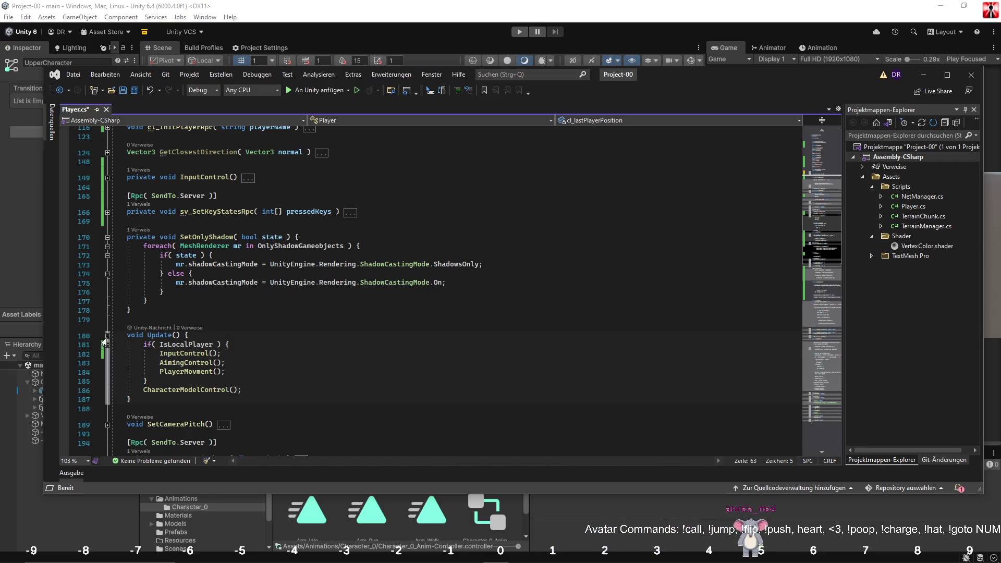
left_click(230, 345)
key("Return")
key("Return")
key("Return")
key("Up")
key("Up")
key("Return")
type("//DEBUG")
key("Return")
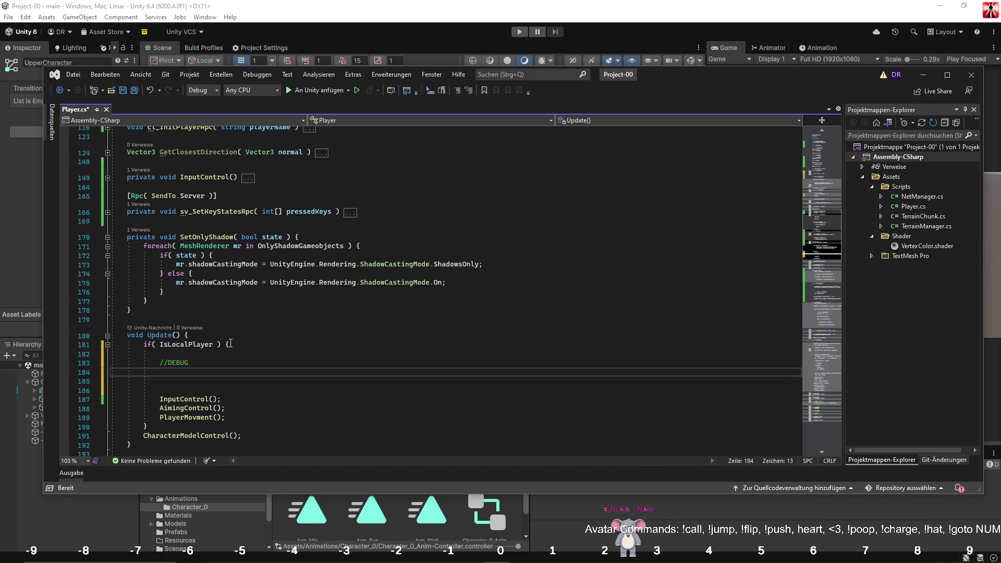
Add an if (Input.GetKeyDown(KeyCode.H)) block below the DEBUG comment.
type("if( ")
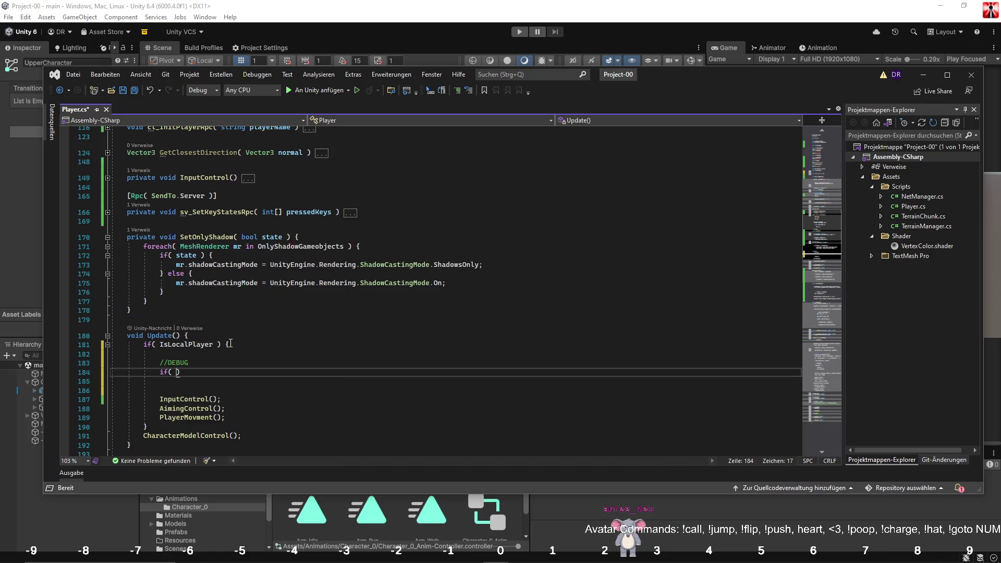
type("Input.")
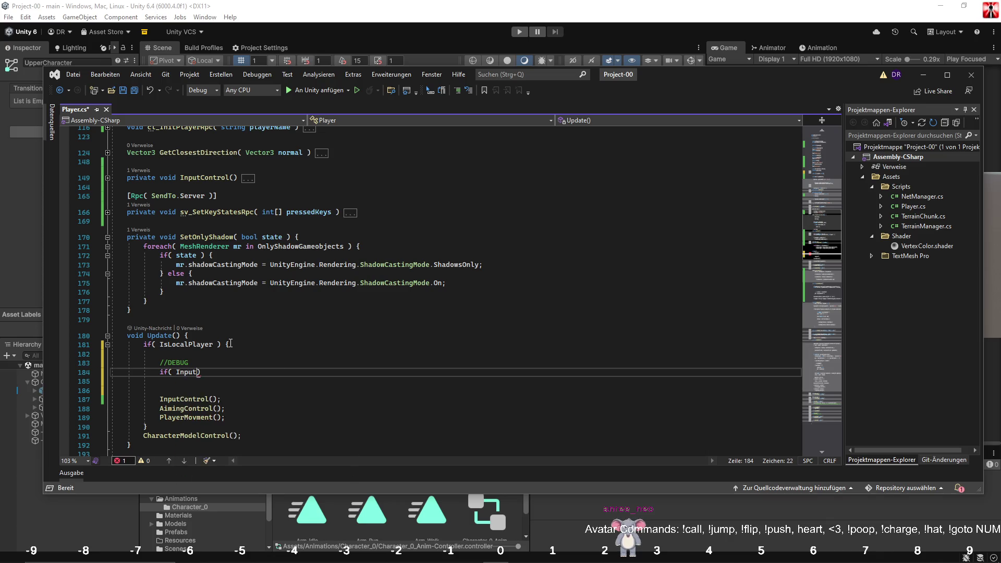
type("GetKeyDown")
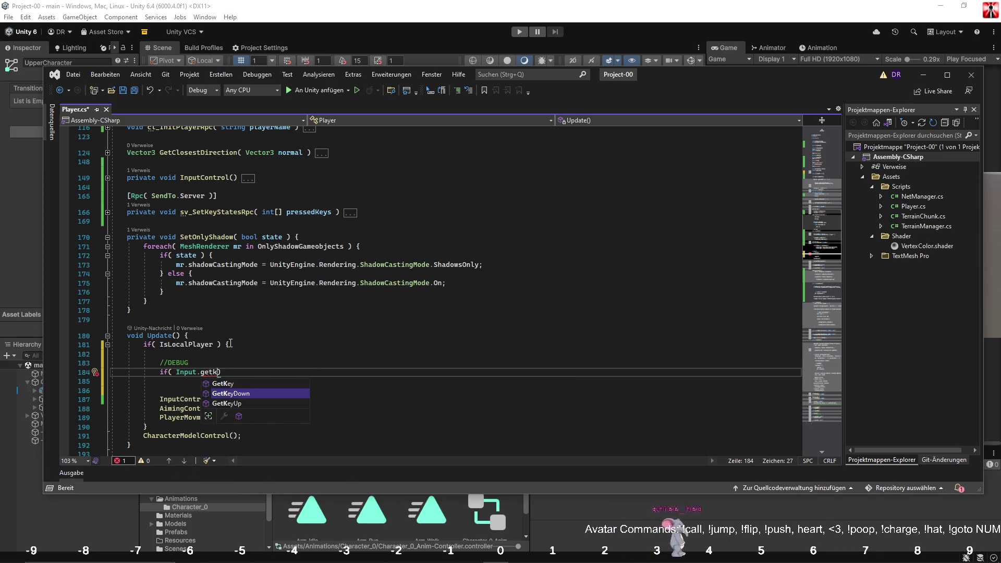
key("Tab")
double_click(296, 372)
type("H")
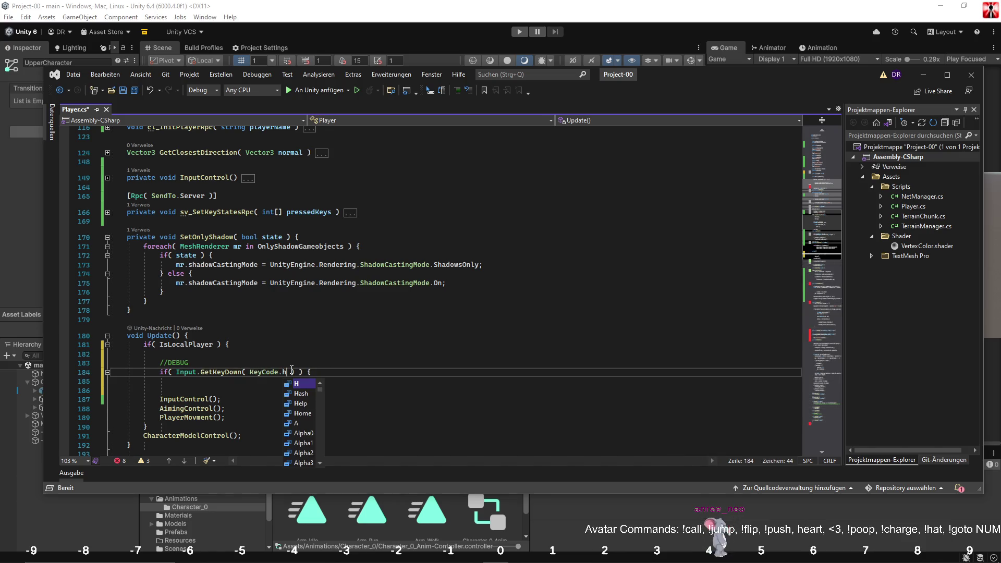
key("Escape")
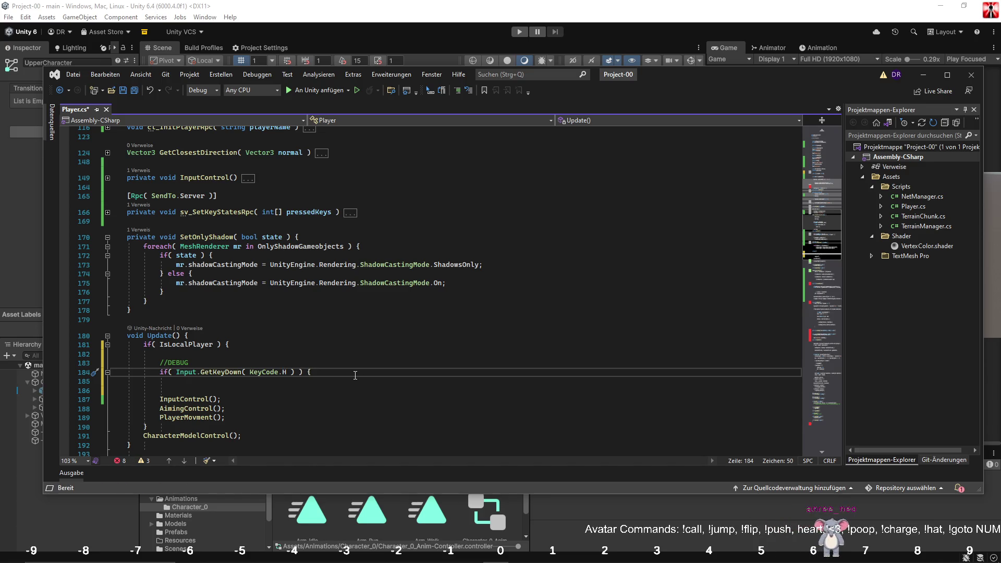
key("Return")
key("Return")
type("}")
Inside it toggle ShadowOnlyOn and call SetOnlyShadow(ShadowOnlyOn), then save Player.cs.
left_click(317, 381)
type("= !ShadowOnlyOn;")
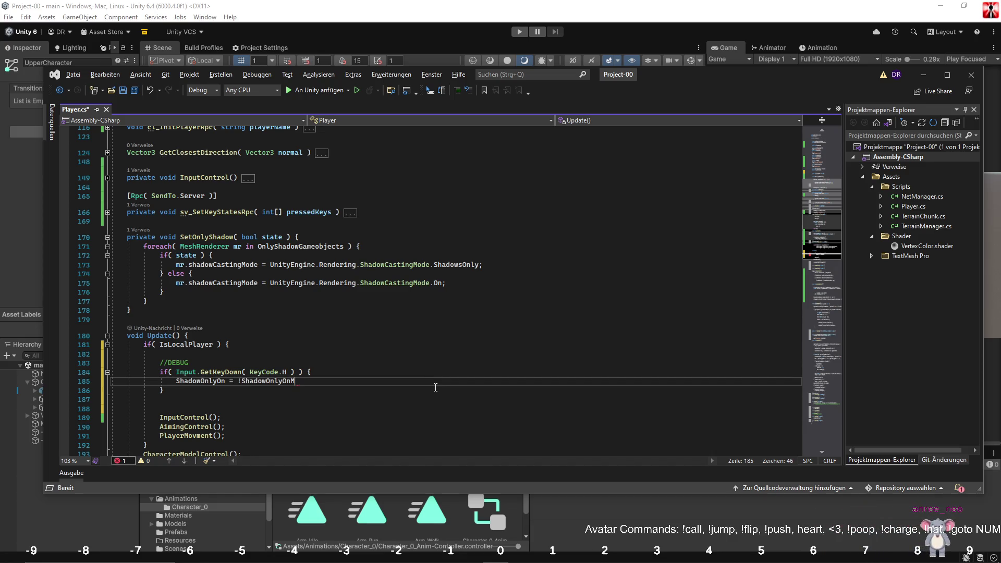
key("Return")
left_click_drag(180, 237, 295, 237)
key("ctrl+c")
left_click(266, 388)
key("ctrl+v")
left_click_drag(238, 390, 272, 392)
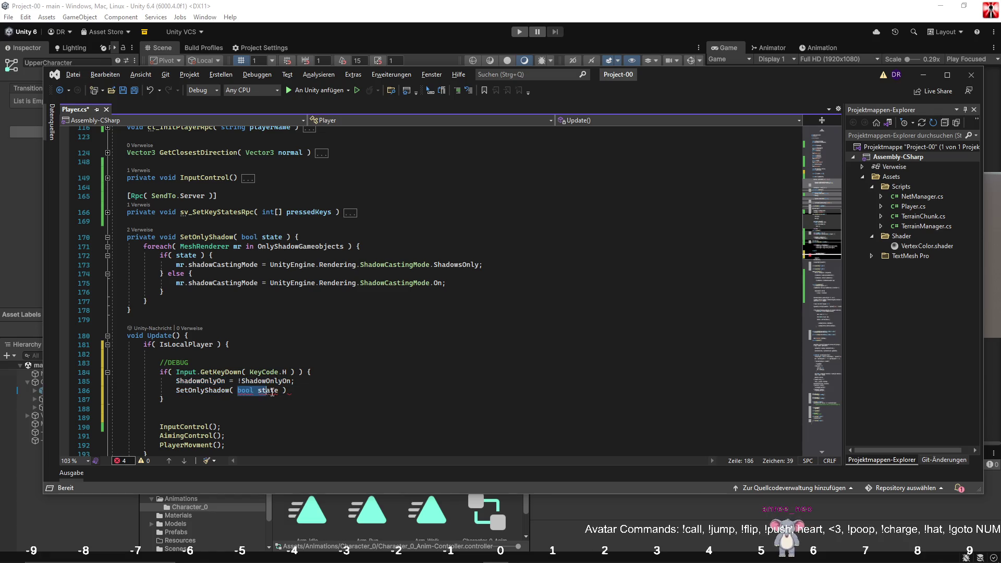
type("ShadowOnlyOn")
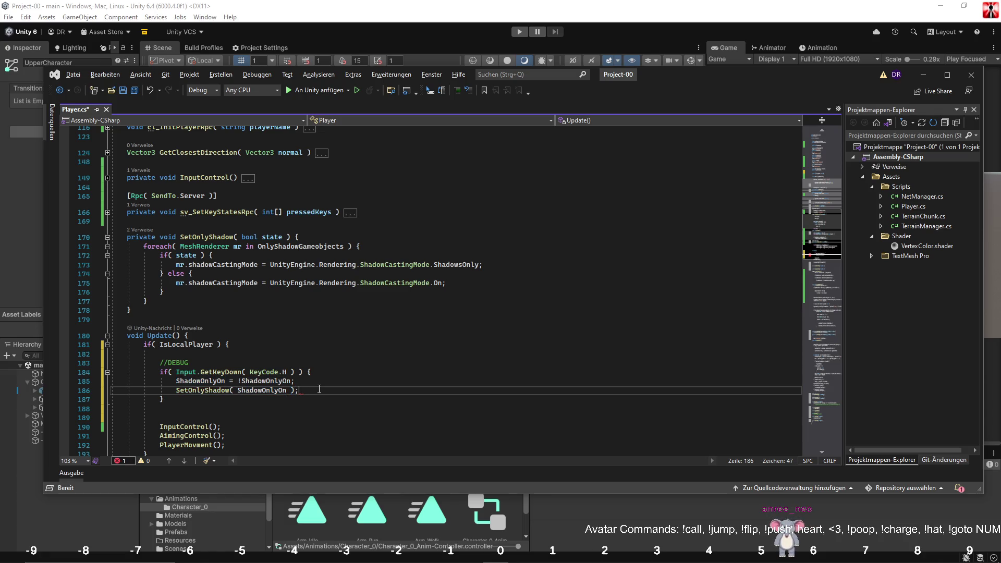
key("ctrl+s")
left_click(315, 3)
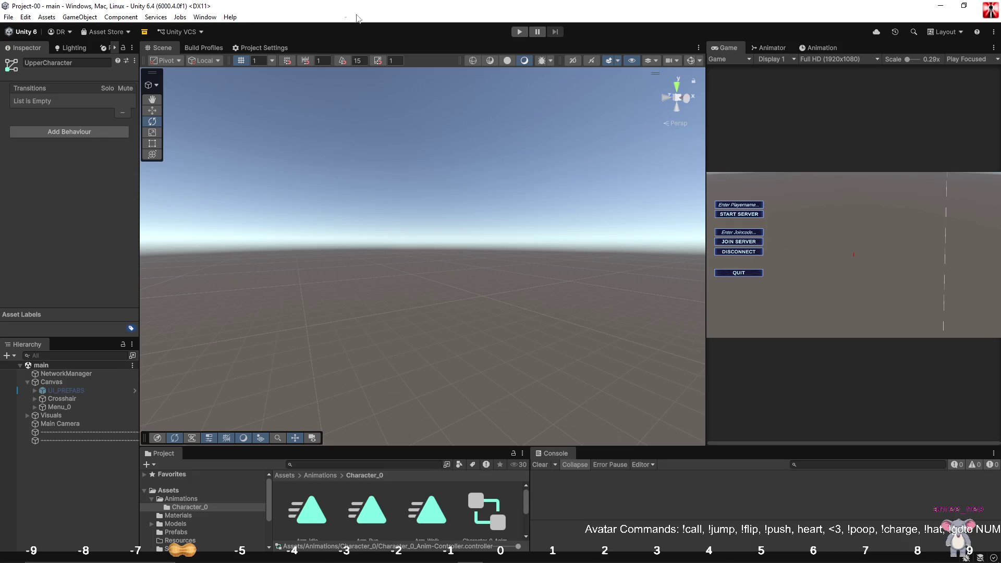
Host a play session as server, widen the Game view, and walk the character across the terrain.
left_click(518, 32)
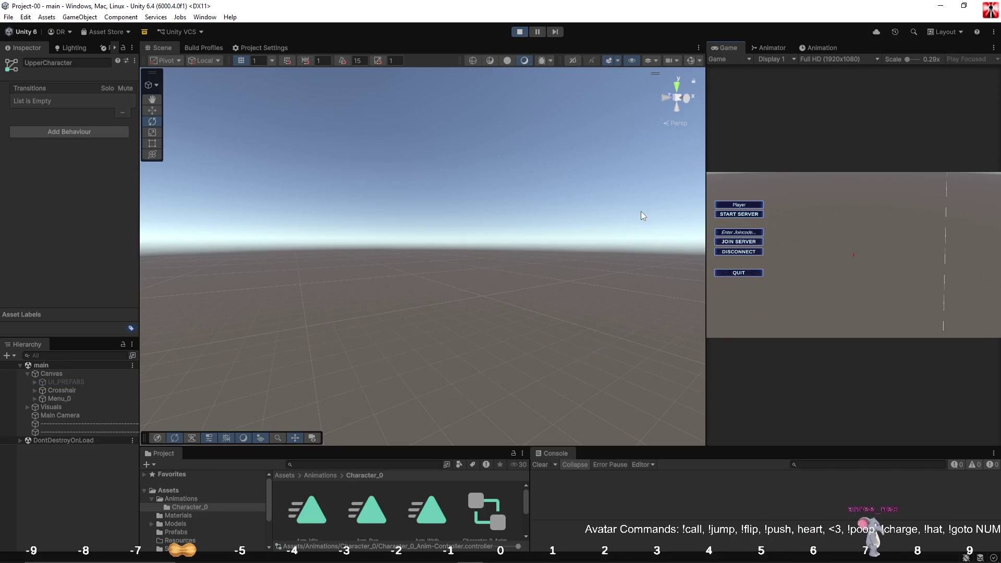
left_click(736, 214)
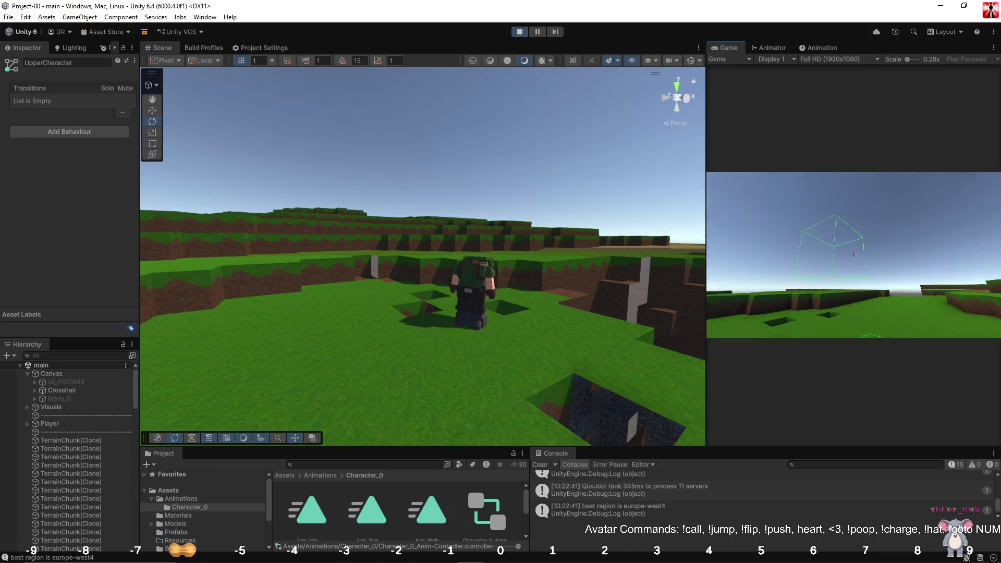
key("Escape")
left_click_drag(706, 216, 575, 216)
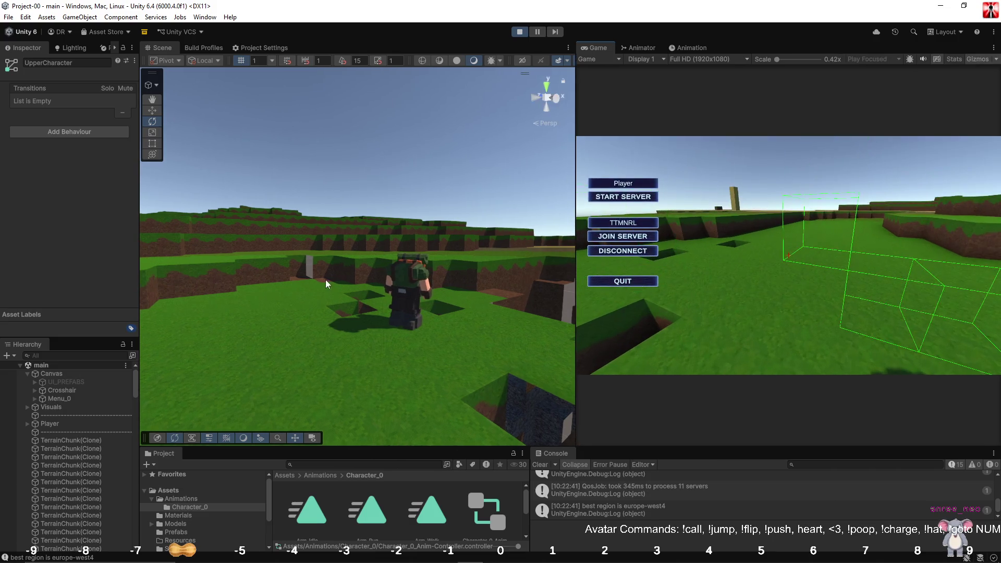
mouse_move(427, 240)
left_mouse_down()
mouse_move(470, 243)
mouse_move(323, 257)
mouse_move(415, 221)
mouse_move(375, 245)
mouse_move(396, 240)
left_mouse_up()
left_click(816, 240)
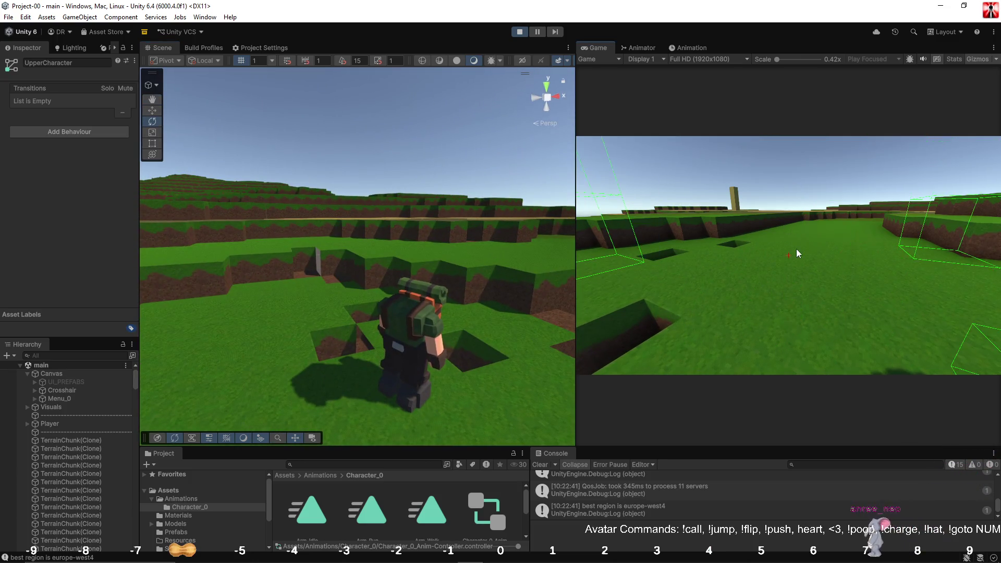
key("w")
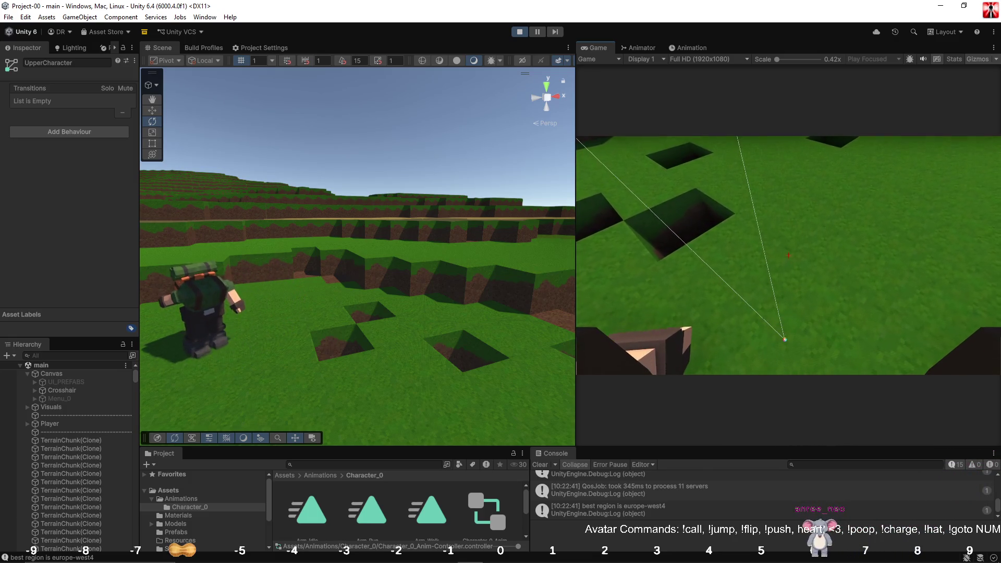
key("Escape")
left_click(686, 48)
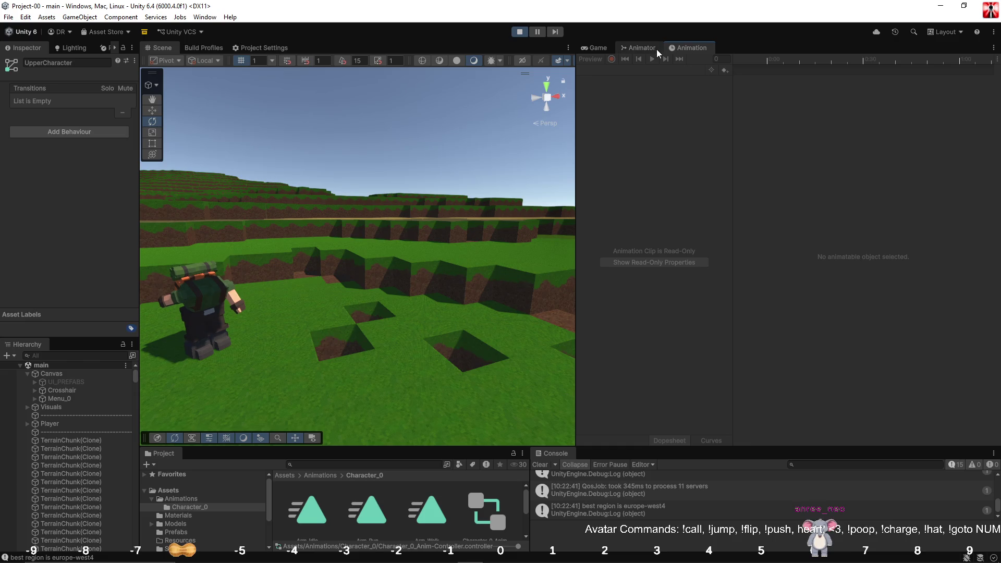
Remove the Speed Greater 0.025 condition from Arm_Run to Arm_Idle, leaving only Speed Less 0.025.
left_click(57, 425)
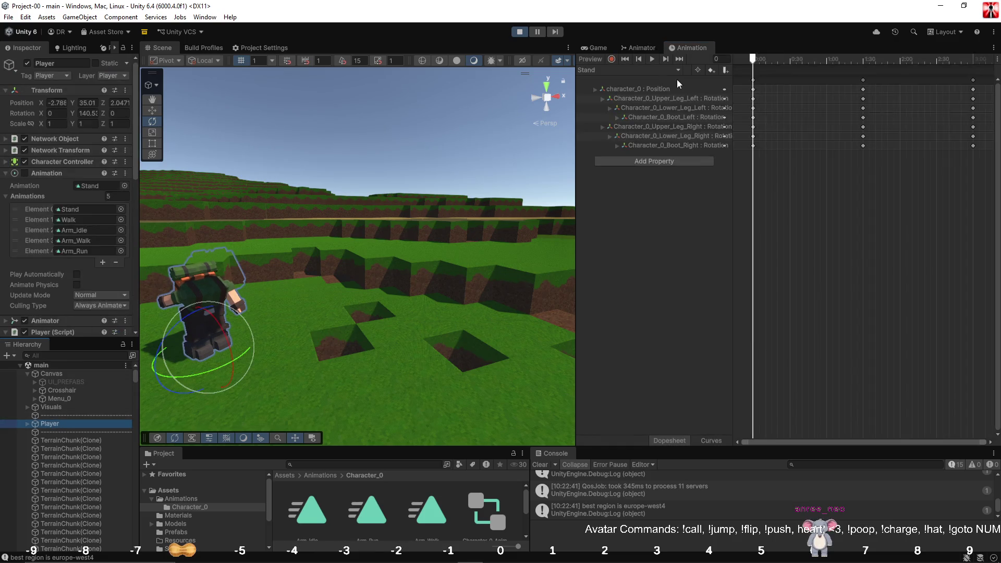
left_click(640, 48)
left_click(915, 173)
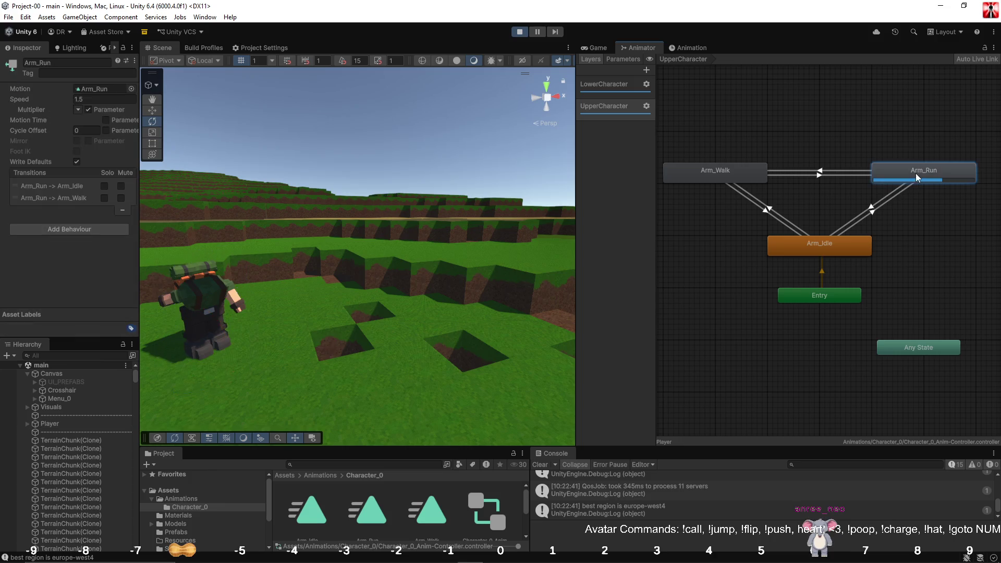
left_click(890, 196)
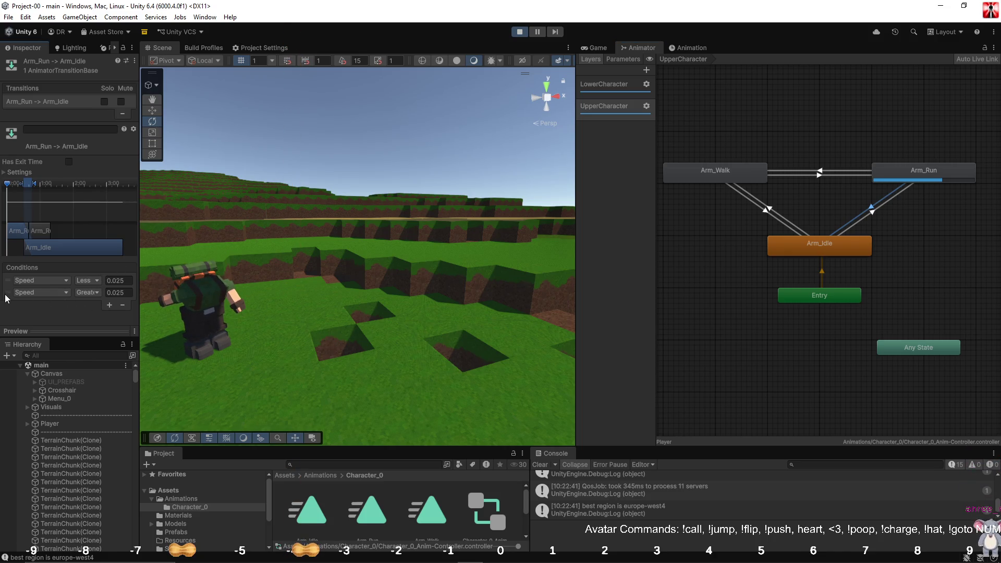
left_click(121, 306)
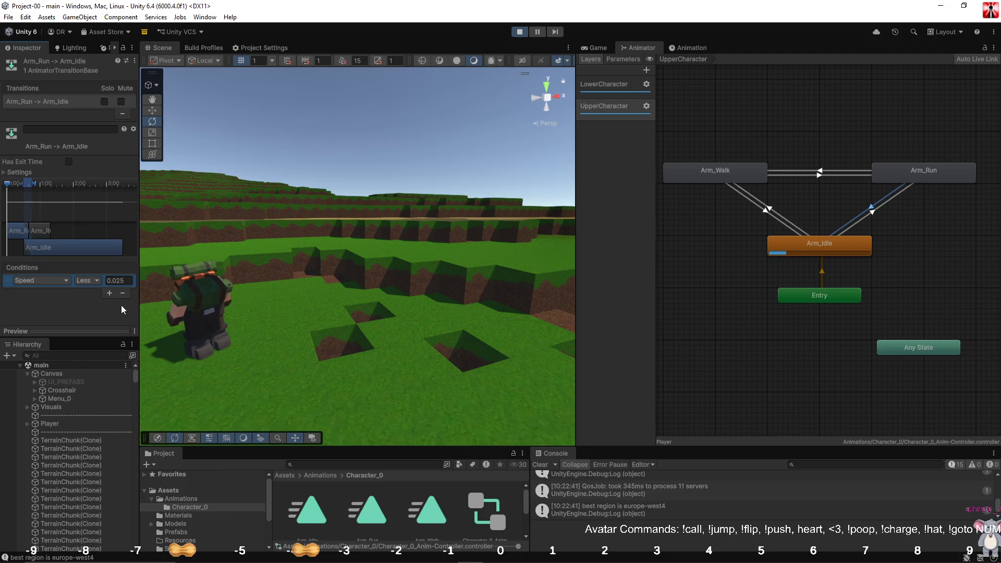
left_click(730, 224)
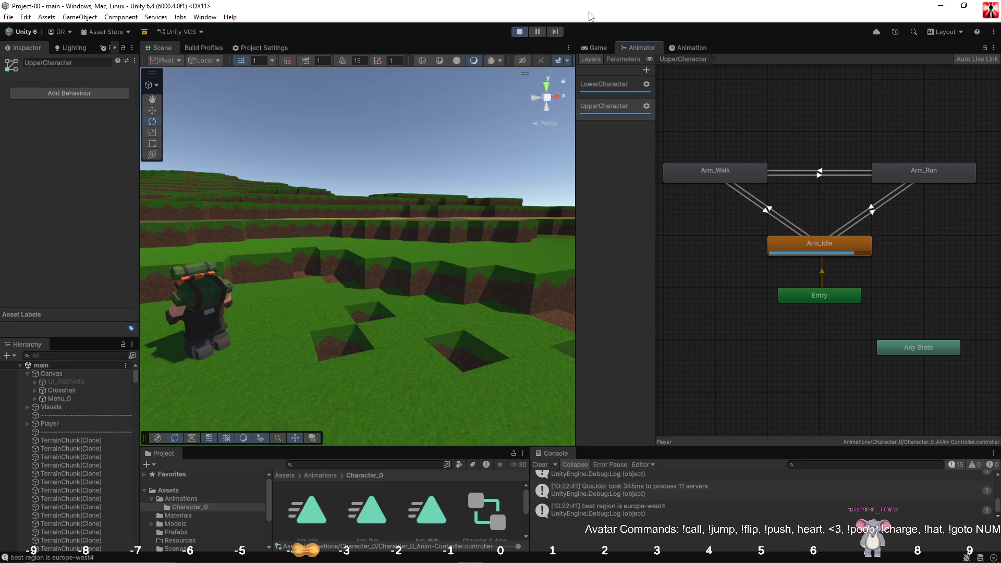
Resume the play session and walk the character across the terrain to test it.
left_click(594, 48)
left_click(759, 183)
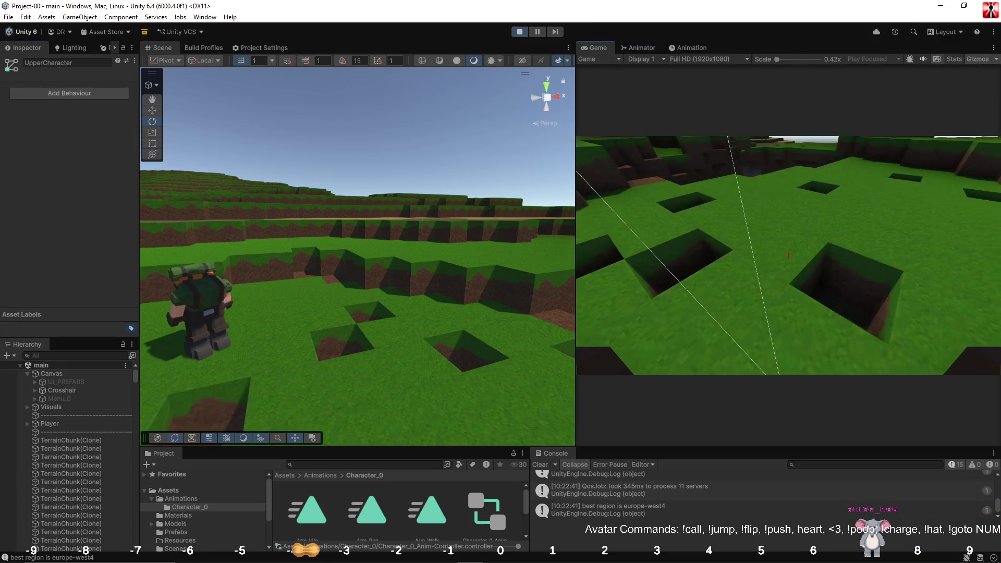
key("w")
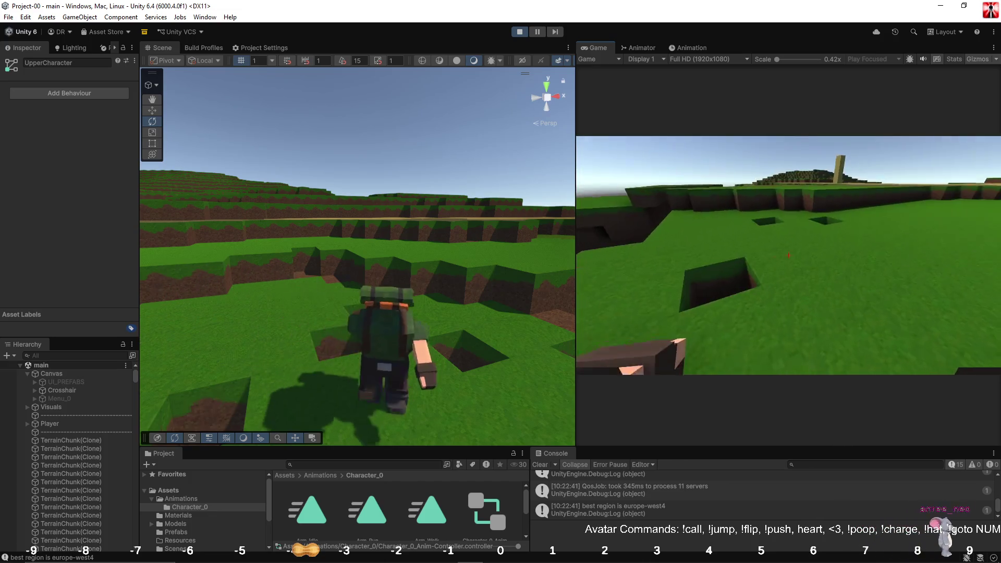
key("Escape")
left_click(685, 46)
left_click(634, 45)
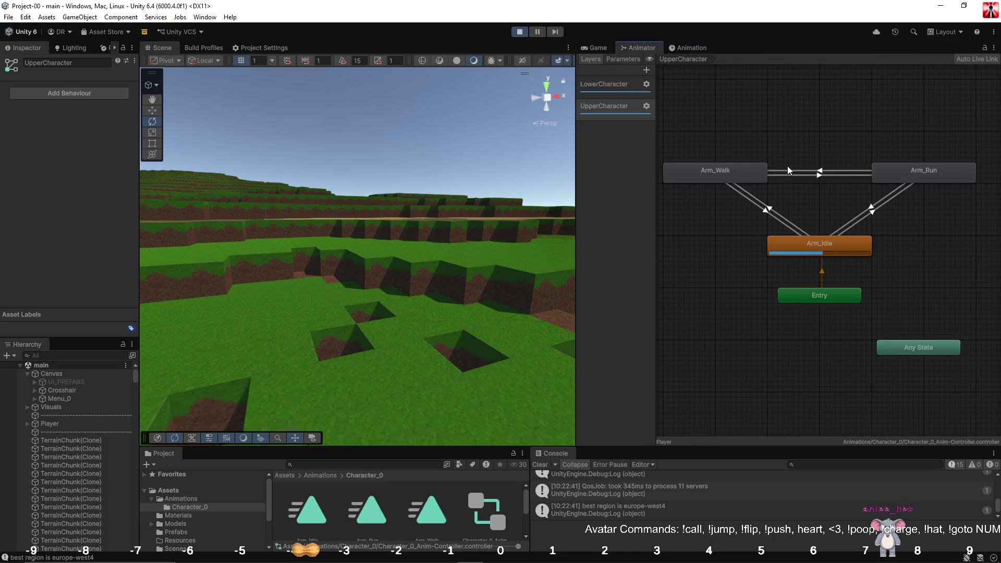
Review the conditions on the Arm_Walk, Arm_Run and Arm_Idle transitions.
left_click(845, 171)
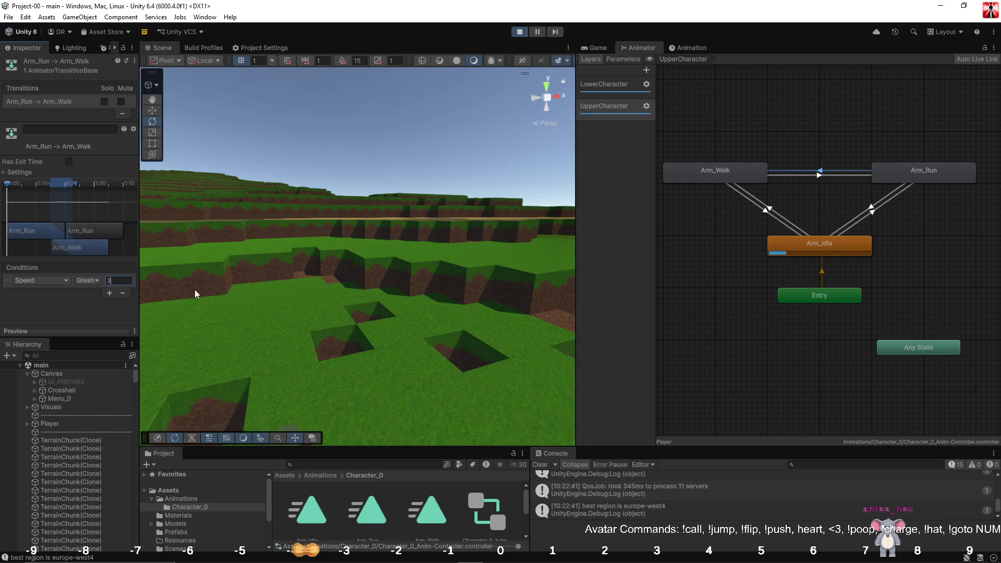
left_click(858, 180)
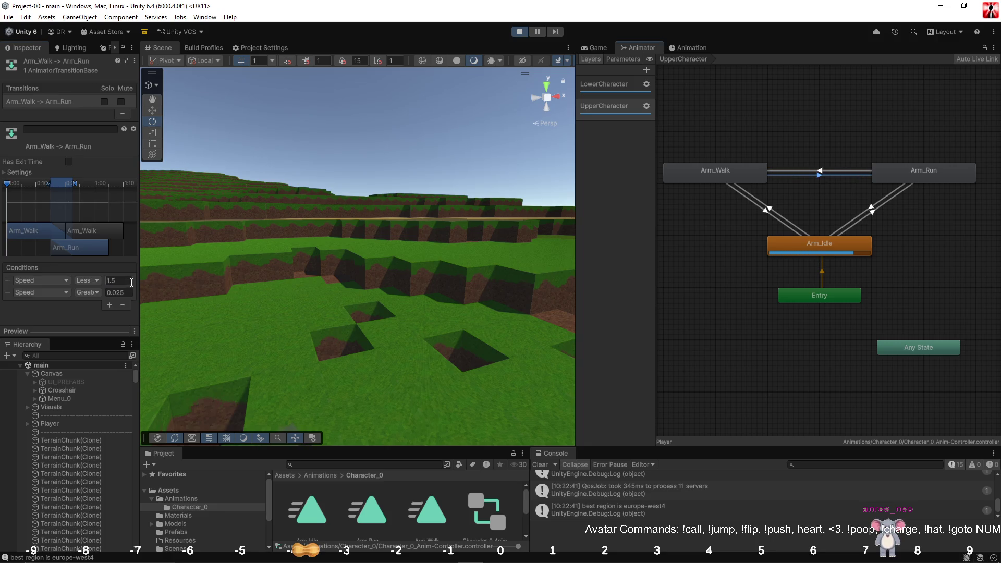
left_click(884, 208)
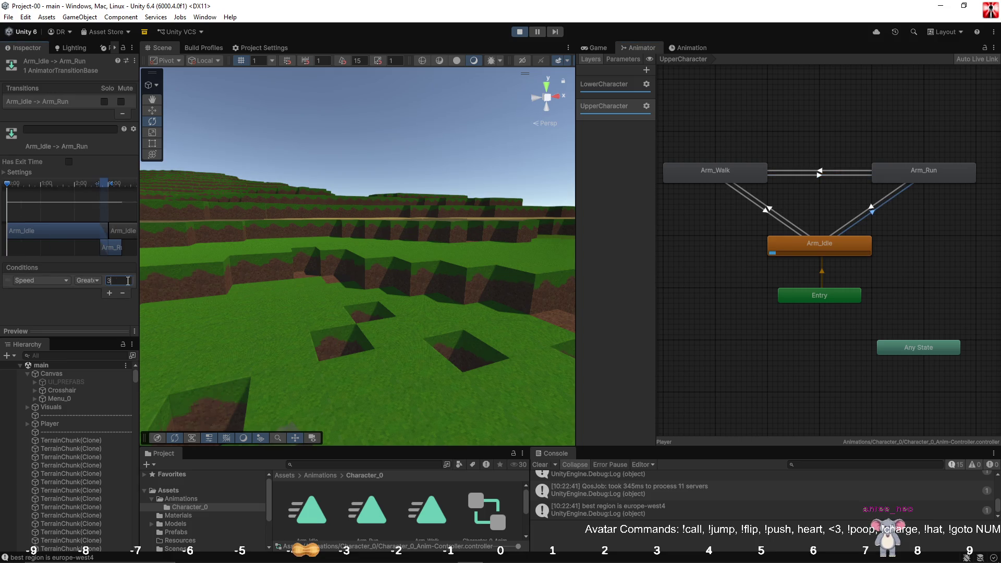
left_click(849, 221)
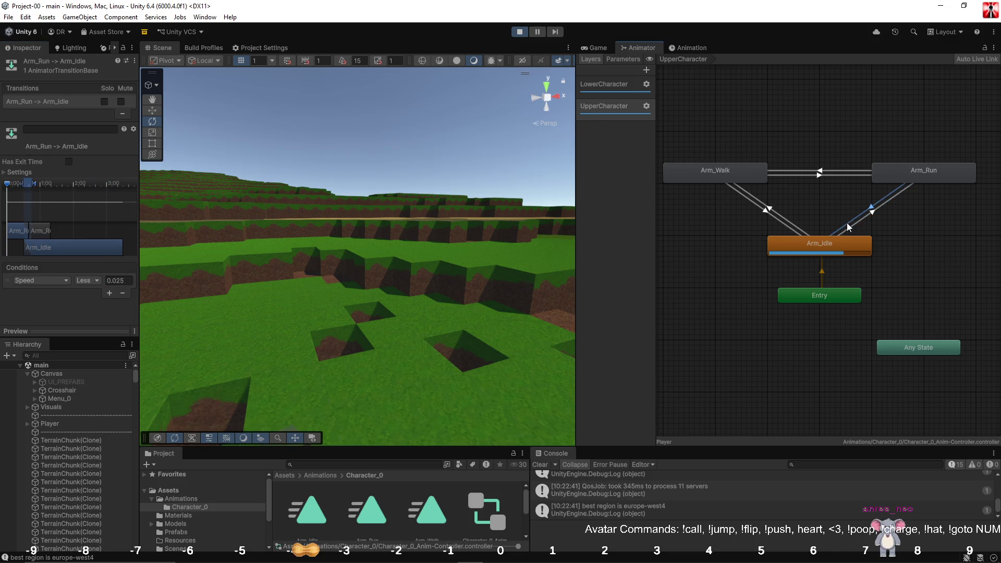
Add a second Speed Less 3 condition to the Arm_Idle to Arm_Walk transition.
left_click(799, 225)
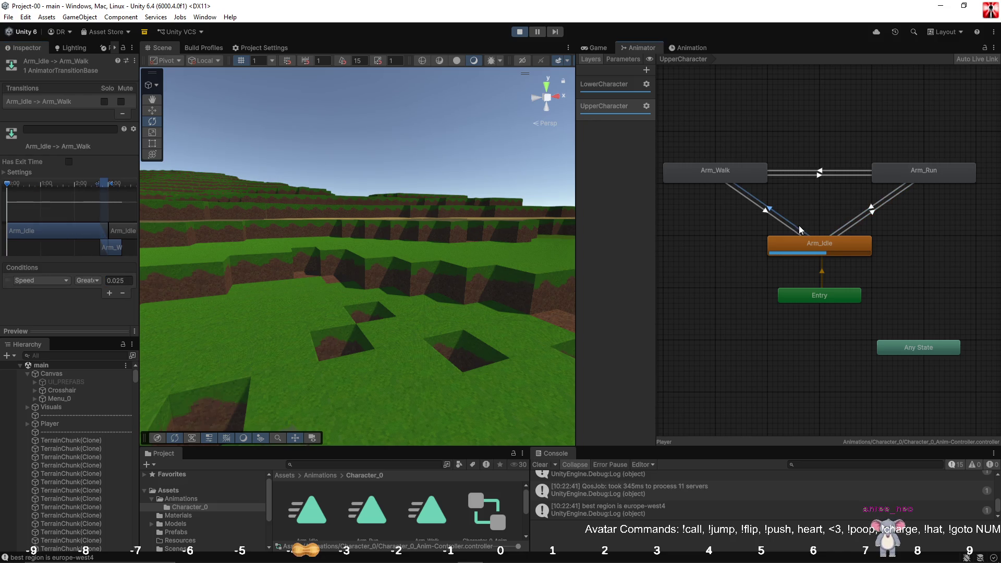
left_click(109, 292)
left_click(88, 292)
left_click(99, 315)
left_click(116, 292)
type("3")
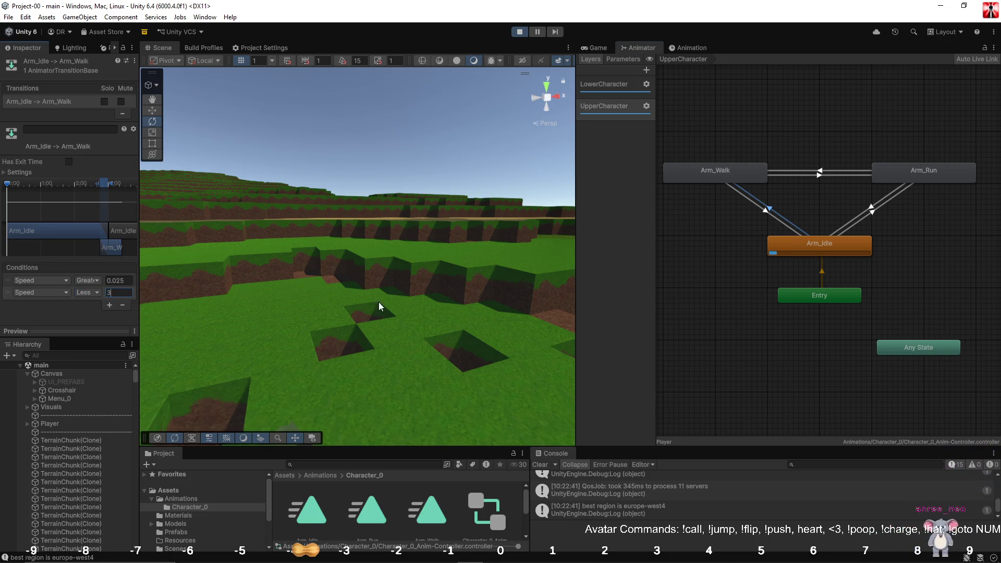
left_click(715, 249)
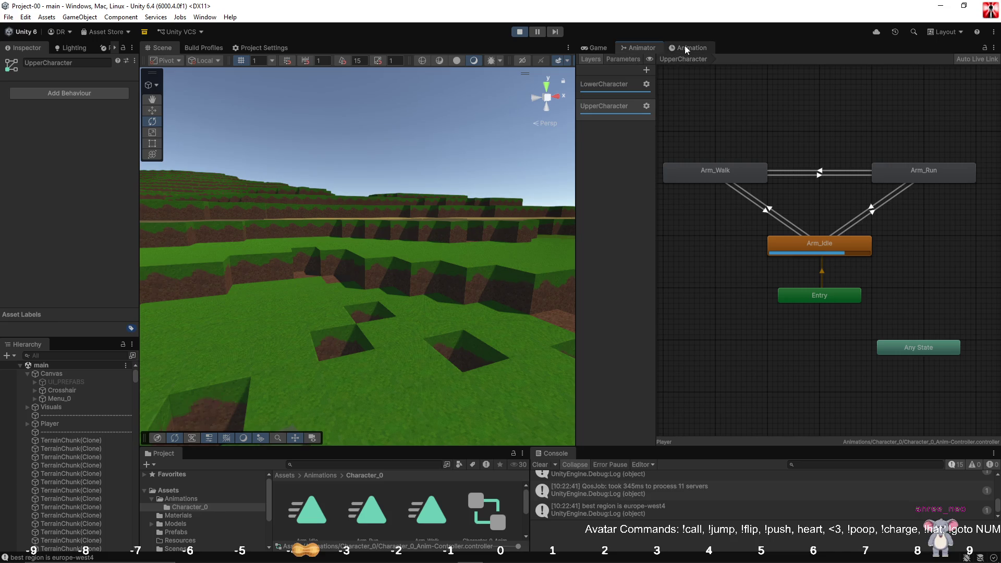
Return to the Game view and resume controlling the player.
left_click(594, 48)
mouse_move(275, 261)
left_mouse_down()
mouse_move(344, 247)
mouse_move(312, 208)
mouse_move(302, 232)
left_mouse_up()
left_click(790, 245)
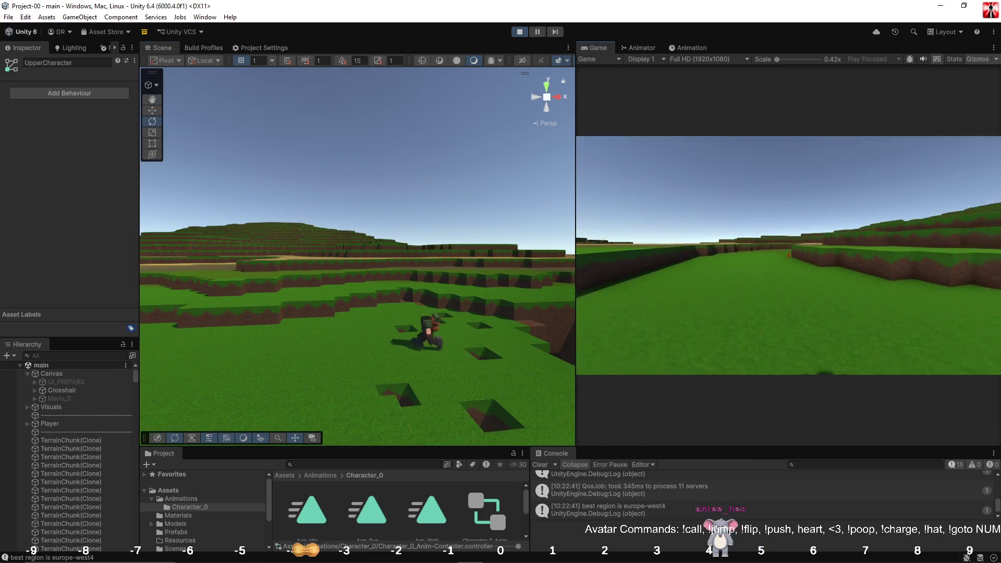
Walk the character forward around the terrain, then pause and return to the Animator graph.
key("w")
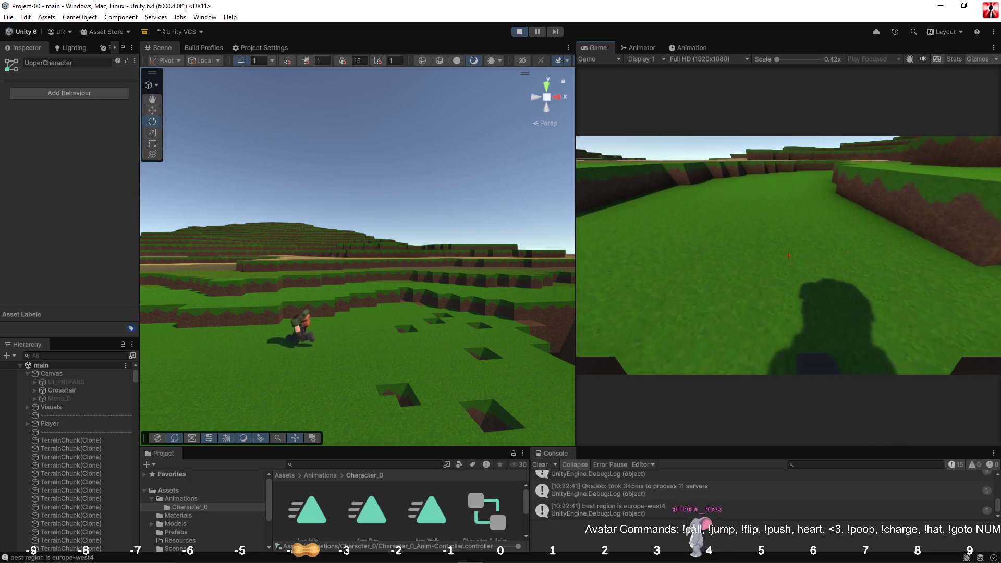
key("w")
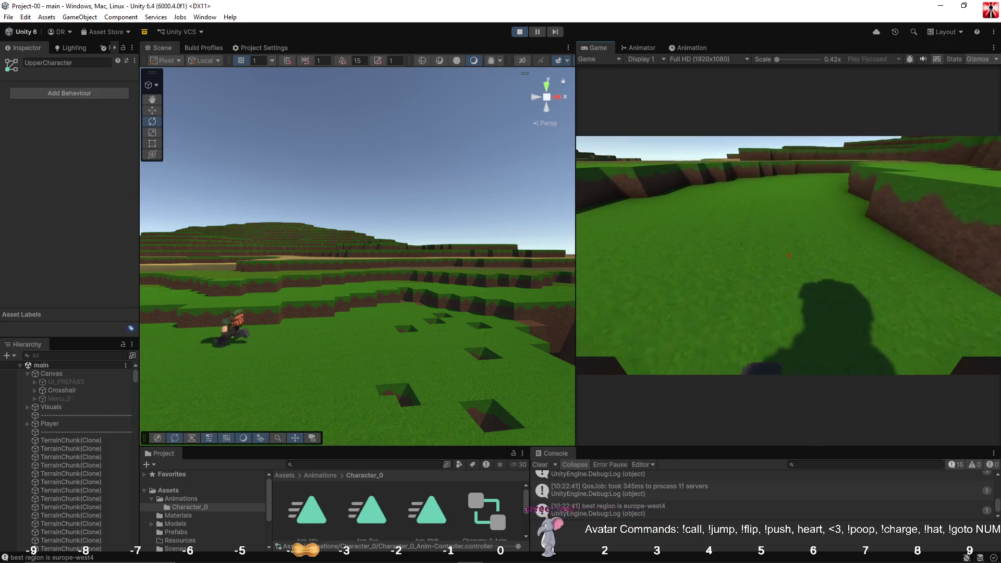
key("w")
key("w")
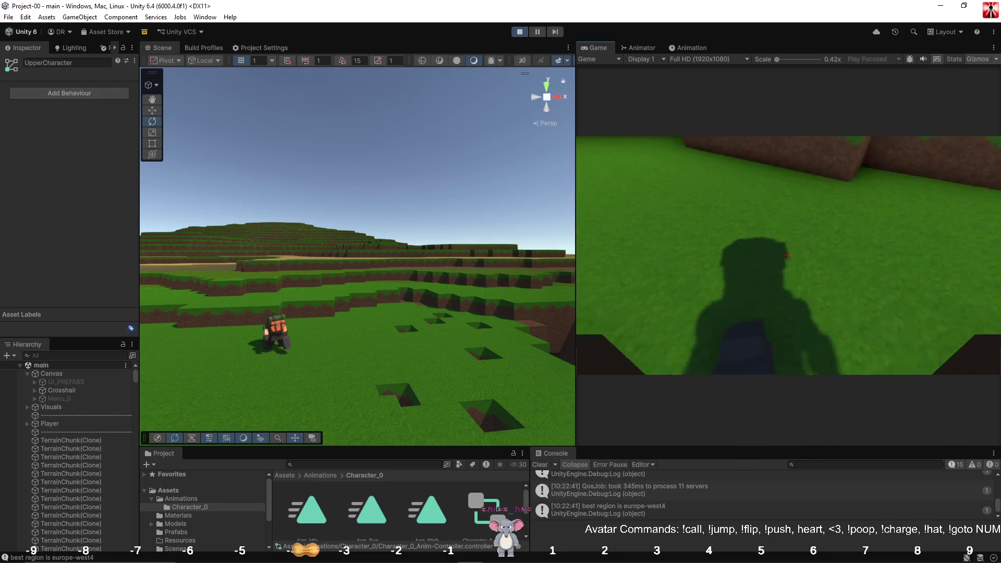
key("w")
key("Escape")
left_click(637, 47)
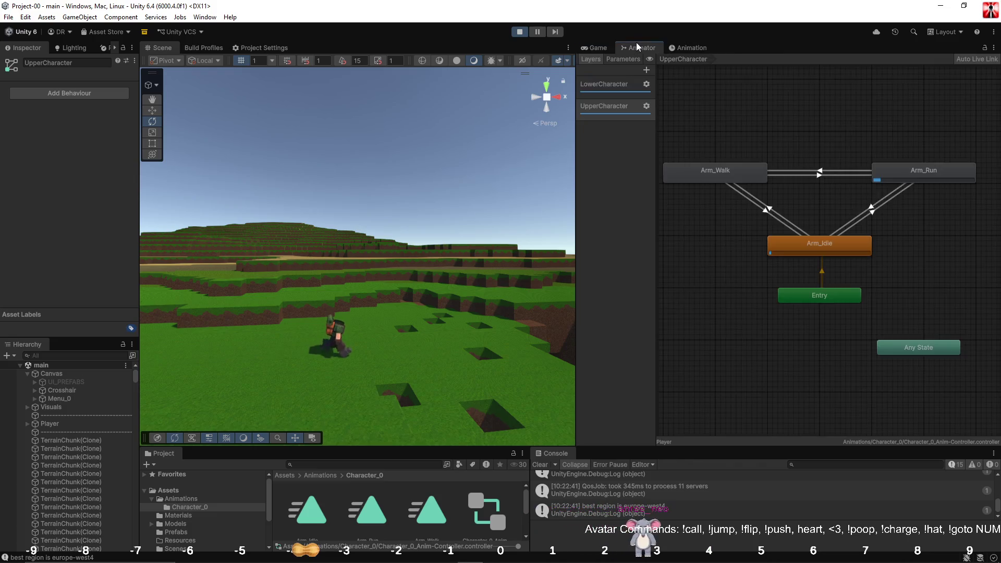
Review the Speed conditions on the Arm_Idle, Arm_Walk and Arm_Run transitions.
left_click(872, 217)
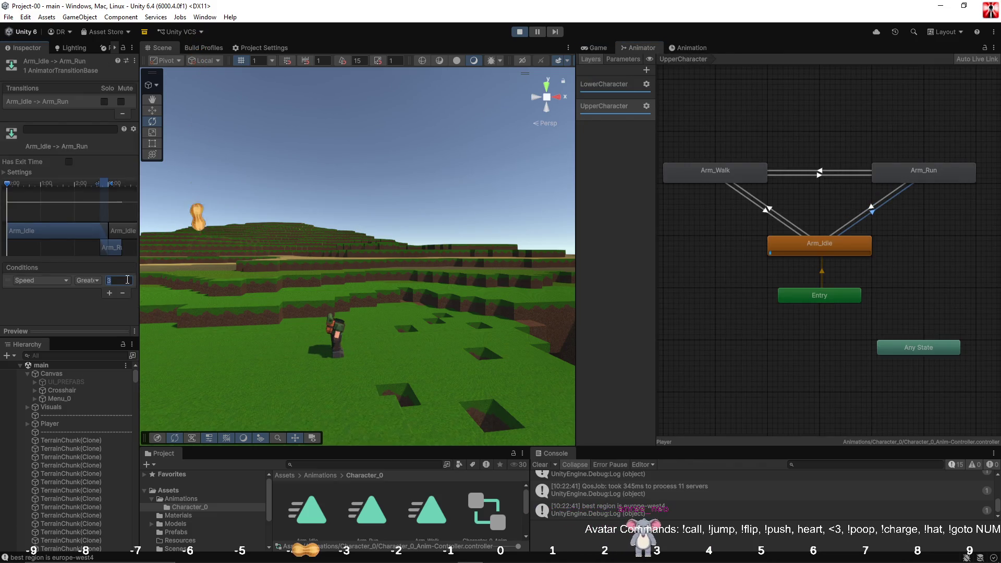
left_click(850, 222)
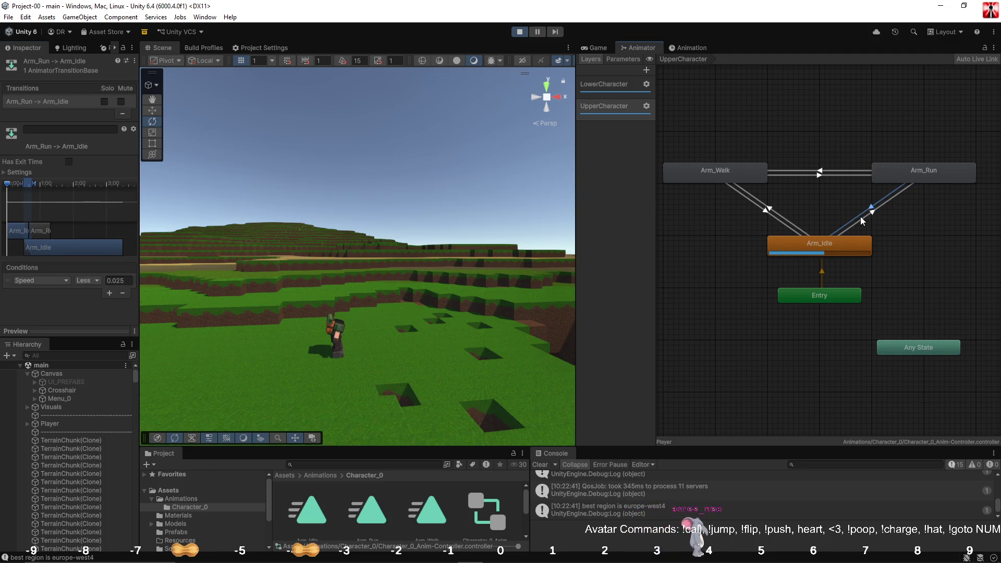
left_click(798, 219)
left_click(783, 221)
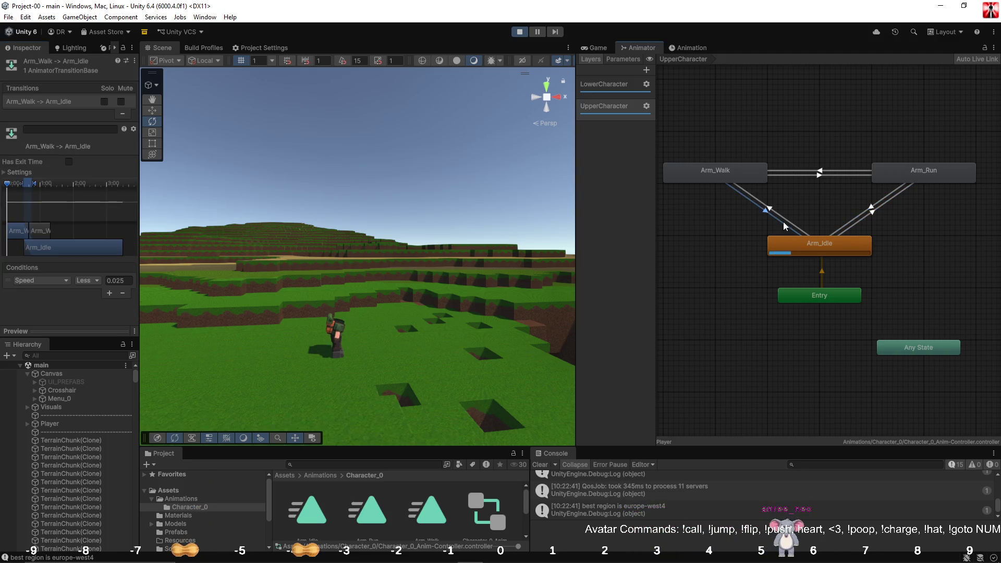
left_click(784, 220)
left_click(111, 294)
Make Arm_Run to Arm_Walk a Speed Less comparison and Arm_Walk to Arm_Run Speed Greater 5.
left_click(847, 174)
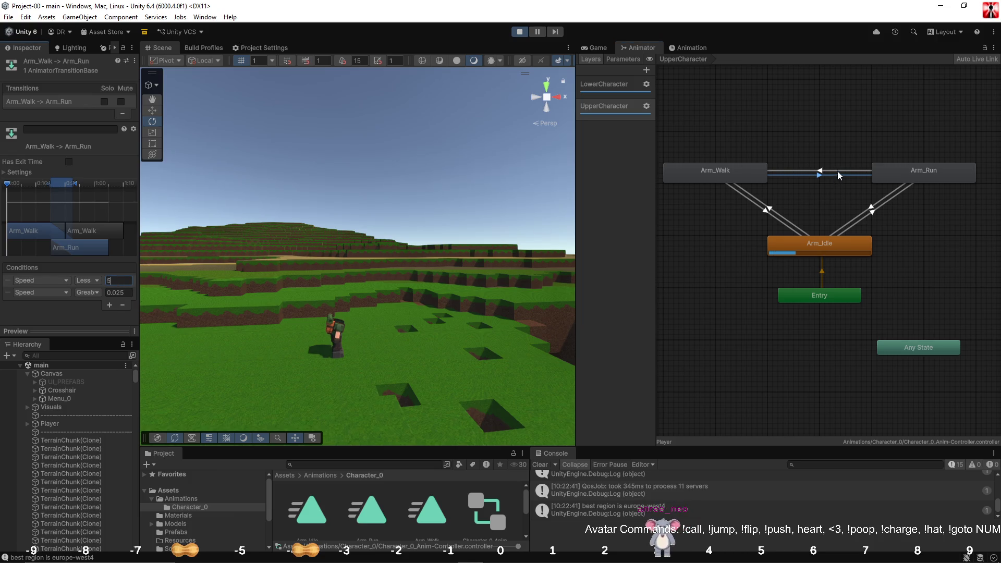
left_click(838, 171)
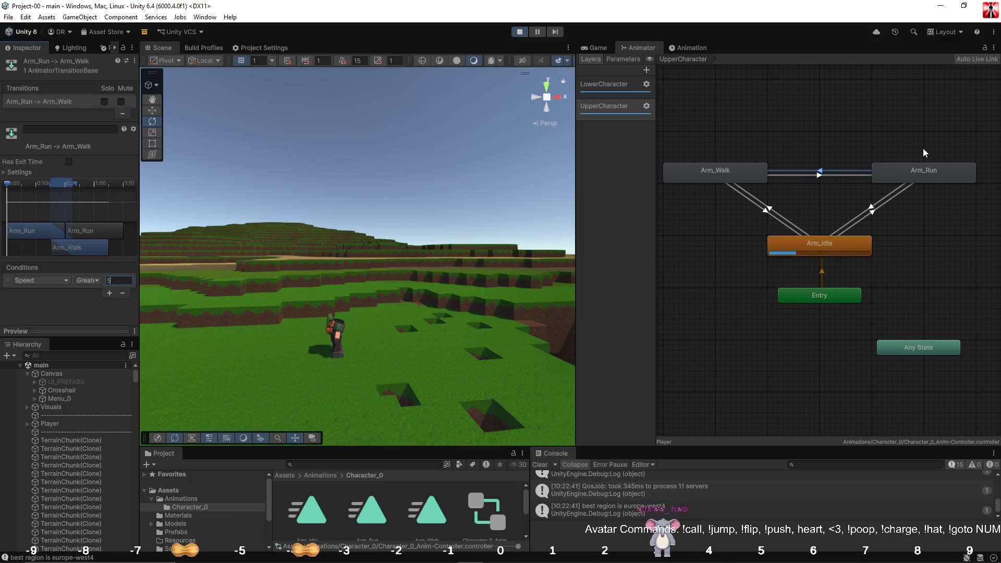
left_click(86, 280)
left_click(99, 304)
left_click(772, 175)
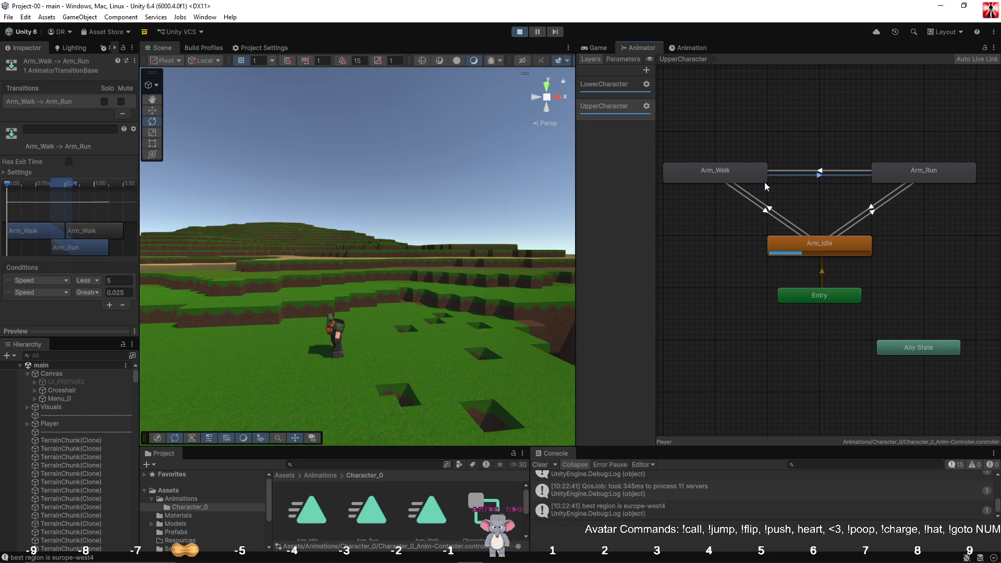
left_click(90, 283)
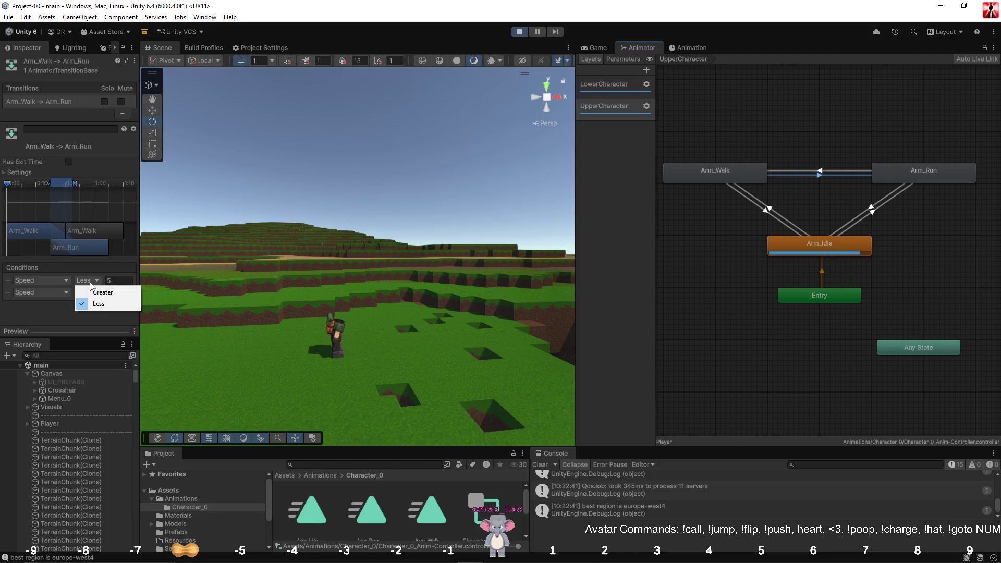
left_click(84, 294)
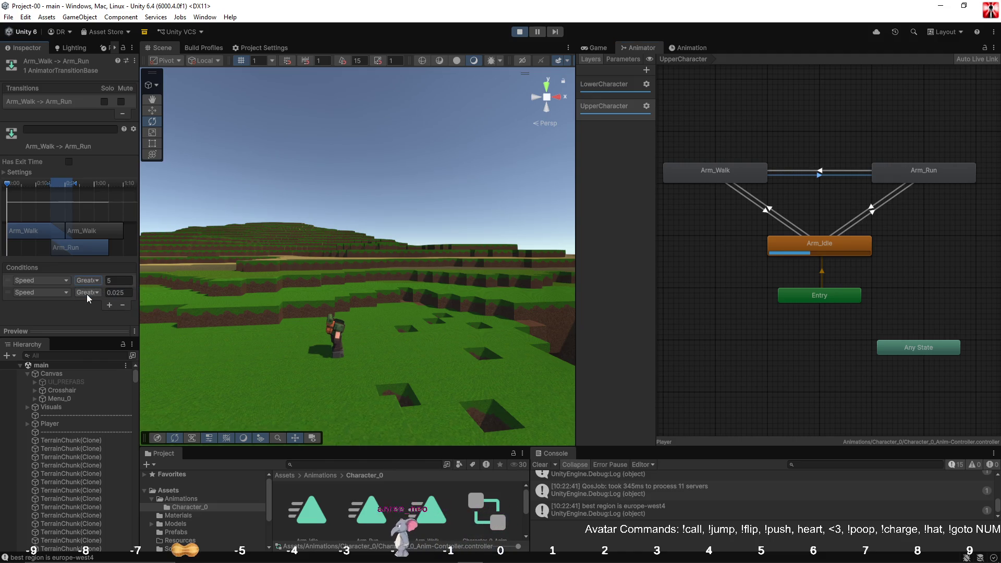
left_click(87, 294)
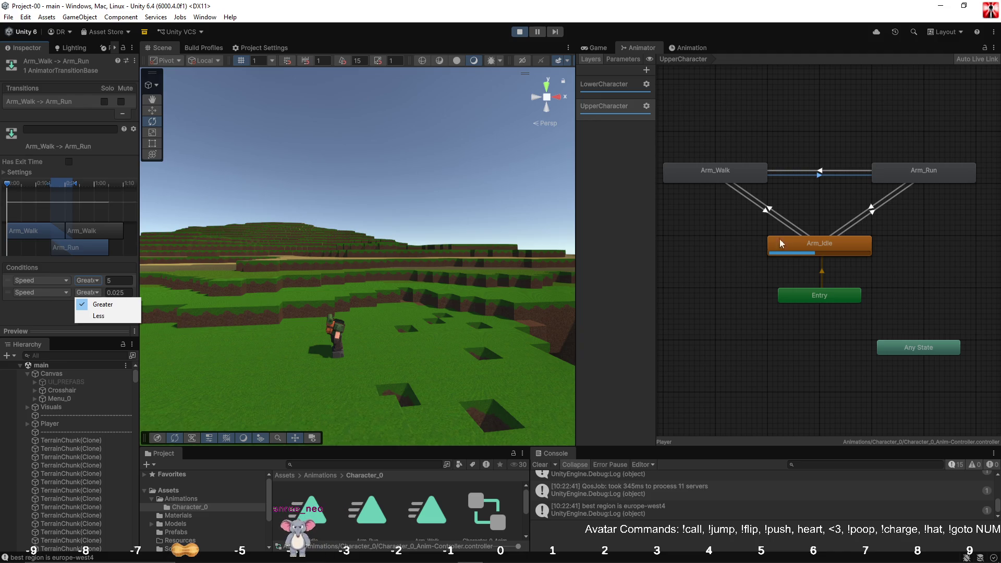
left_click(808, 173)
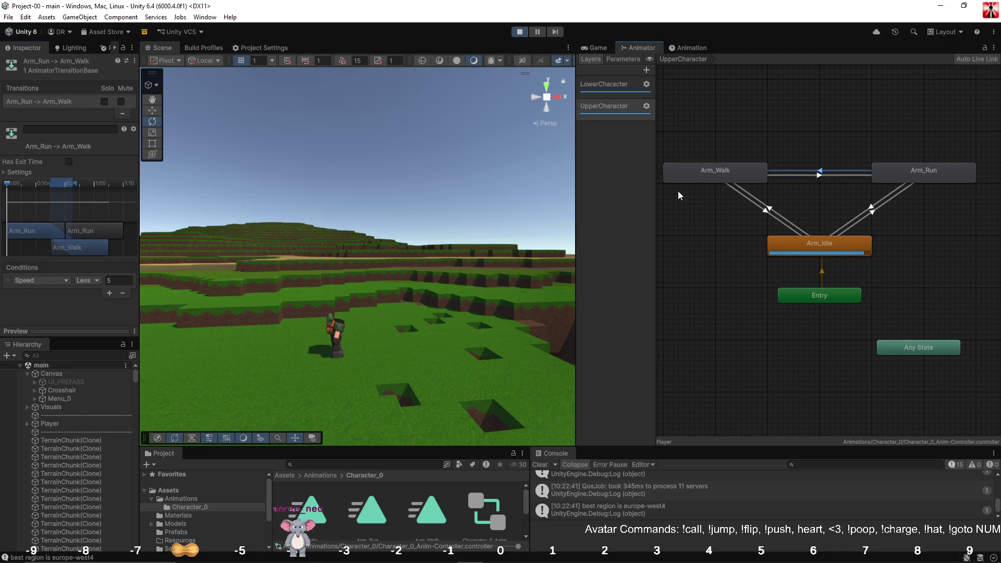
Add a Speed Greater 0.025 condition to Arm_Run to Arm_Walk and recheck both walk/run transitions.
left_click(101, 295)
left_click(117, 293)
type("0.025")
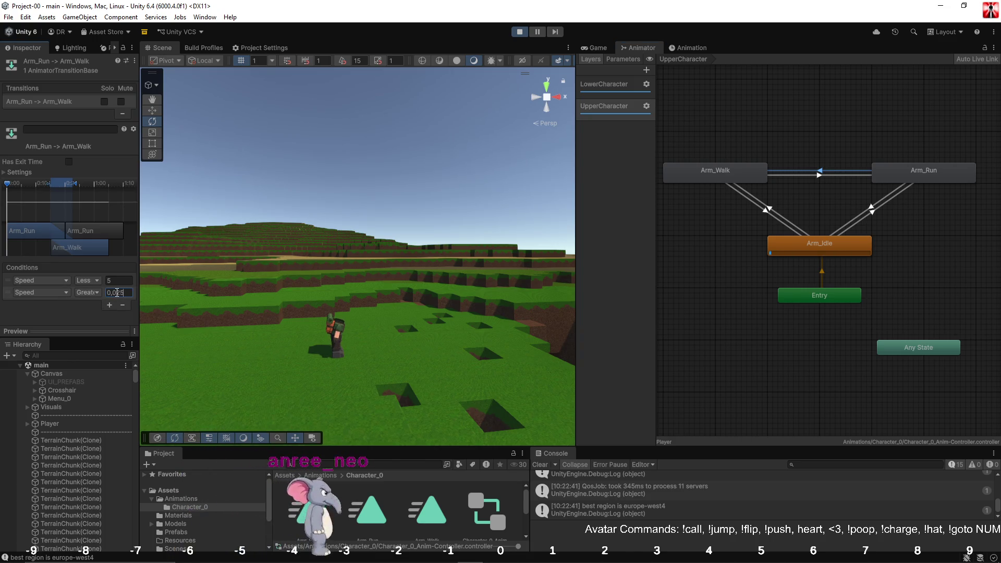
left_click(812, 177)
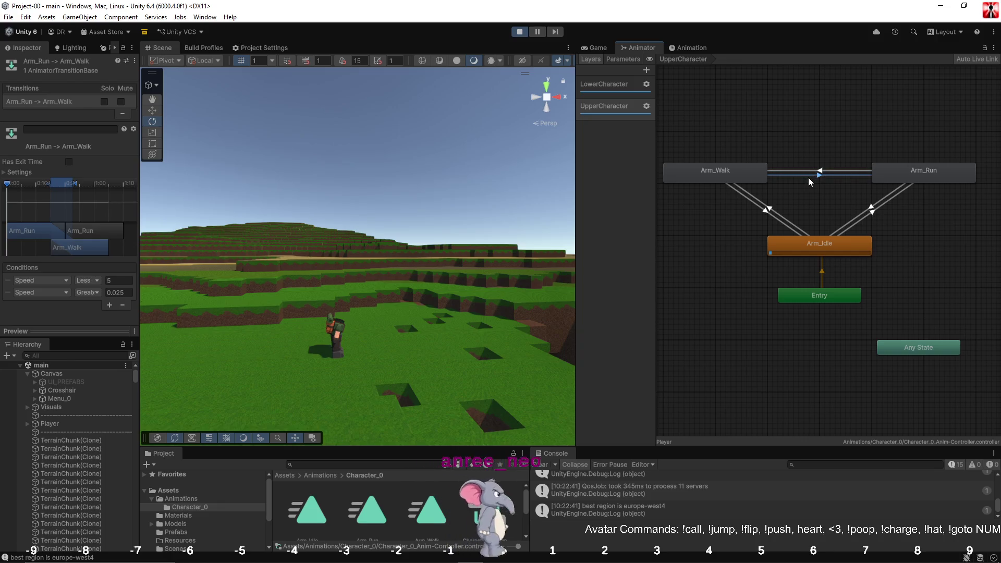
left_click(811, 182)
left_click(811, 172)
left_click(812, 174)
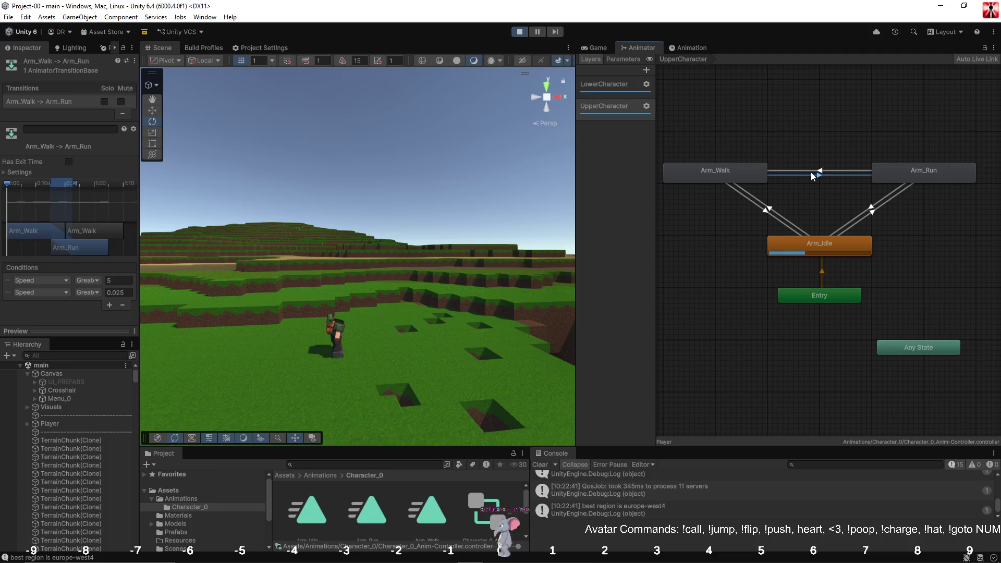
left_click(812, 176)
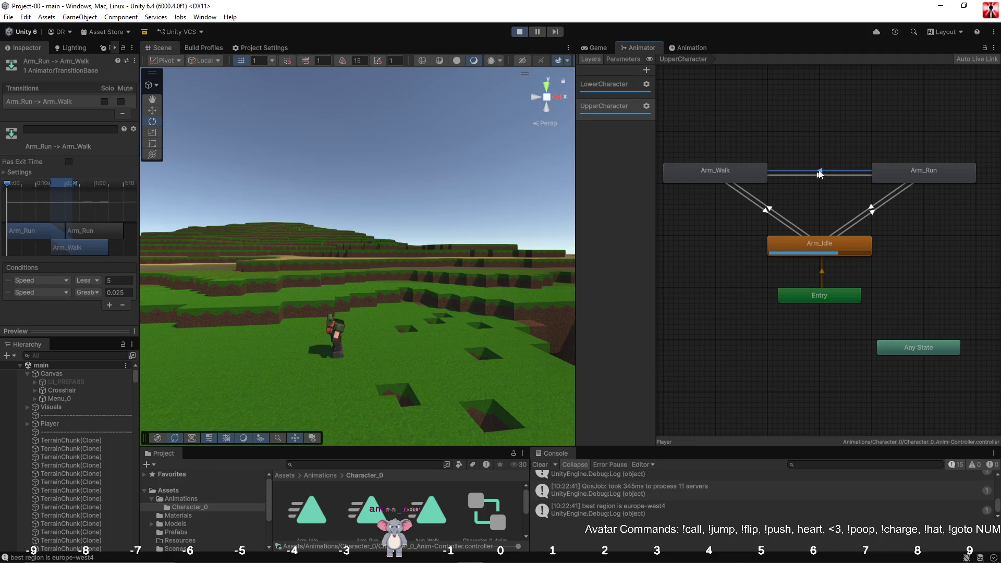
left_click(817, 176)
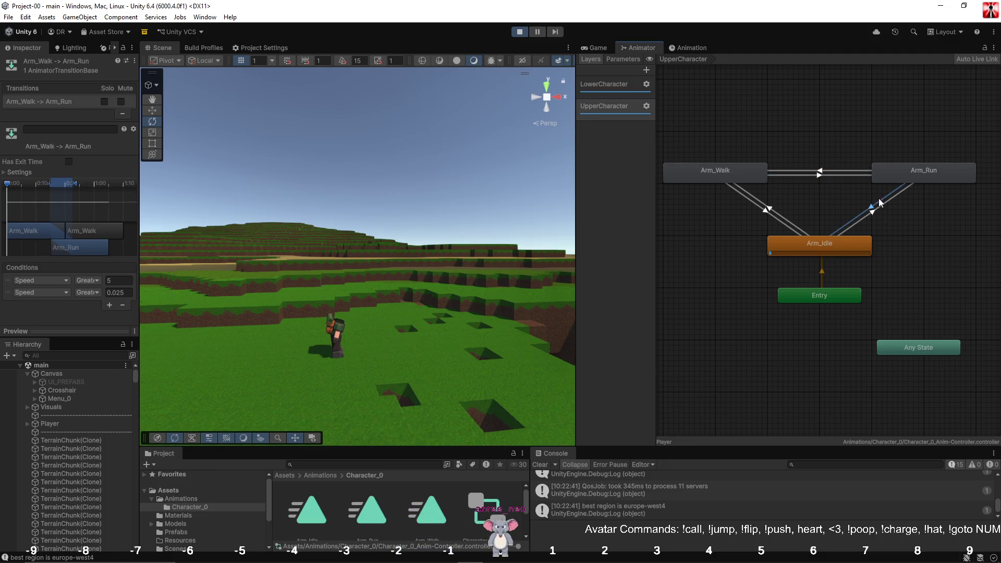
Check the idle transitions, confirming Arm_Idle to Arm_Walk requires Speed Less 5.
left_click(881, 203)
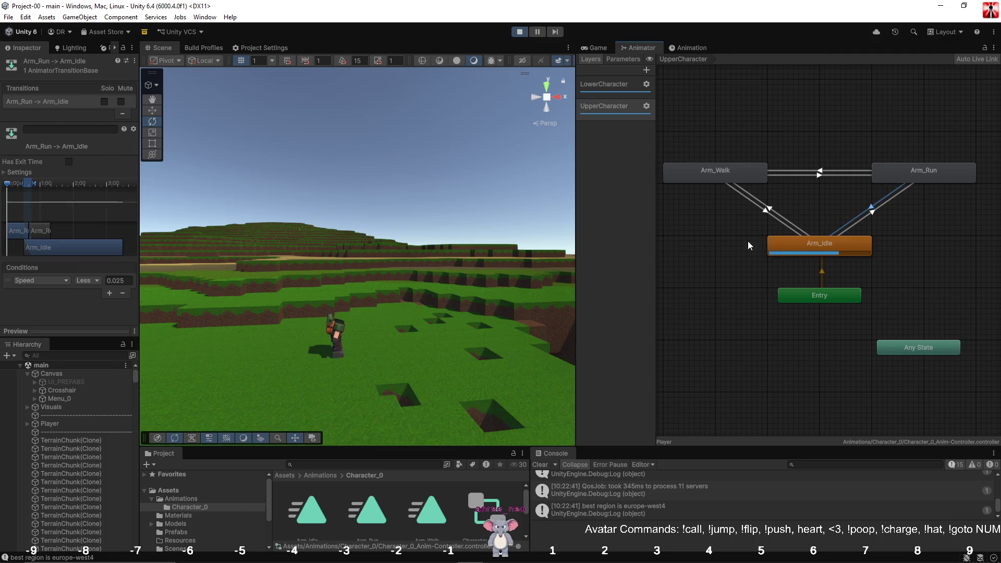
left_click(780, 222)
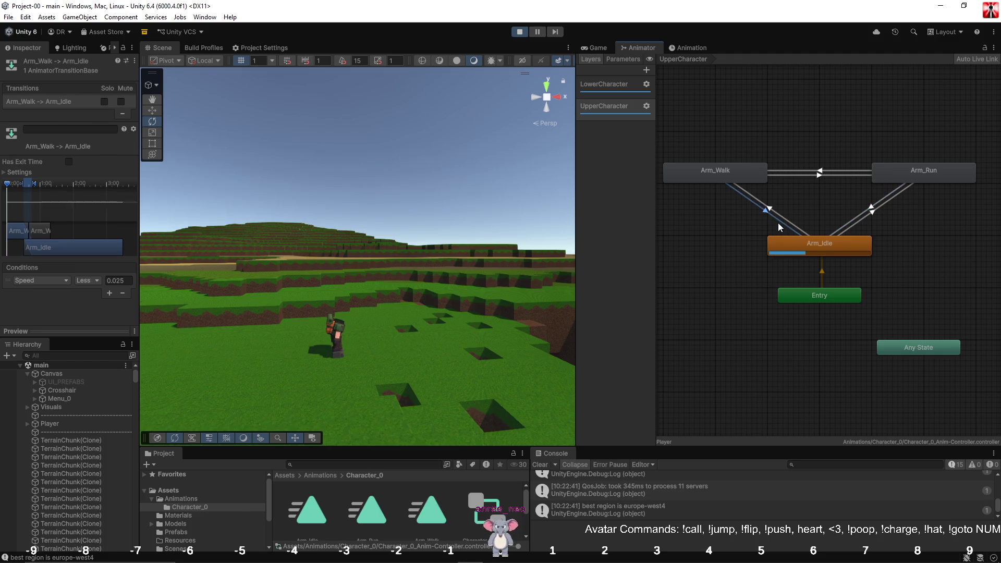
left_click(869, 218)
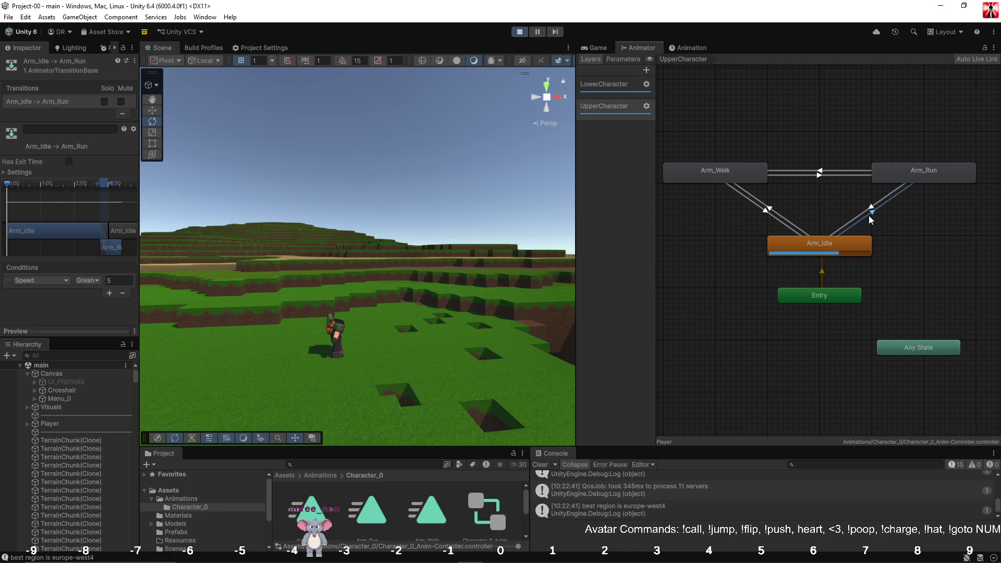
left_click(782, 216)
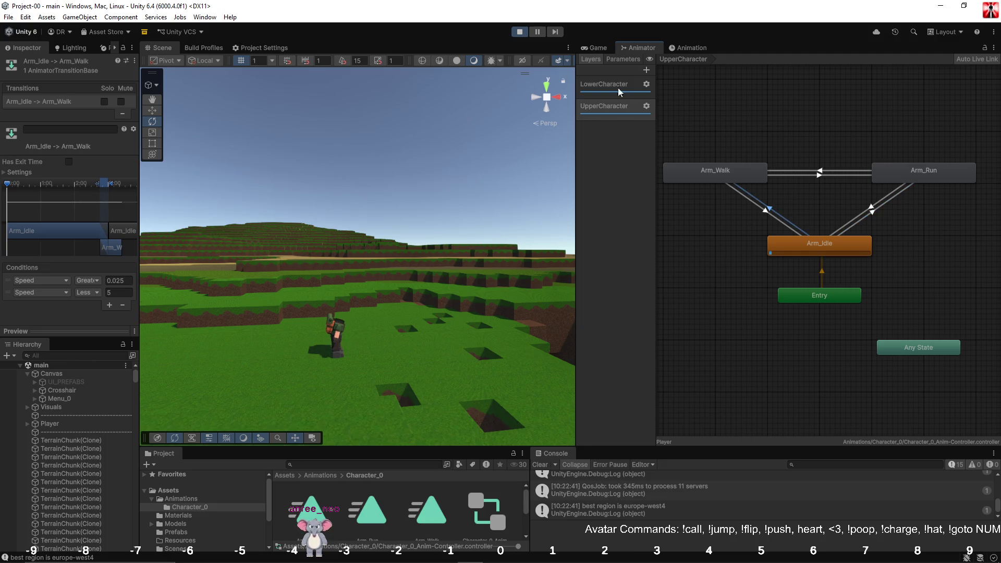
Walk the character around in the Game view, then return to the Animator state graph.
left_click(607, 49)
left_click(791, 173)
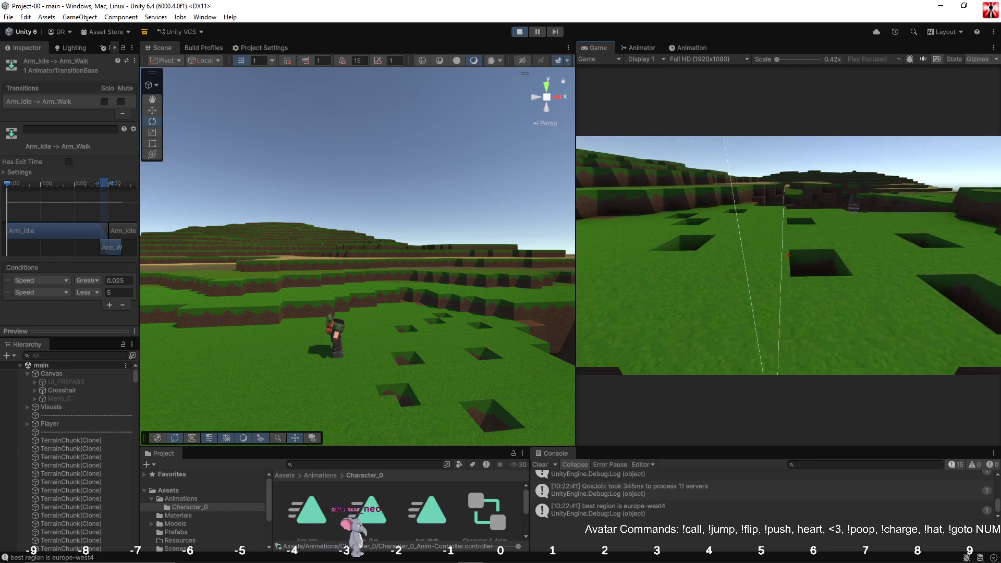
key("w")
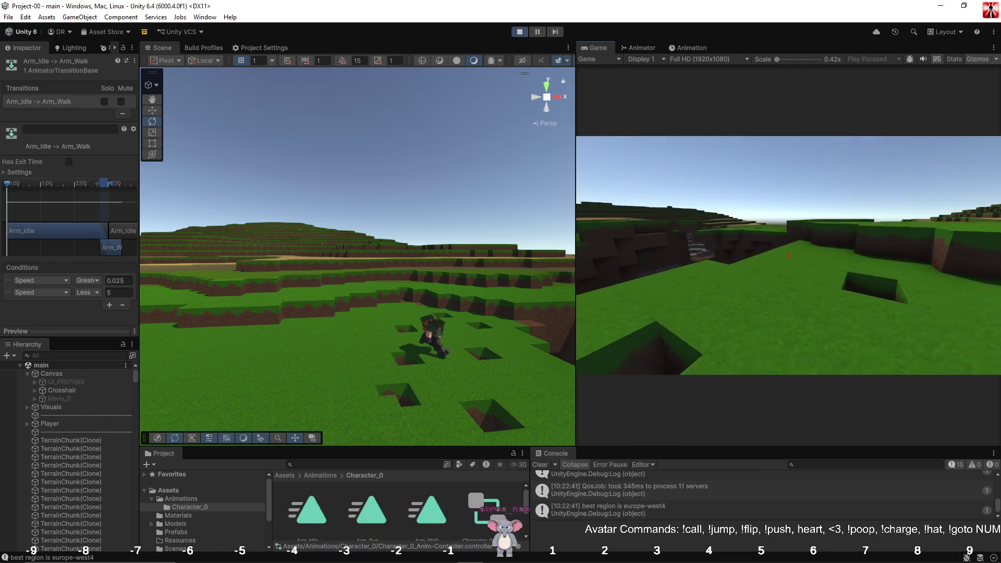
key("w")
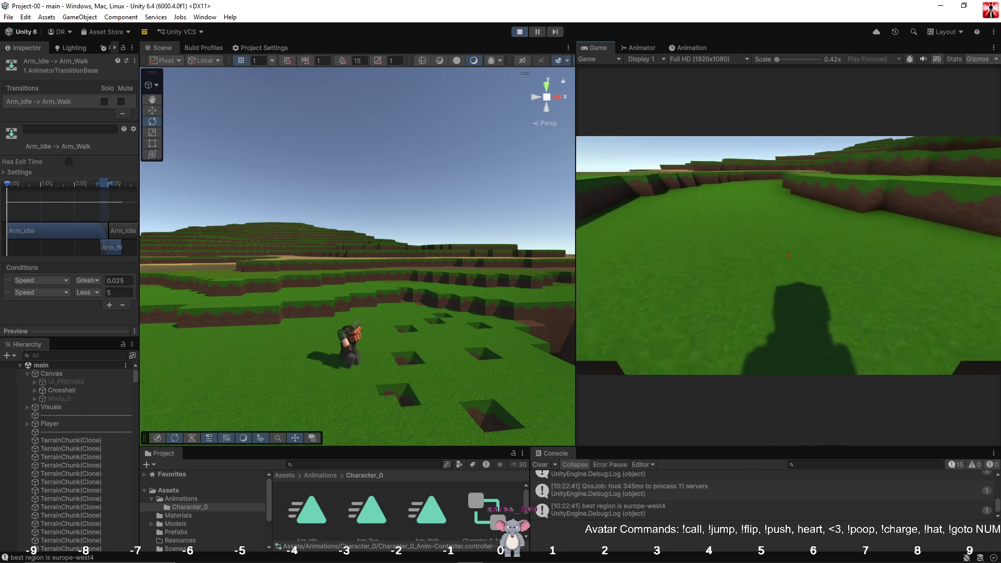
key("w")
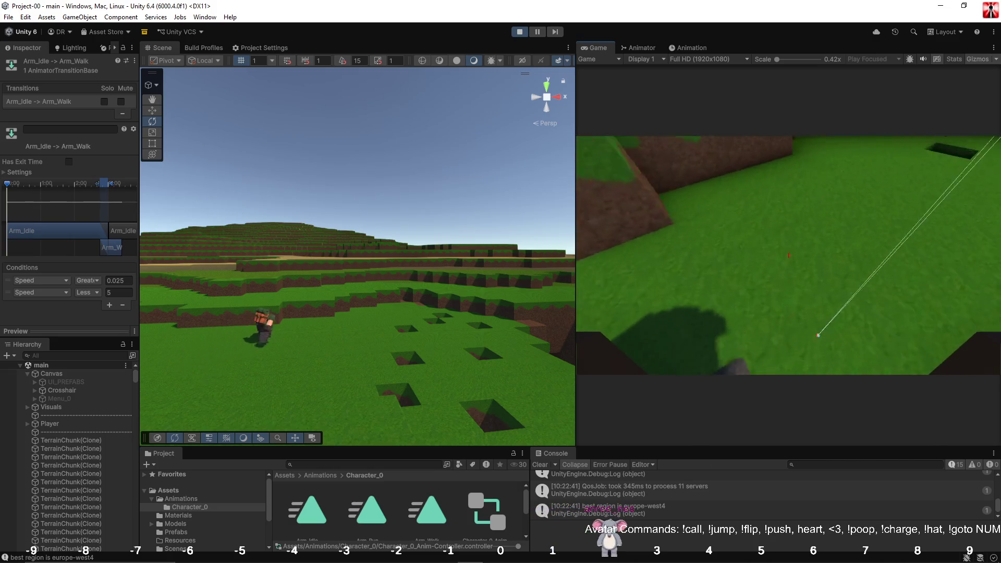
key("Escape")
left_click(640, 47)
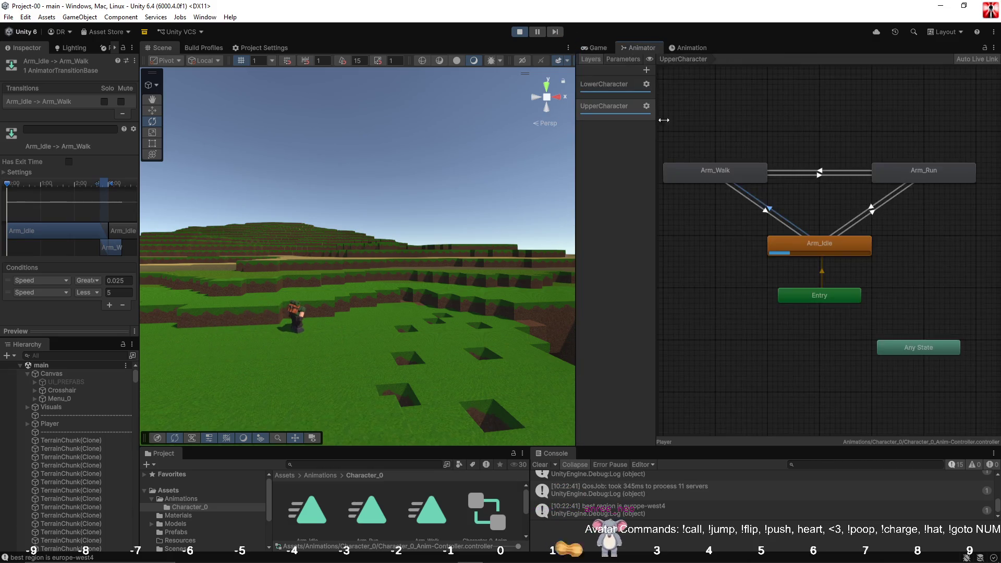
Commit a 3.5 Speed threshold and review the idle, walk and run transition conditions.
left_click(881, 210)
type("3.5")
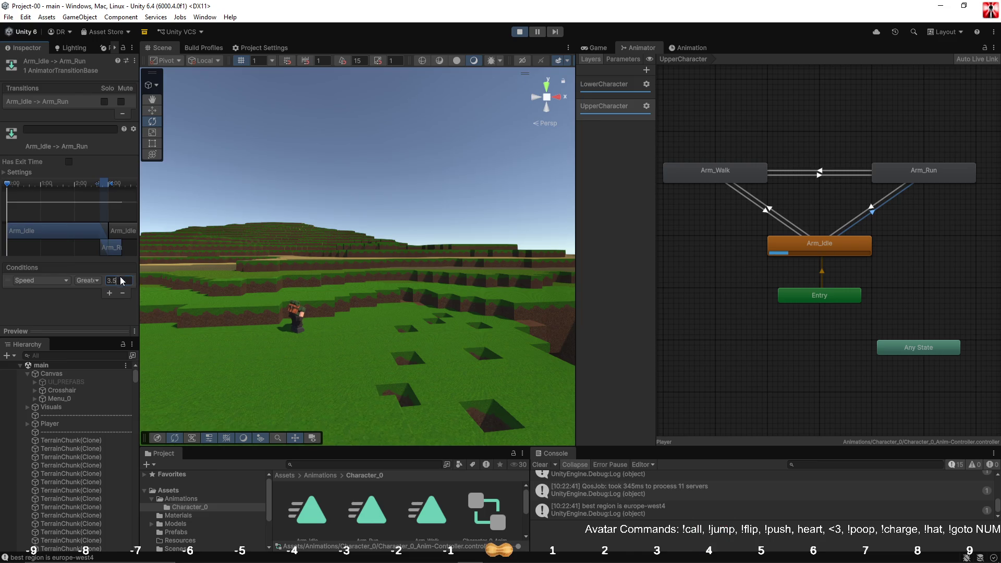
key("Return")
left_click(880, 203)
left_click(790, 223)
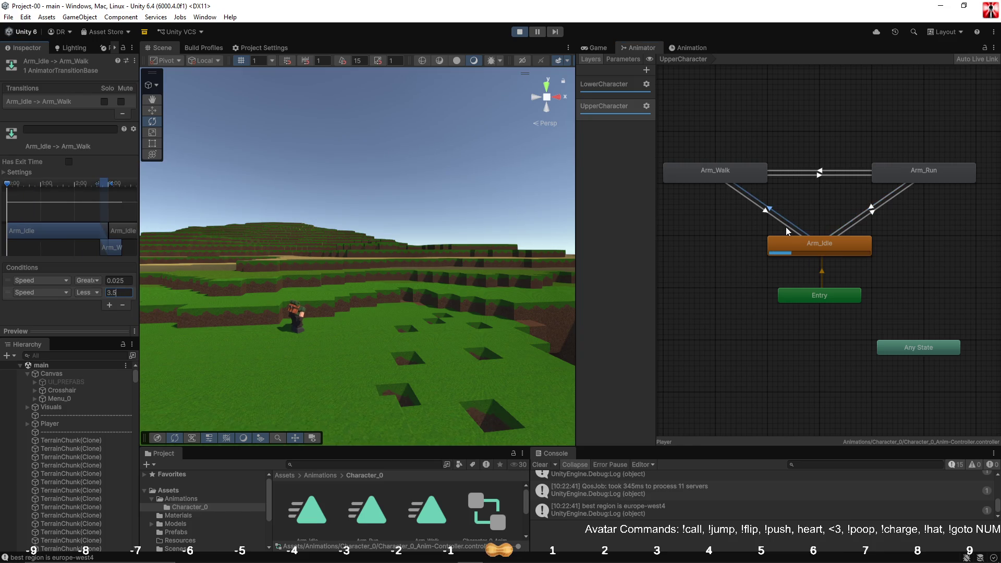
left_click(791, 171)
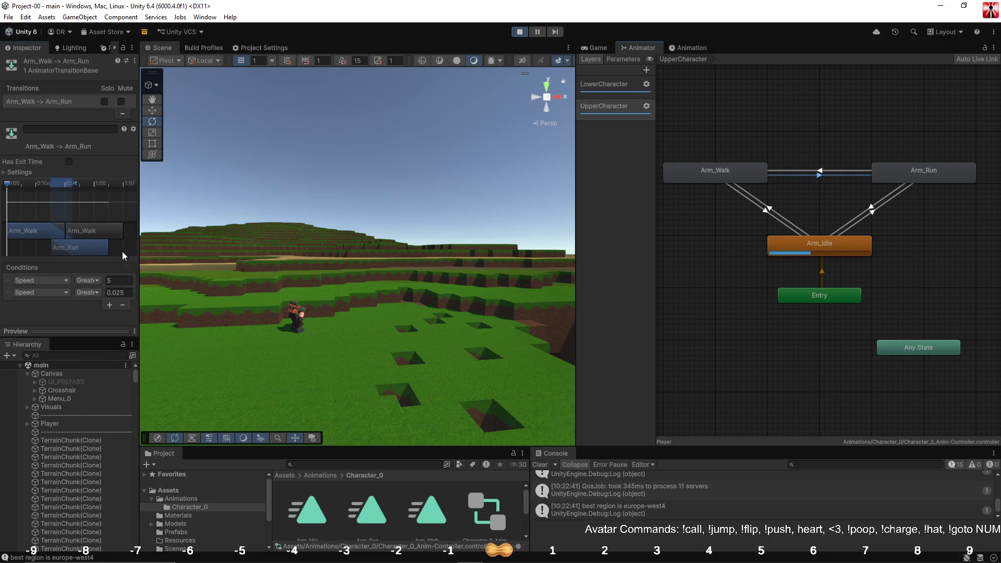
type("3.5")
left_click(851, 119)
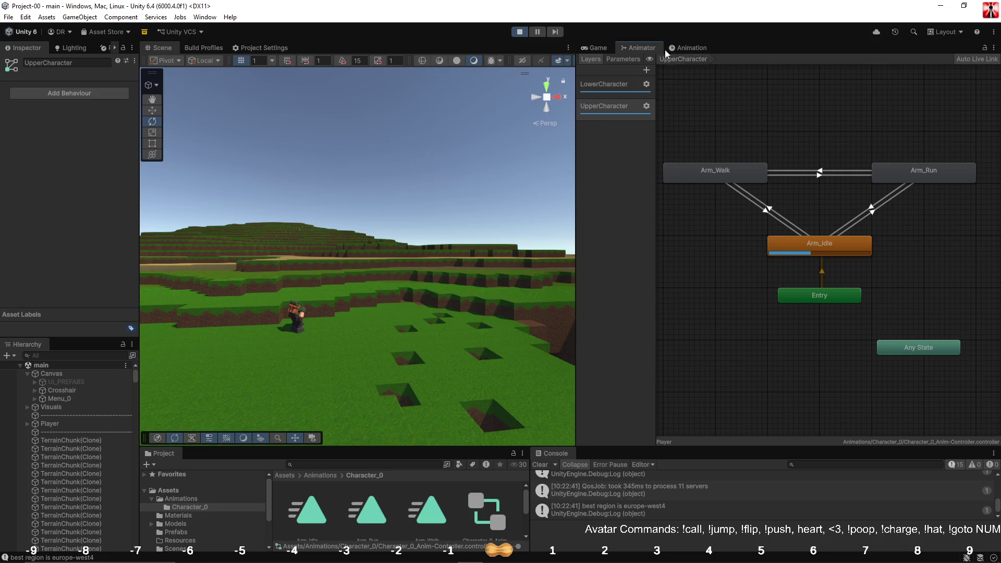
Go back to the running game and walk the character to test the arms.
key("ctrl+2")
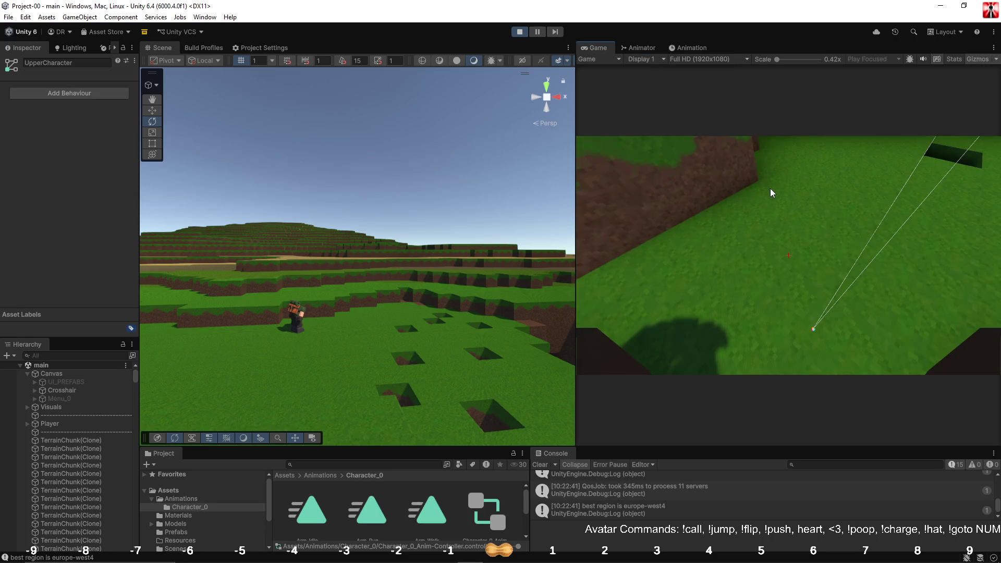
left_click(804, 124)
key("w")
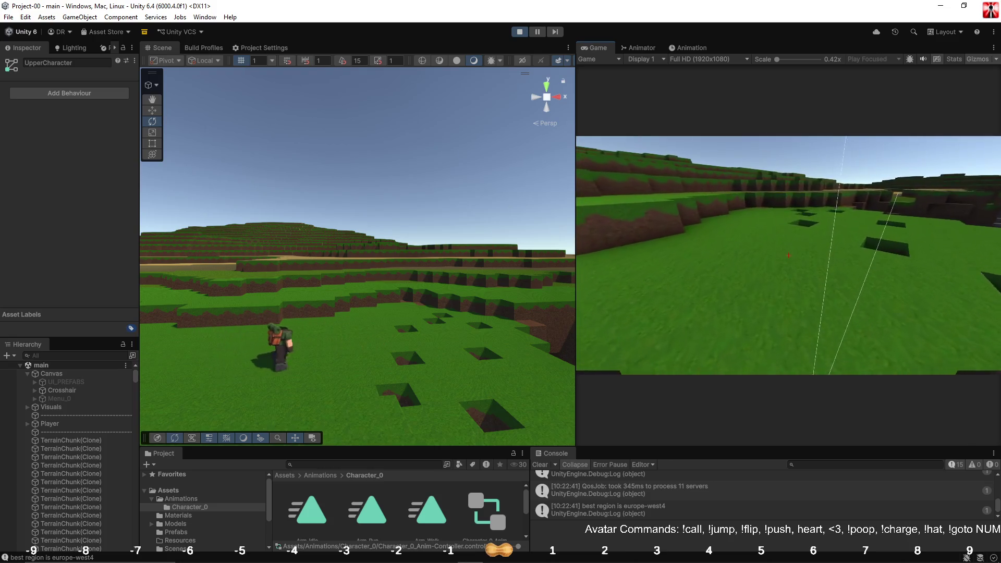
key("Escape")
Retype the run-to-walk Speed threshold, then review the idle transitions and the Parameters list.
left_click(639, 48)
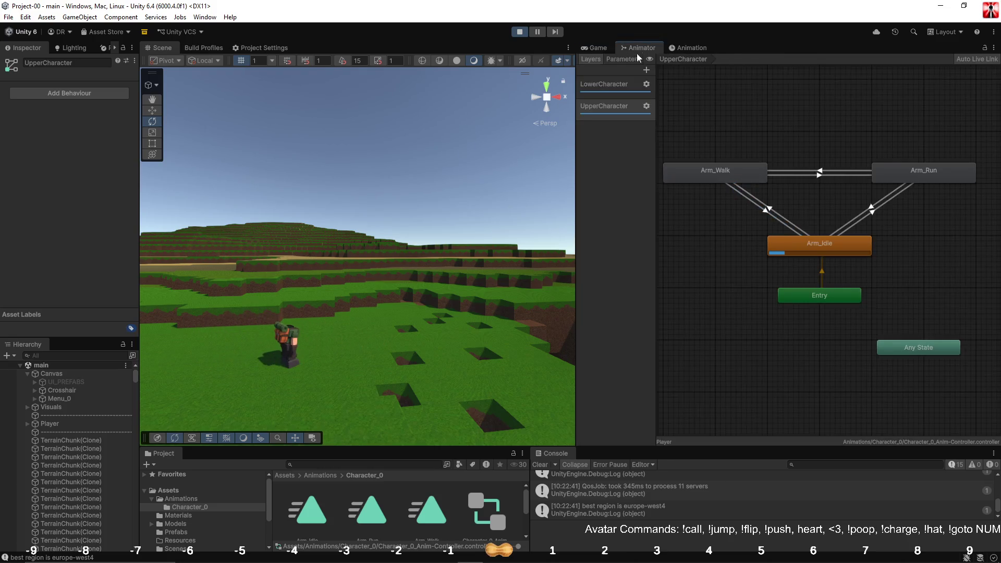
left_click(821, 173)
type("2.")
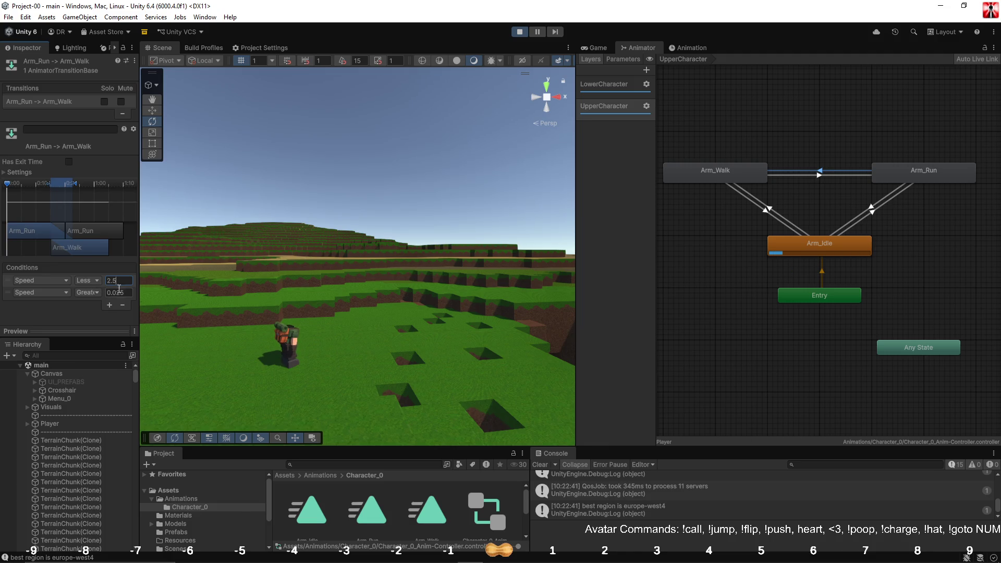
type("5")
key("Return")
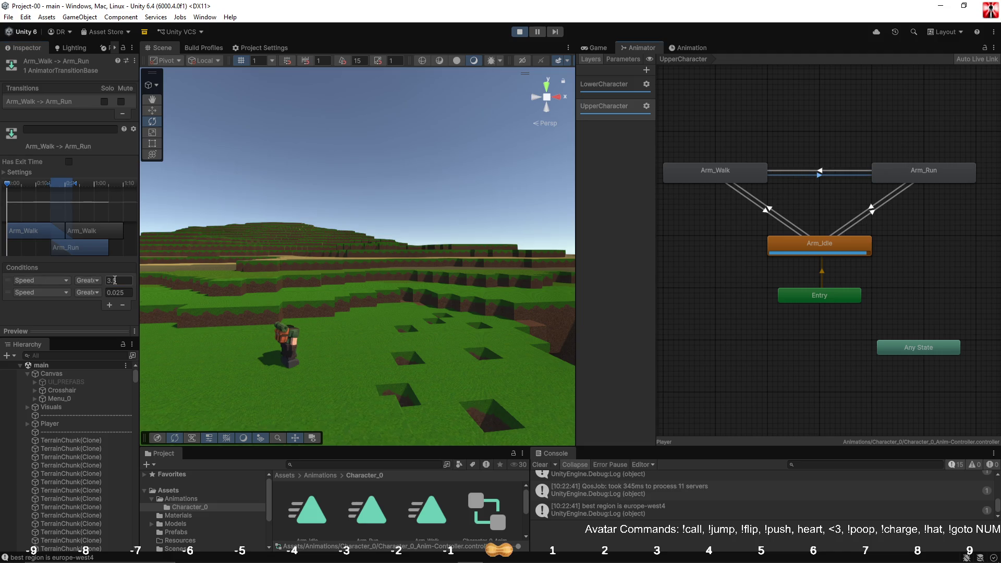
left_click(873, 209)
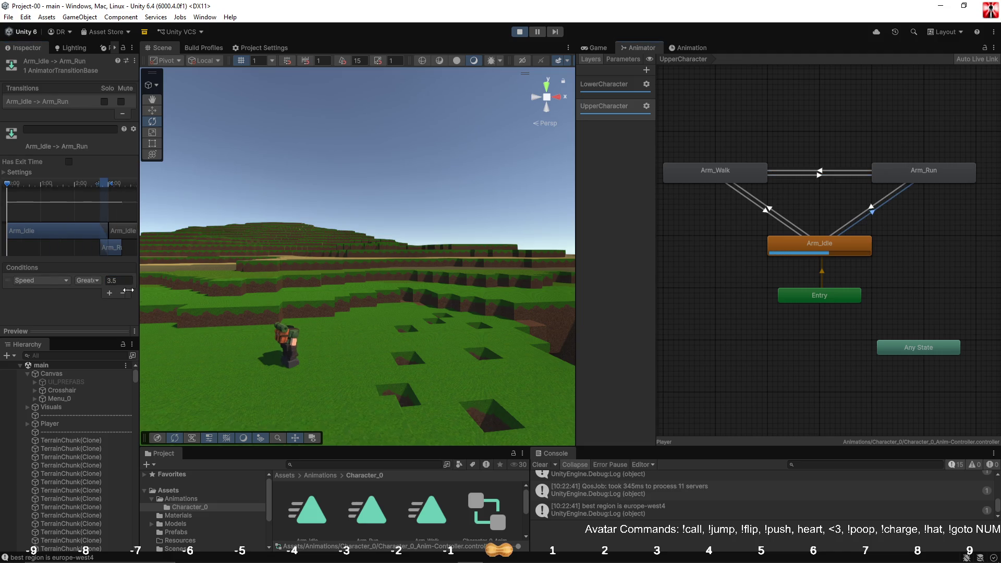
left_click(874, 210)
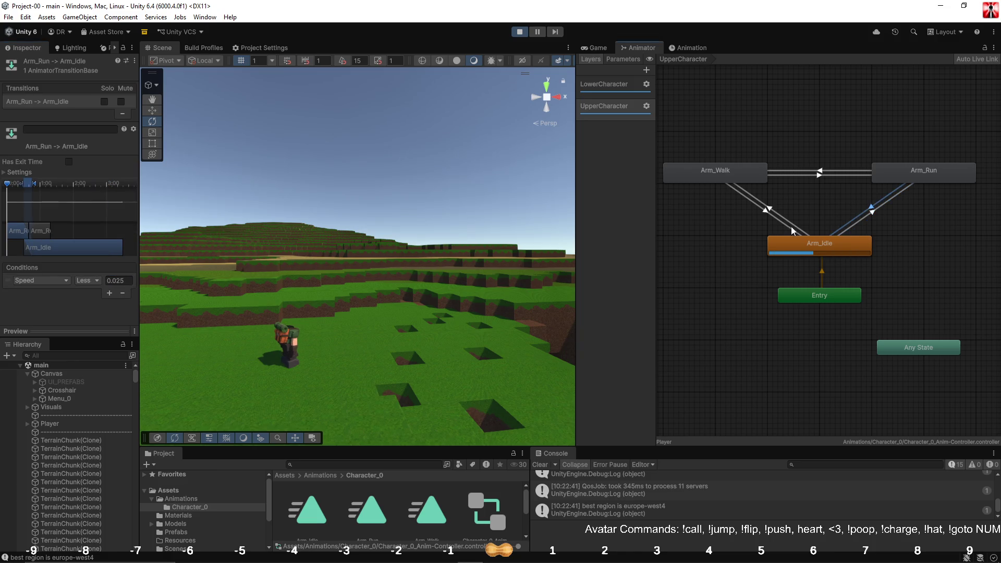
left_click(796, 227)
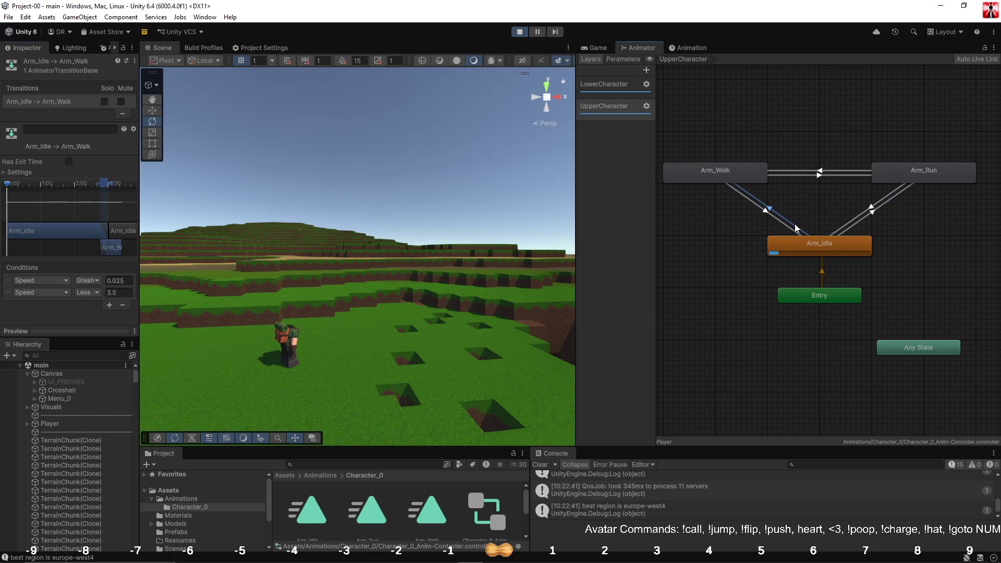
left_click(709, 197)
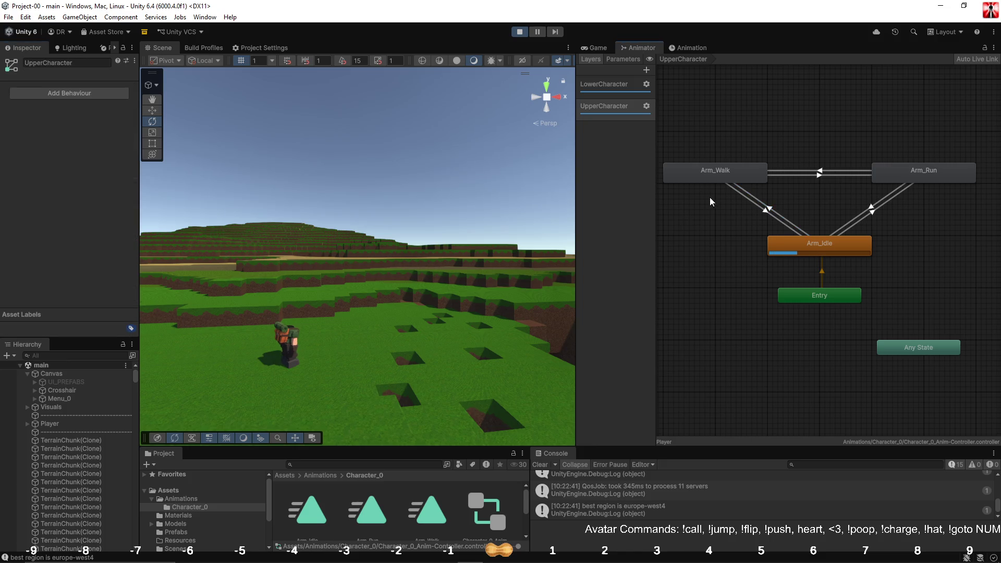
left_click(620, 61)
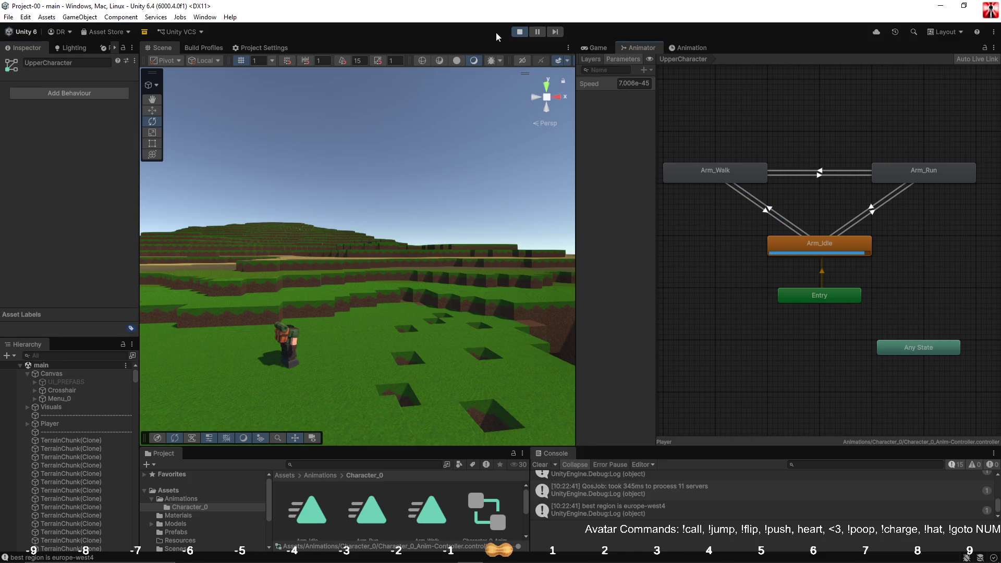
Switch to the running game and hand control back to the player.
left_click(612, 48)
left_click(762, 186)
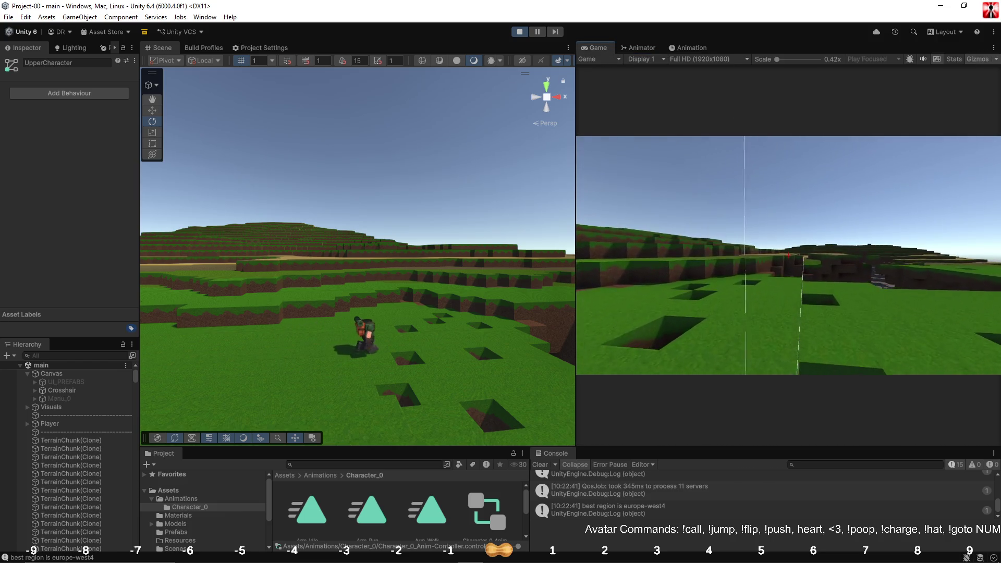
key("Escape")
Dock the Animator state graph as its own panel beside the Scene view and centre its nodes.
left_click(639, 48)
left_click_drag(499, 61, 531, 136)
left_click_drag(577, 157, 708, 171)
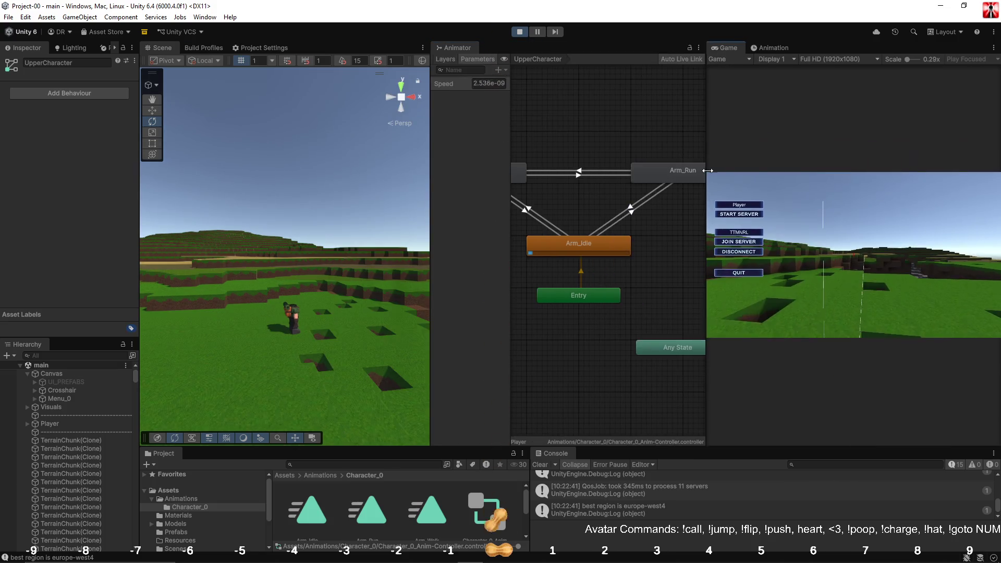
left_click_drag(428, 223, 411, 223)
mouse_move(555, 211)
left_mouse_down()
mouse_move(633, 226)
mouse_move(586, 249)
left_mouse_up()
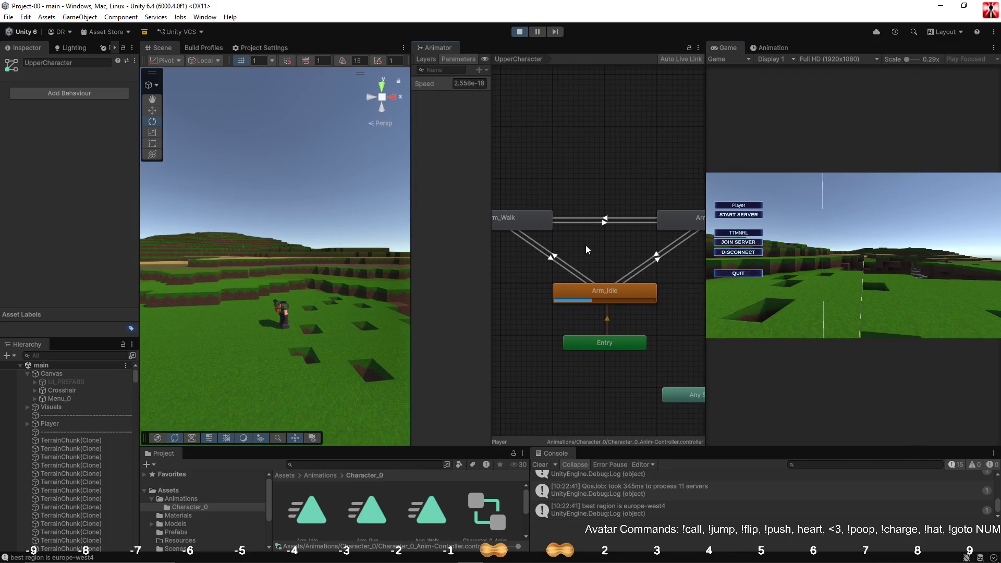
scroll(586, 245, "down", 3)
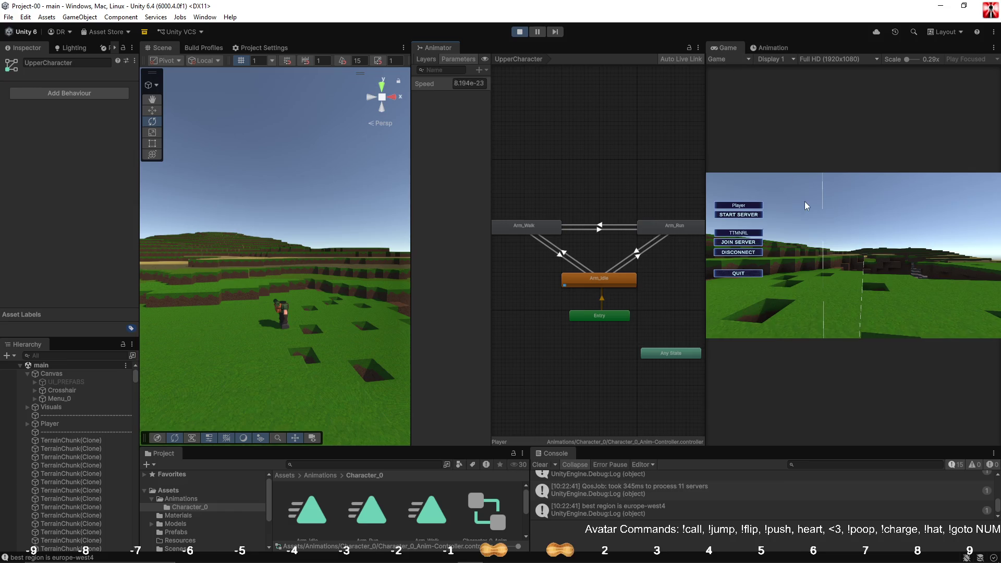
Walk and then sprint the character in the game while watching the graph.
left_click(831, 222)
key("w")
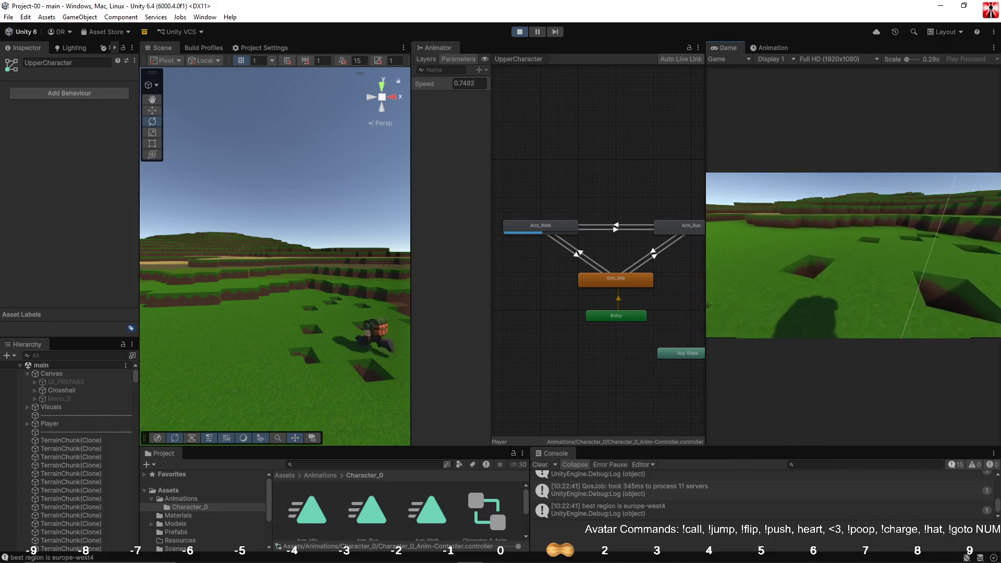
key("shift")
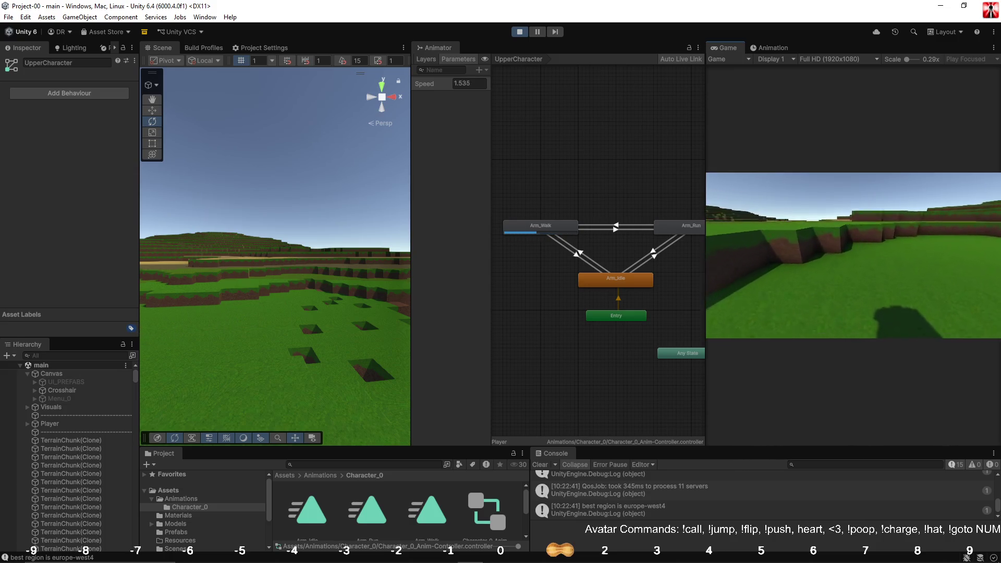
key("Escape")
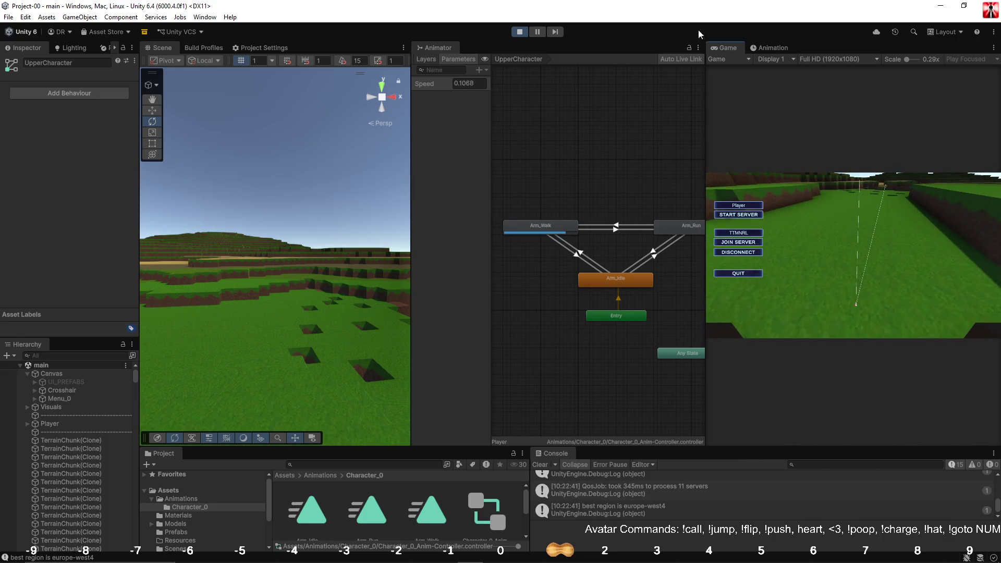
left_click(787, 47)
left_click(728, 48)
Review every idle, walk and run transition, adjusting the idle-to-walk upper Speed limit.
left_click(595, 265)
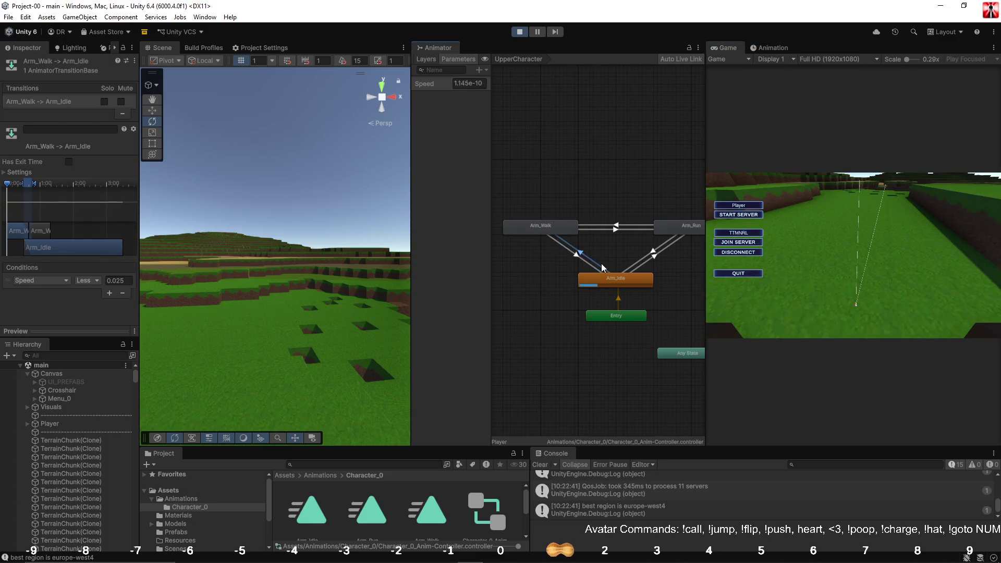
left_click(125, 292)
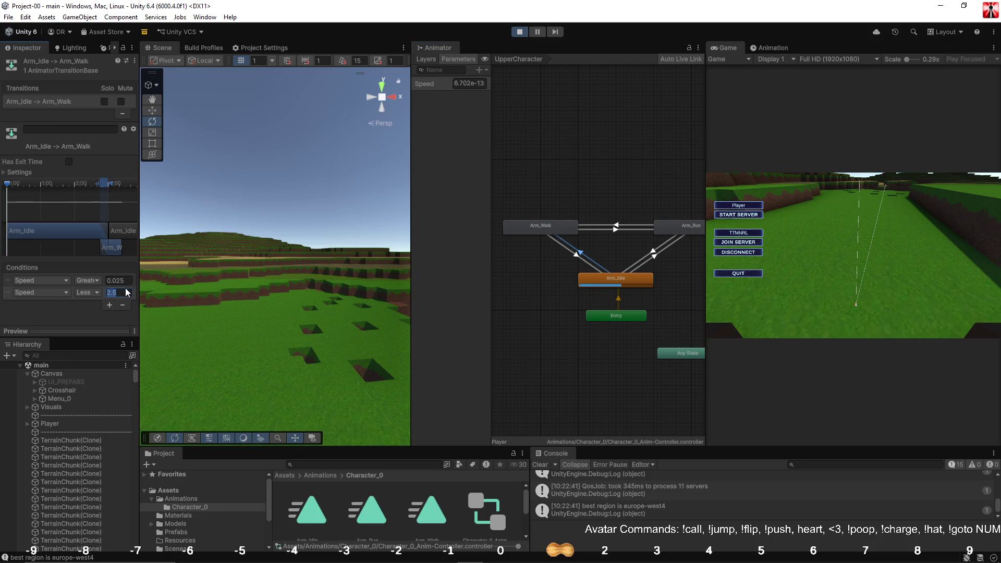
left_click(635, 264)
left_click(639, 263)
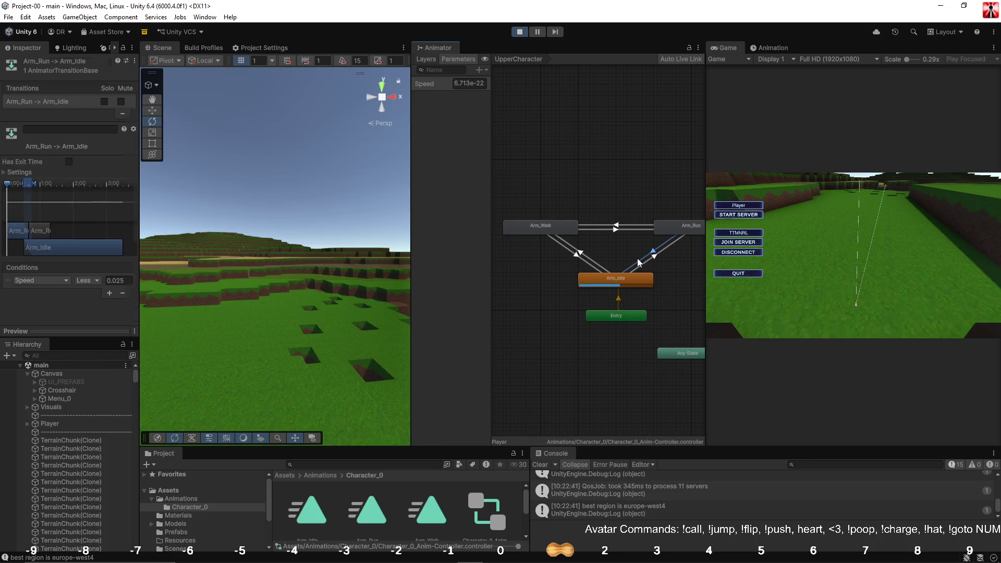
left_click(594, 266)
left_click(589, 264)
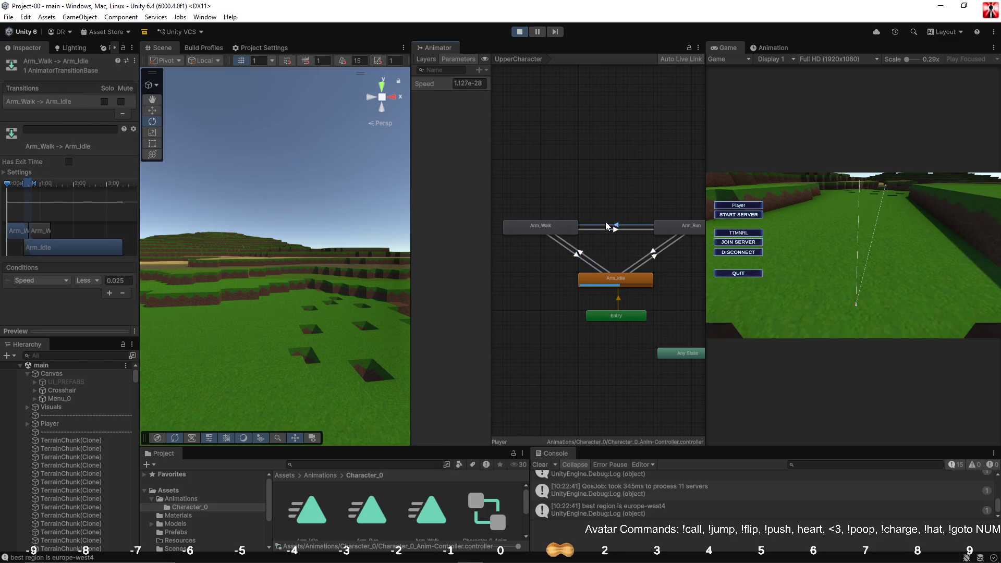
left_click(607, 227)
left_click(590, 233)
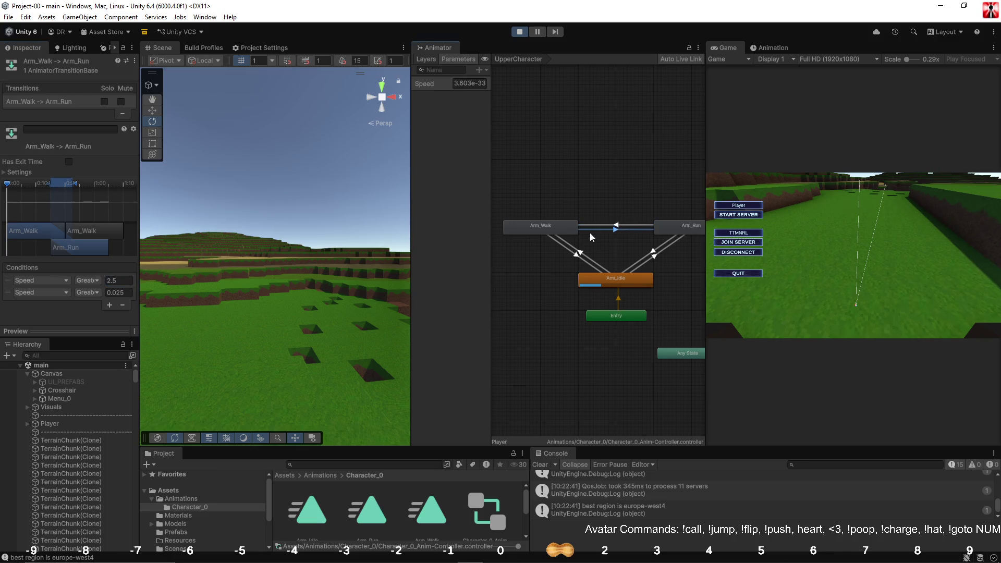
left_click(530, 252)
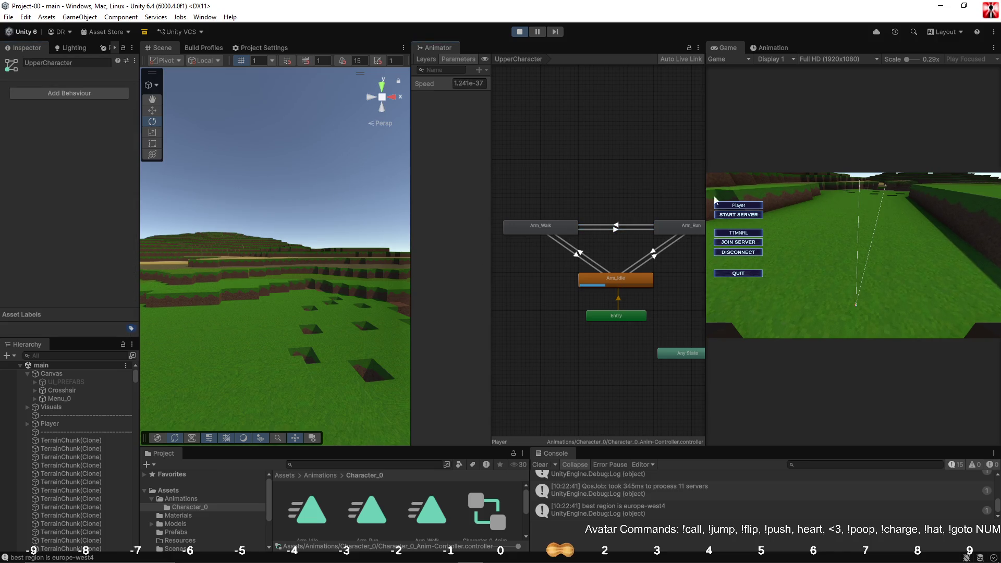
Walk the character forward again to watch the arms switch states.
mouse_move(222, 238)
left_mouse_down()
mouse_move(212, 127)
mouse_move(253, 224)
left_mouse_up()
left_click(855, 218)
key("w")
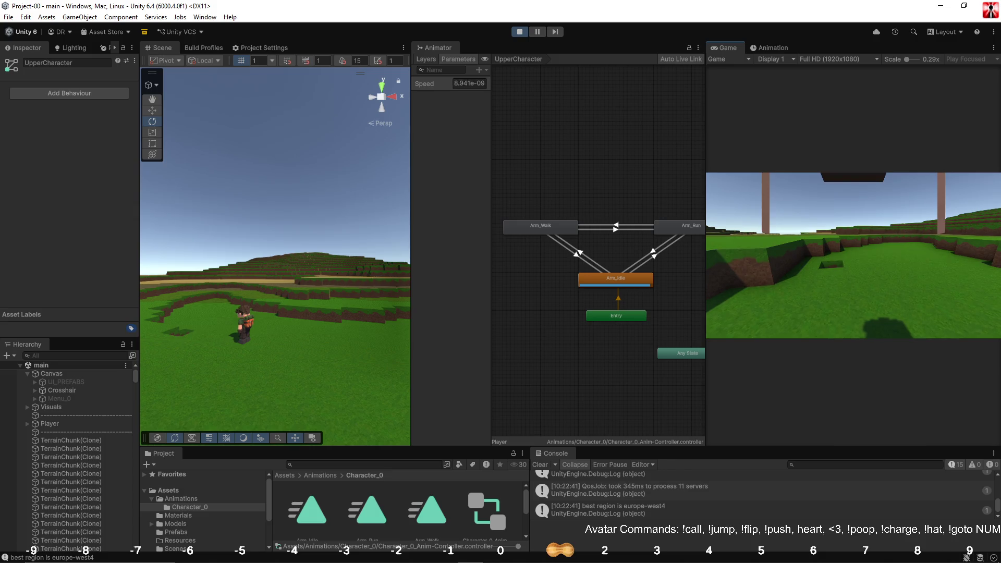
key("Escape")
left_click_drag(327, 324, 365, 332)
Dock the state graph above the Game view, make it taller, then walk and sprint the character.
left_click_drag(449, 51, 826, 62)
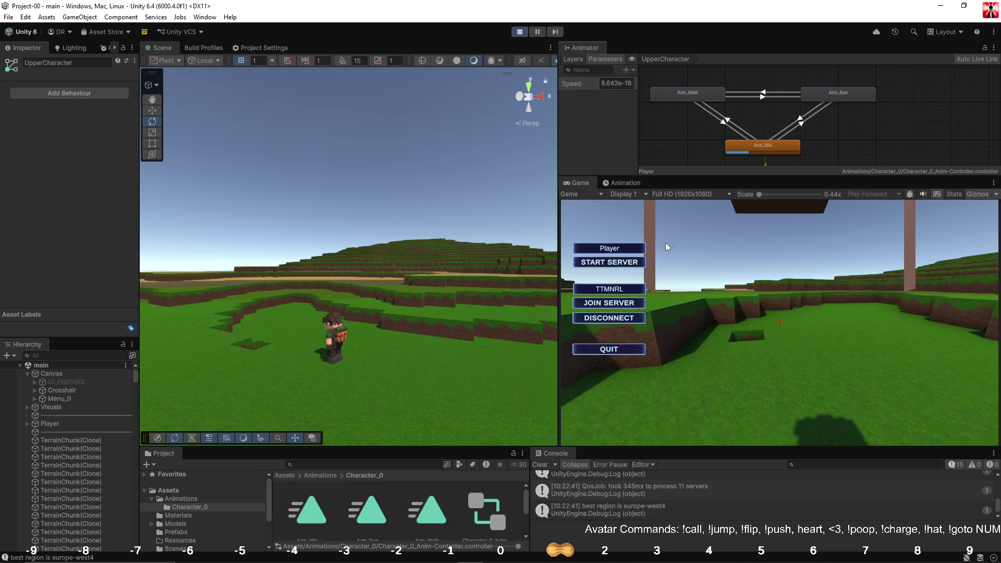
left_click_drag(696, 177, 694, 205)
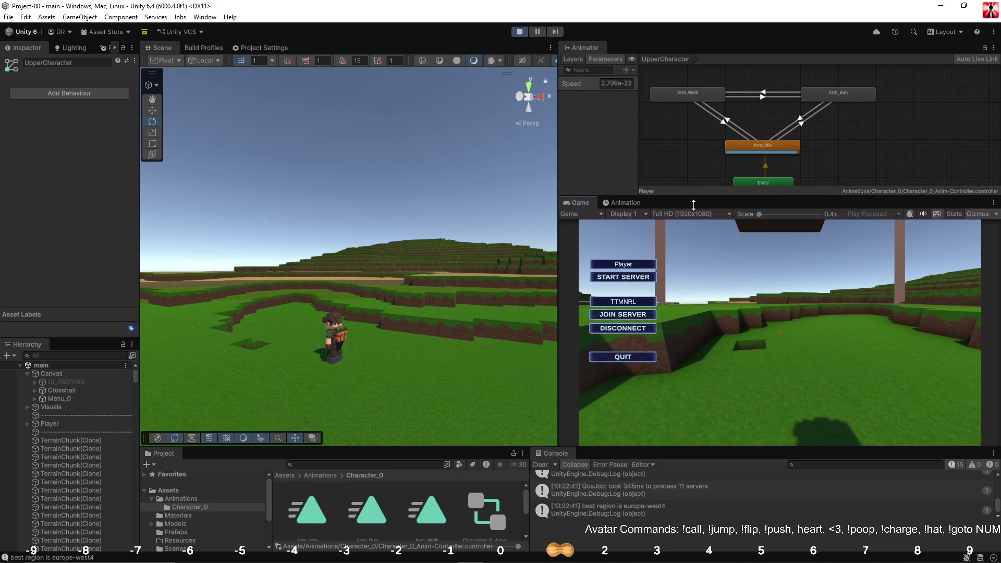
mouse_move(357, 301)
left_mouse_down()
mouse_move(357, 331)
mouse_move(397, 280)
left_mouse_up()
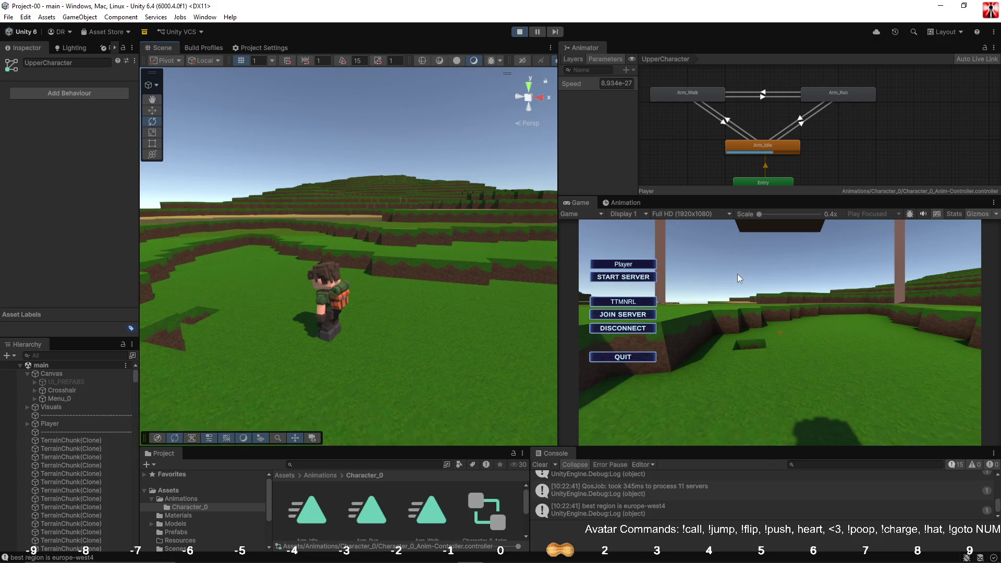
left_click(738, 274)
key("w")
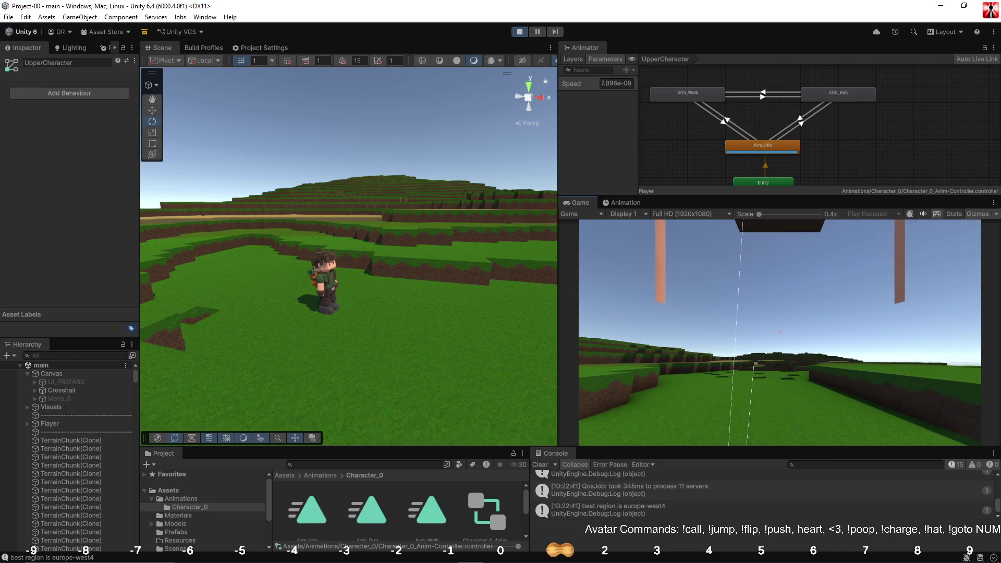
key("w")
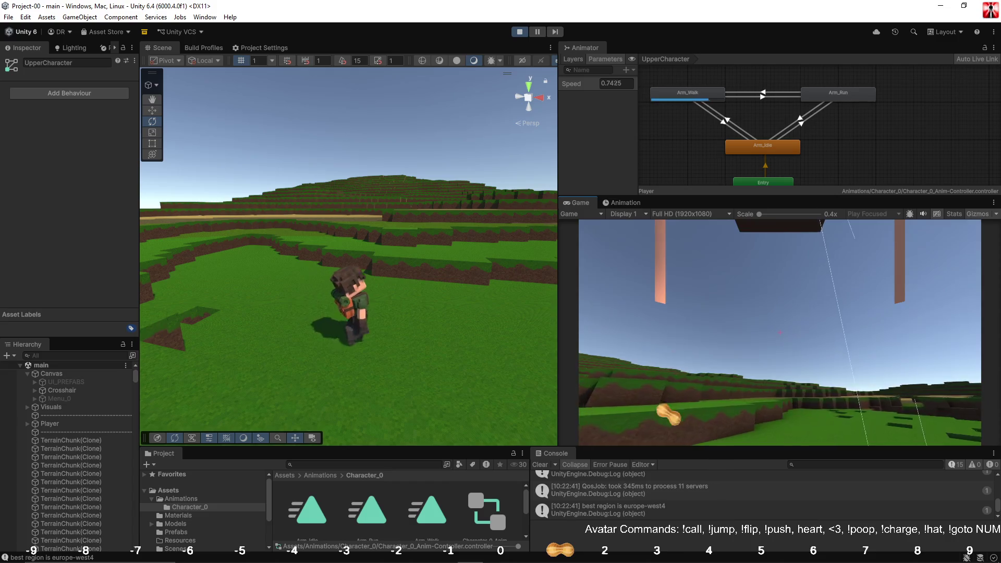
key("shift")
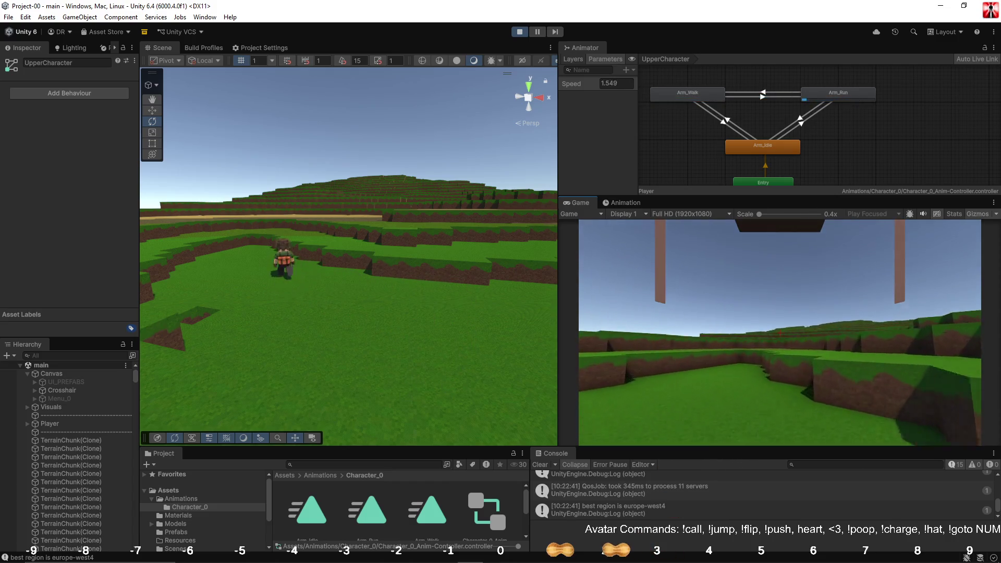
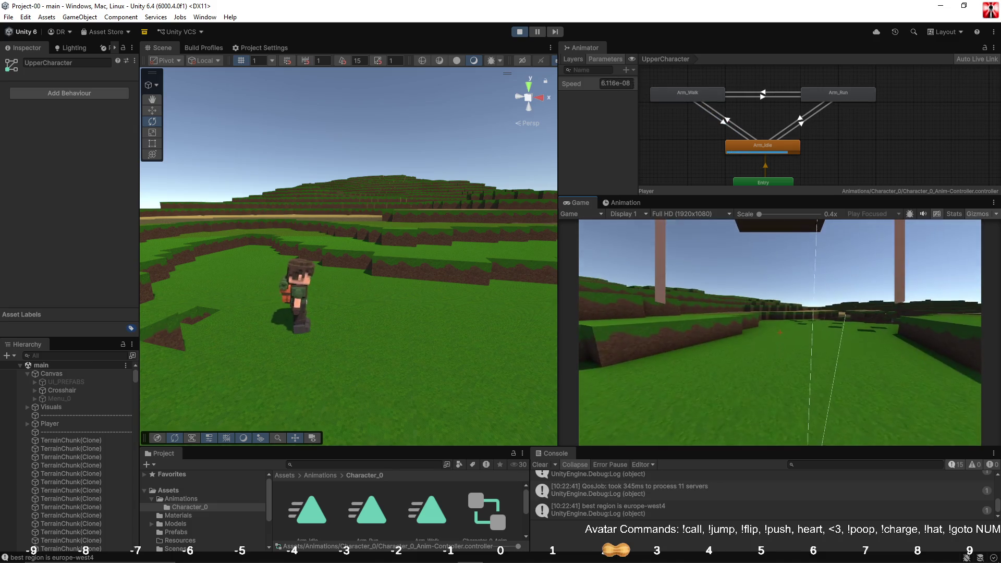
Stop the running game and return to edit mode.
key("Escape")
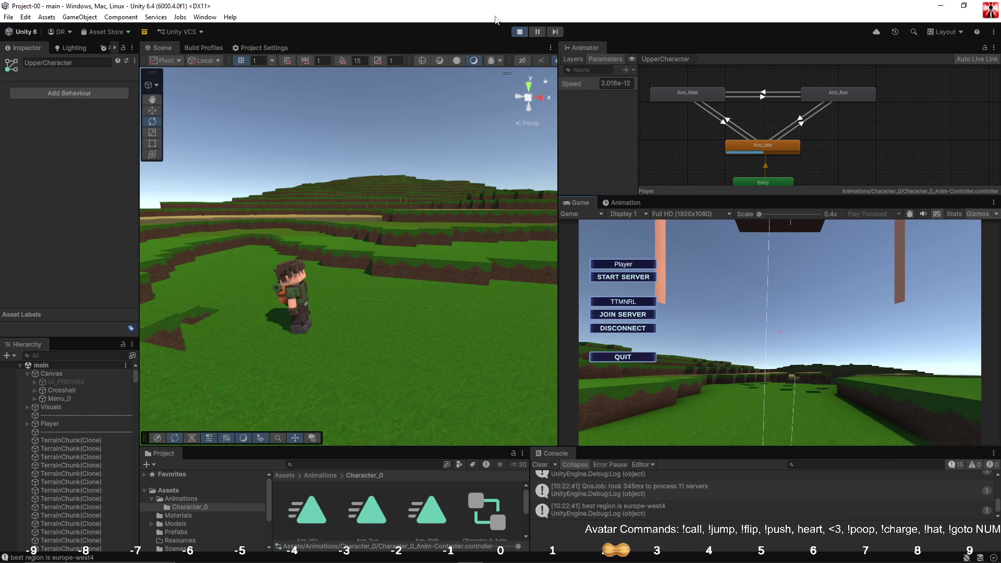
left_click(520, 32)
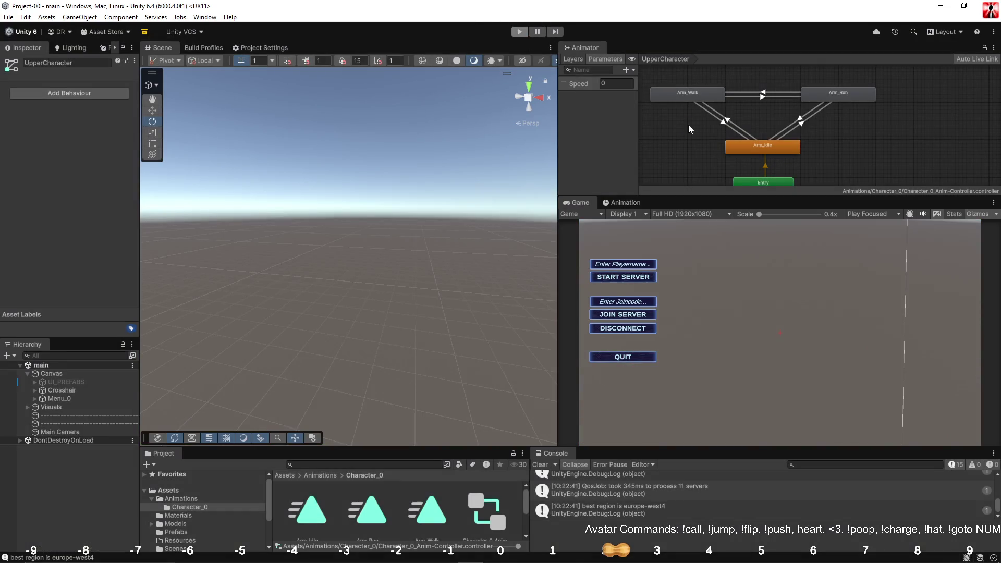
Inspect the Arm_Walk→Arm_Run, Arm_Idle→Arm_Run and Arm_Idle→Arm_Walk transitions and their conditions.
left_click(777, 92)
left_click(775, 98)
left_click(802, 119)
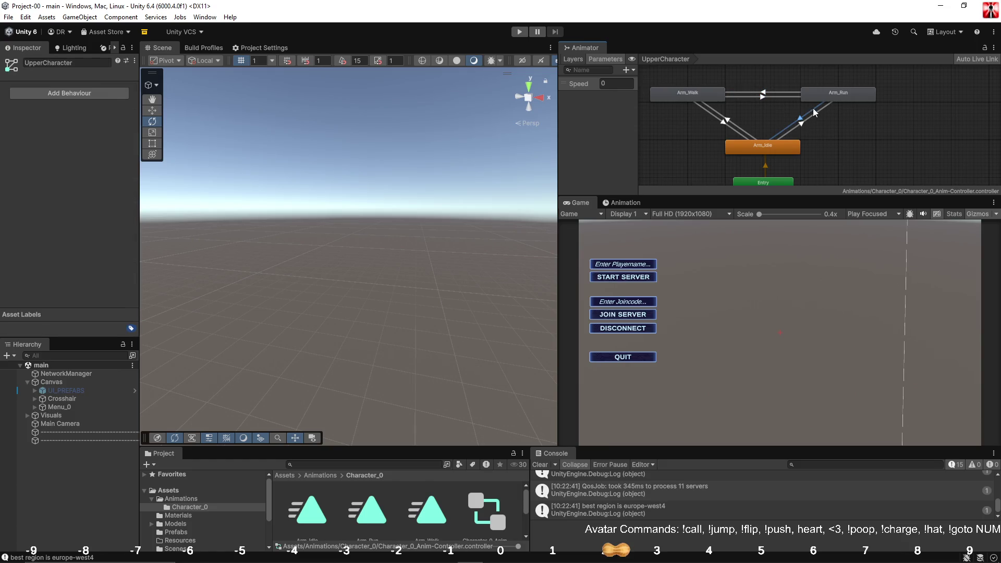
left_click(815, 112)
left_click(741, 131)
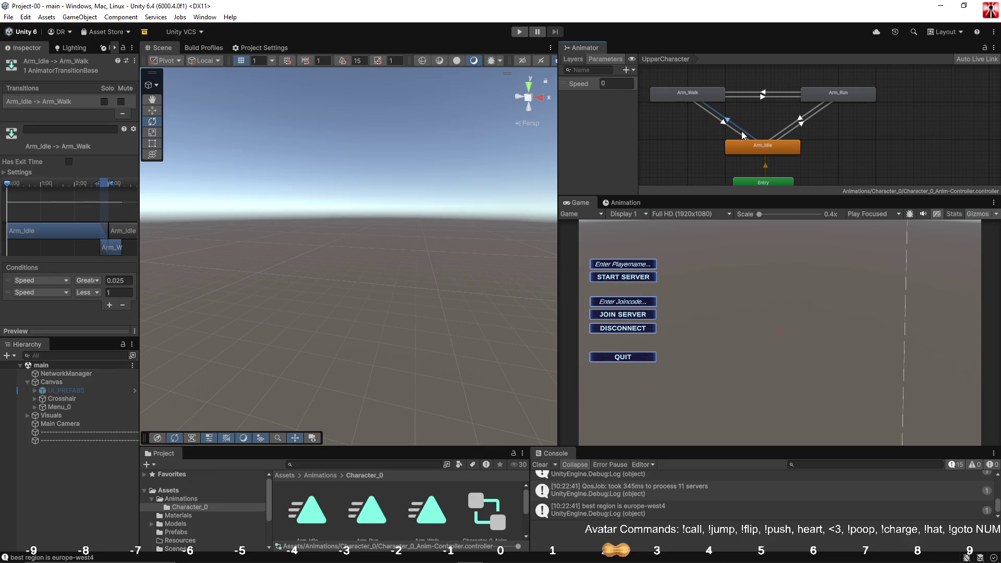
left_click(750, 118)
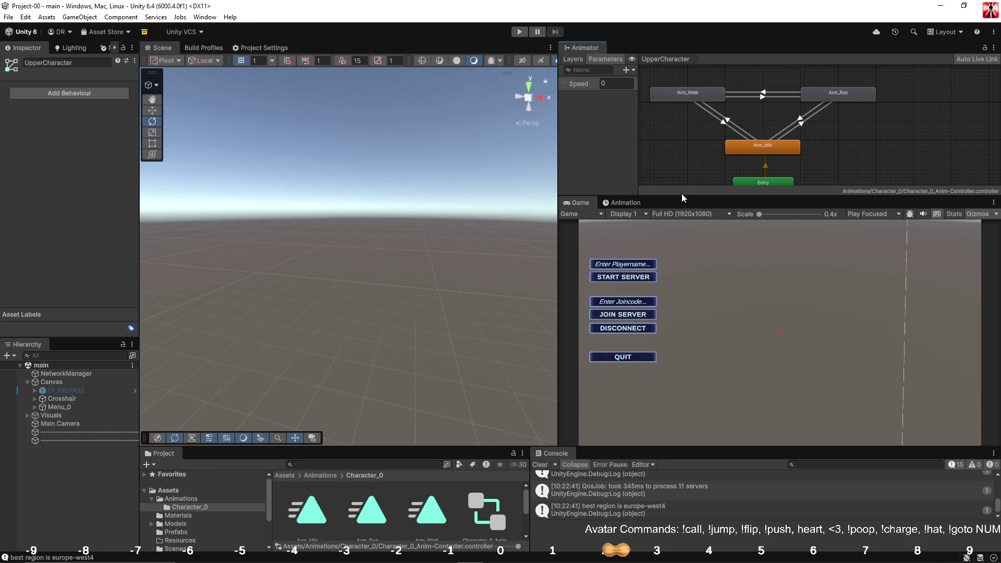
Review the Arm_Walk and Arm_Run state settings, then open the LowerCharacter layer from the Layers list.
left_click(703, 93)
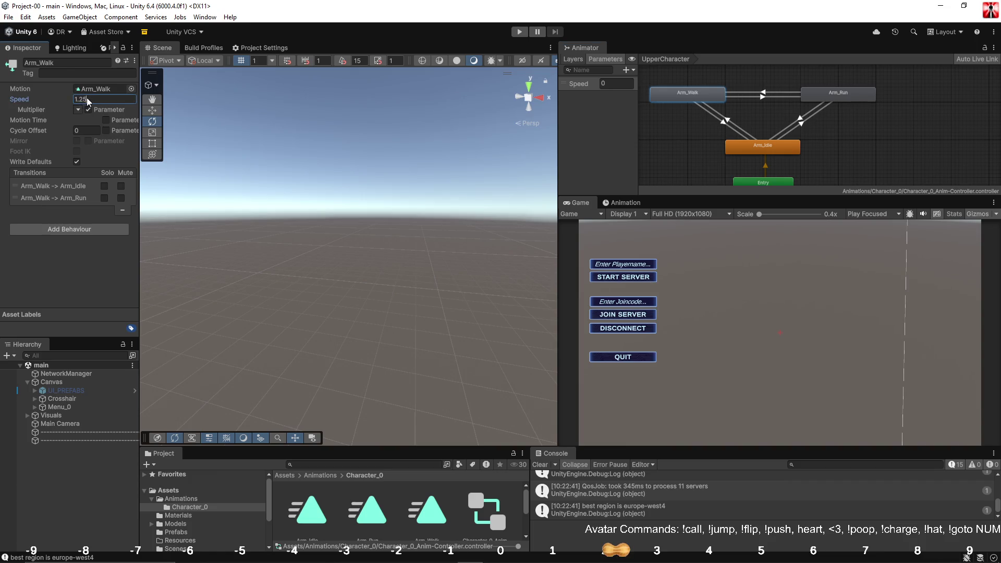
left_click(825, 97)
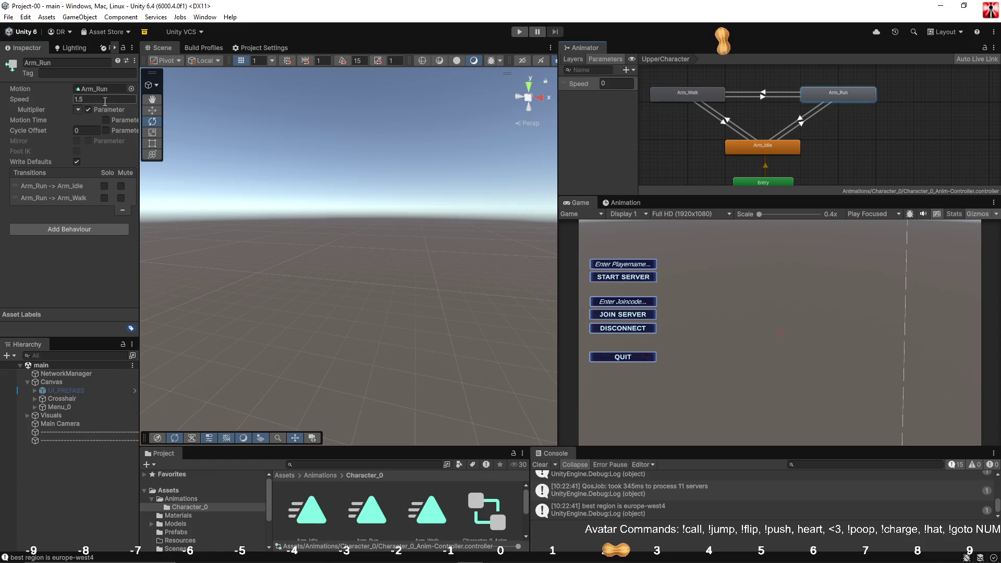
type("1.25")
left_click(573, 59)
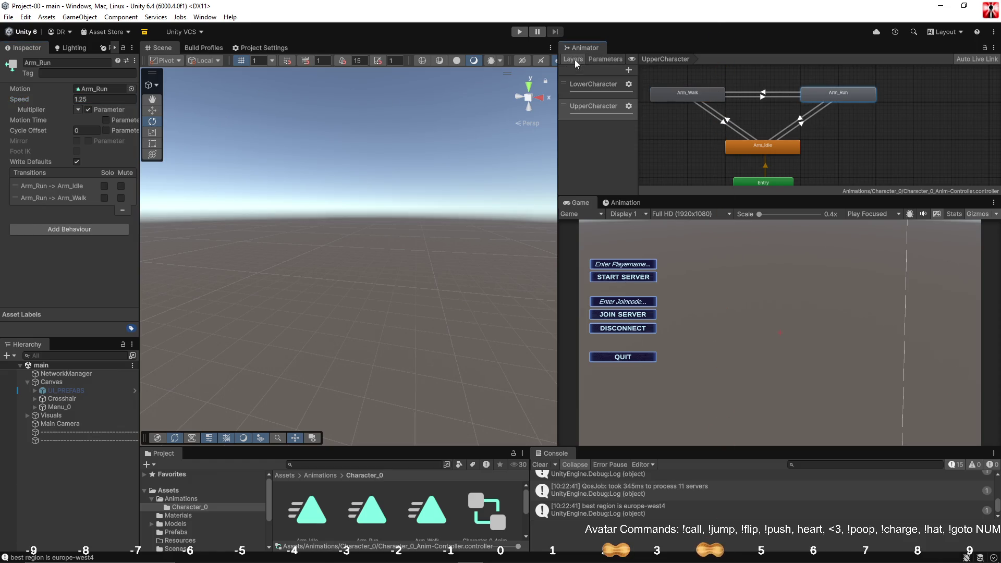
left_click(600, 84)
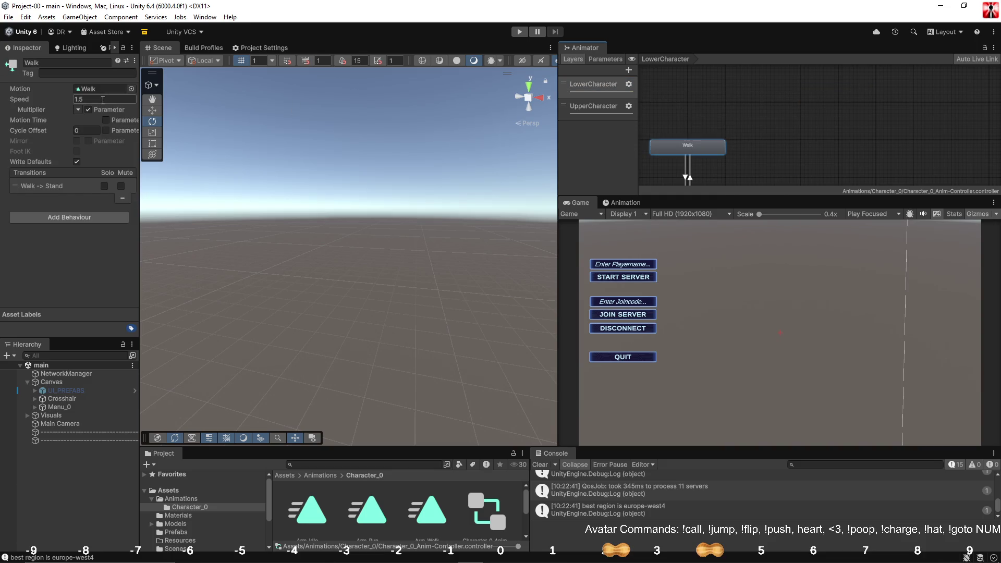
Show the Animator parameters and the Animation window, and enlarge the Animator graph to frame all LowerCharacter states.
left_click(755, 103)
left_click(605, 61)
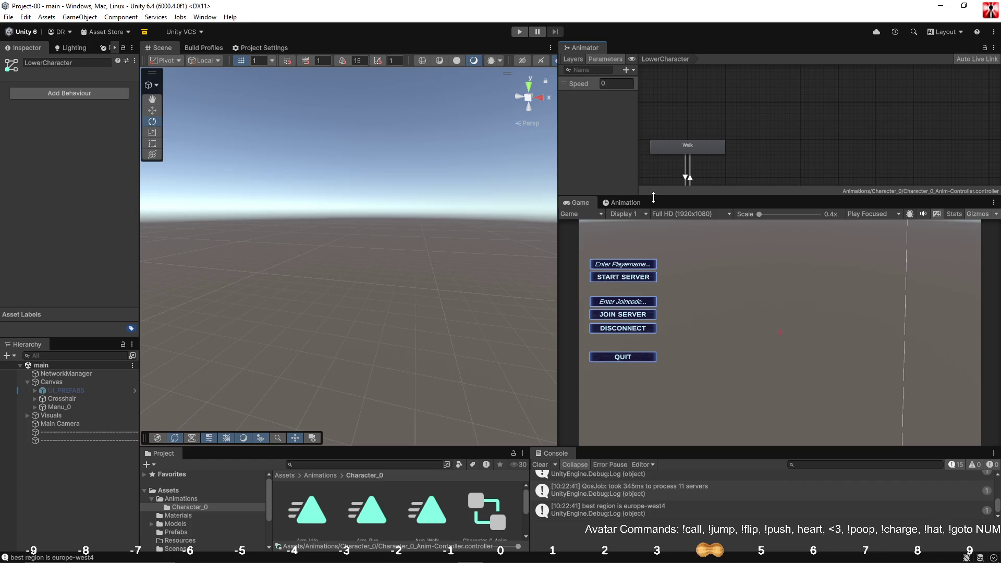
left_click(635, 203)
left_click_drag(686, 197, 697, 246)
key("a")
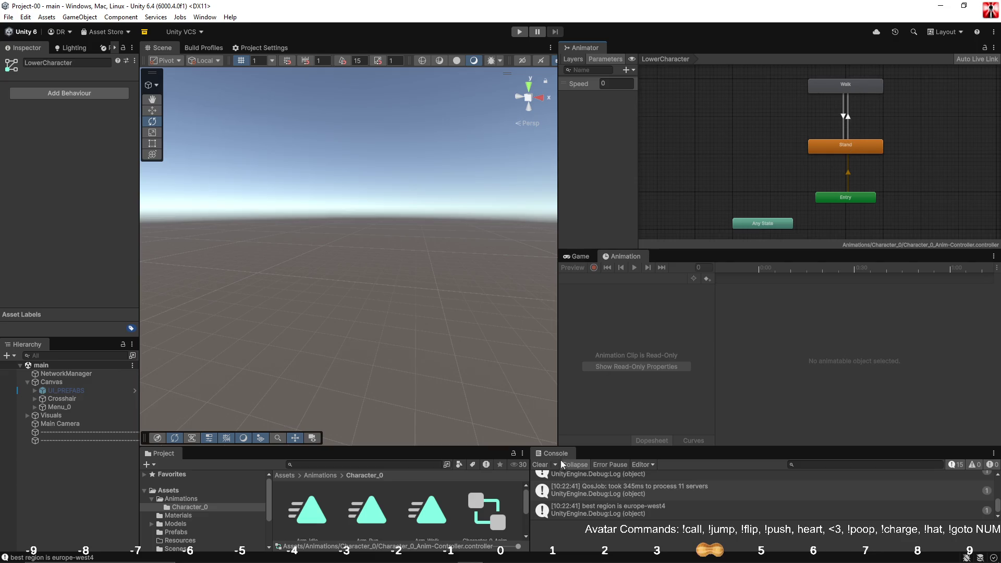
Clear the Console log and make the Project panel taller.
left_click(540, 465)
left_click(8, 17)
key("Escape")
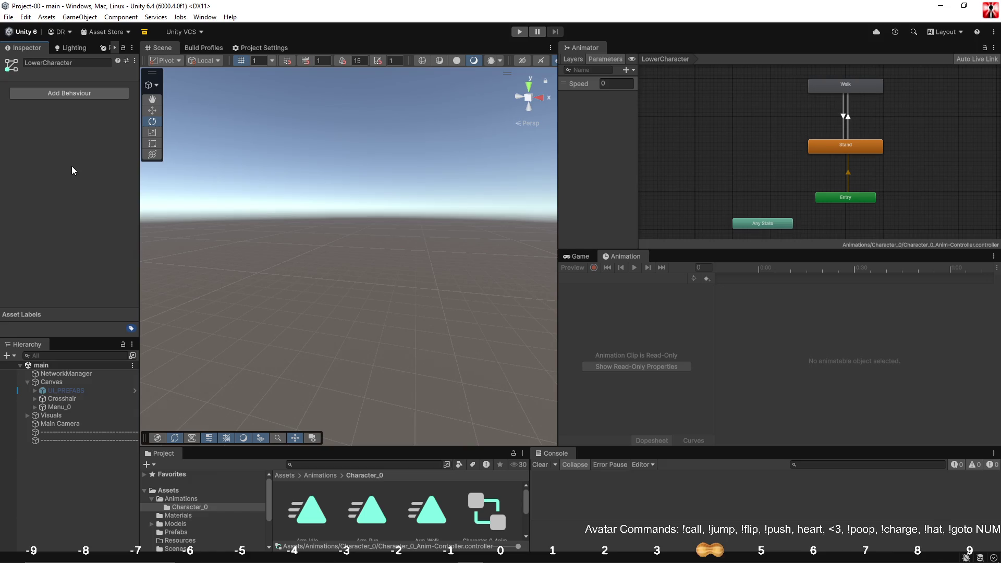
left_click_drag(458, 453, 457, 392)
left_click(446, 506)
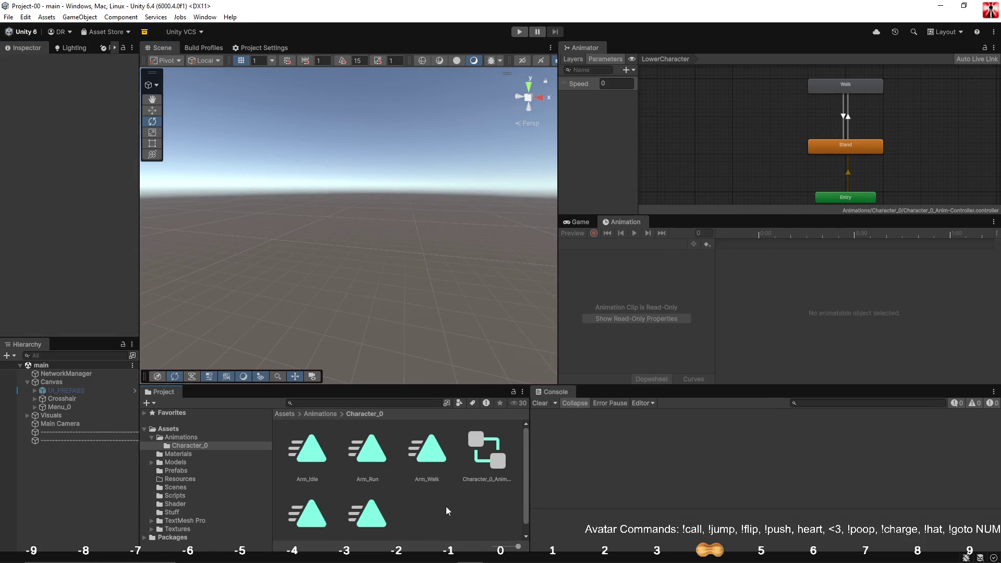
Create a new animation clip named Crouch_Idle in the Character_0 folder.
right_click(445, 505)
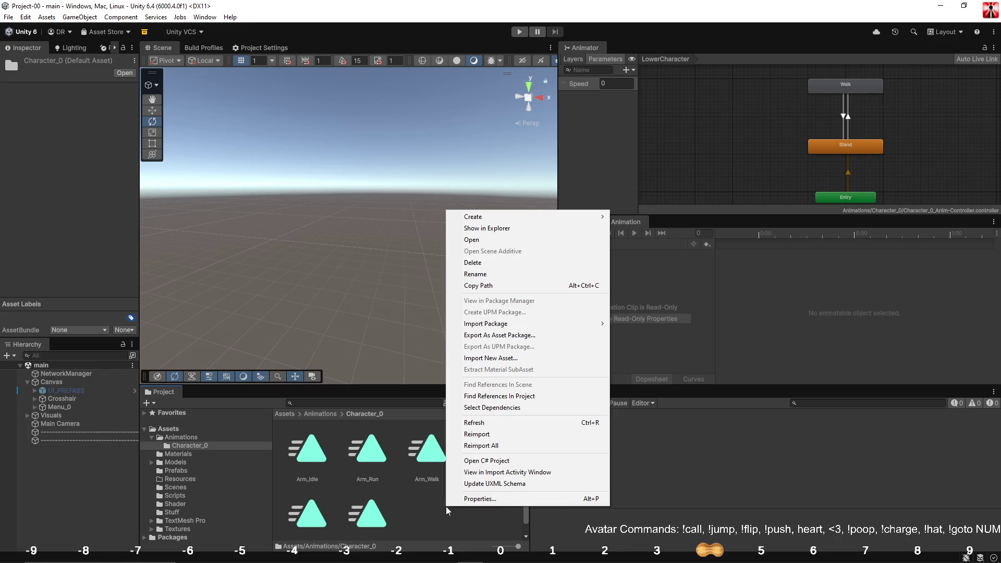
mouse_move(574, 217)
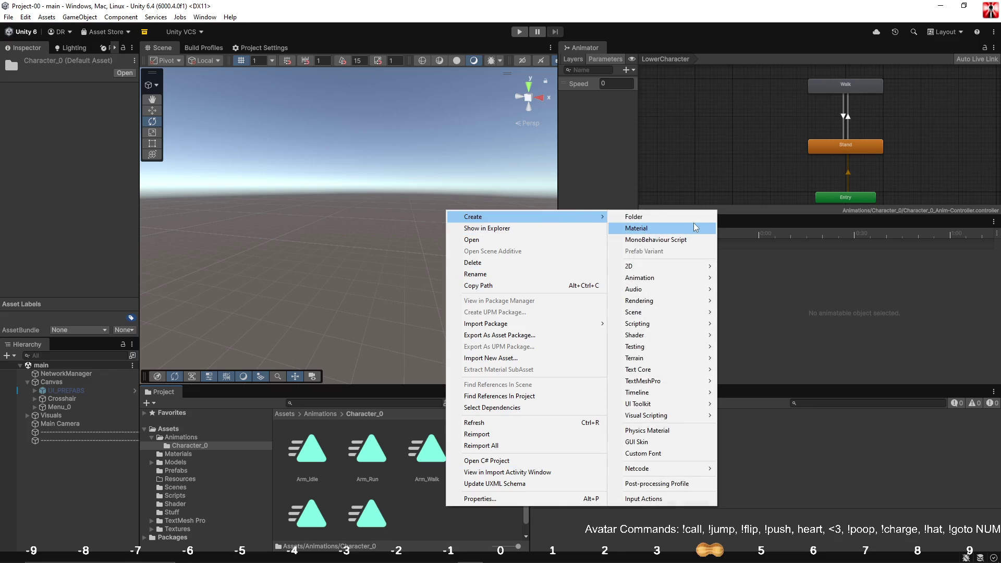
mouse_move(687, 280)
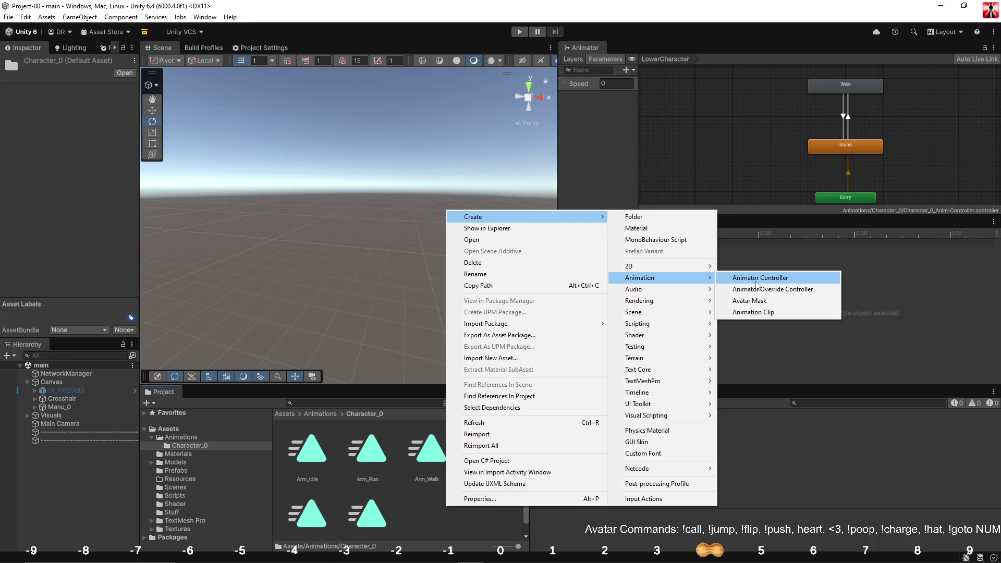
left_click(753, 312)
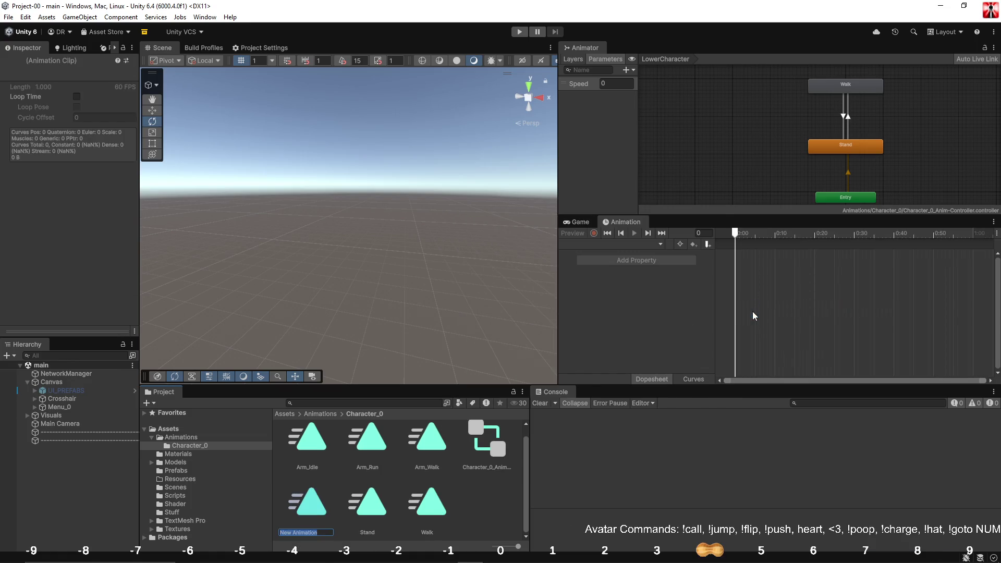
type("Crouch_Idle")
key("Return")
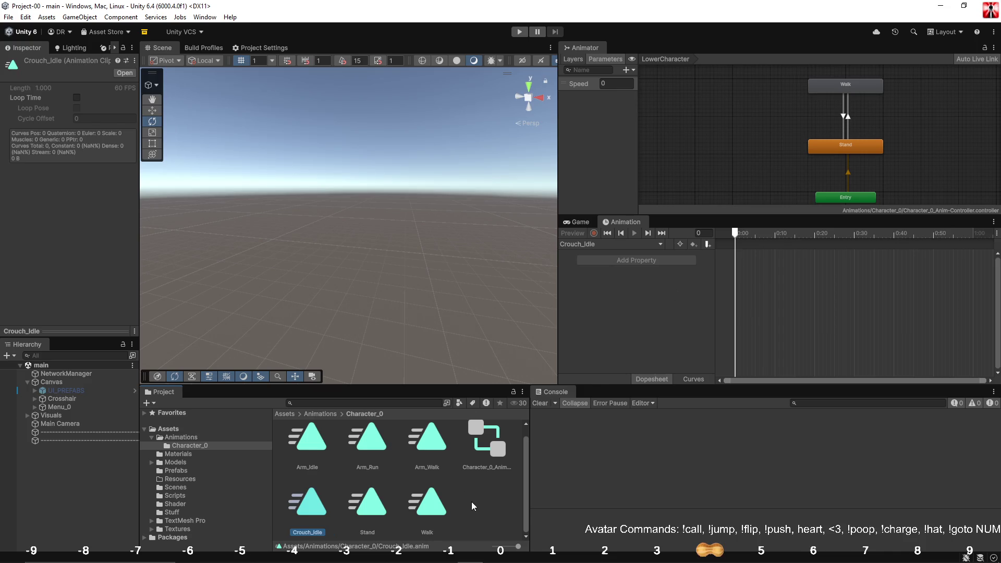
Create a second animation clip named Crouch_Walk in the same folder.
right_click(476, 504)
key("Escape")
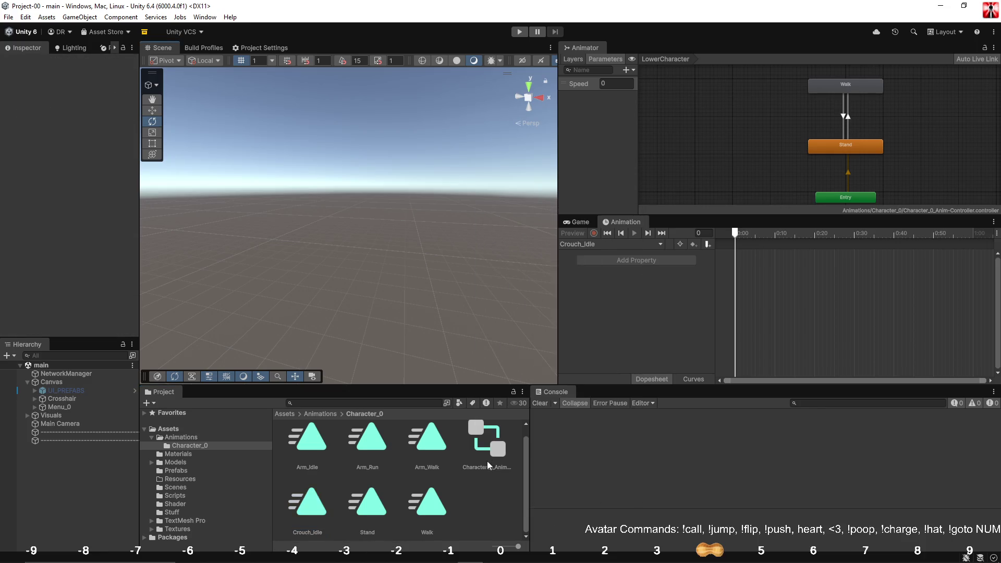
right_click(497, 511)
mouse_move(568, 219)
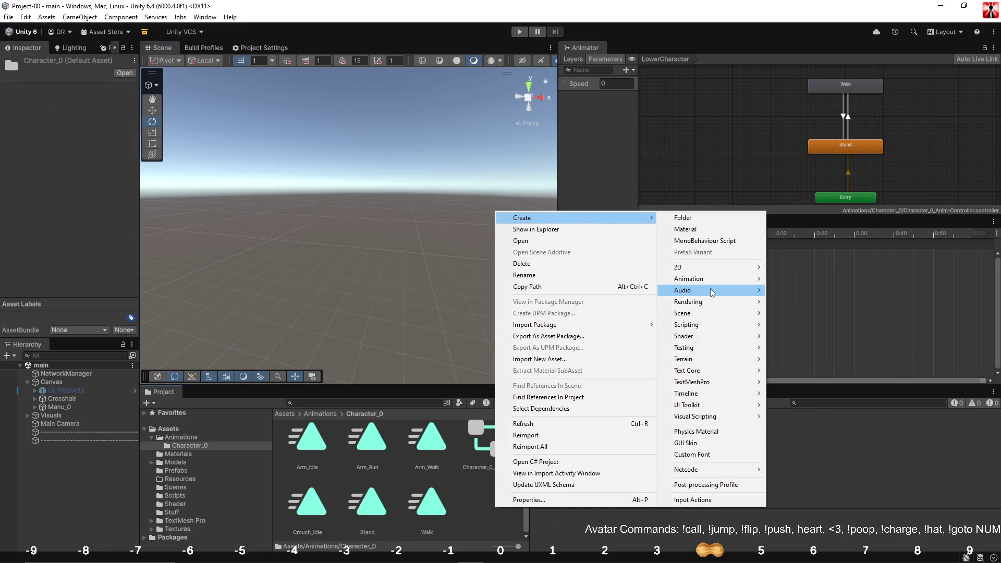
mouse_move(694, 278)
left_click(806, 302)
type("Crouch_Walk")
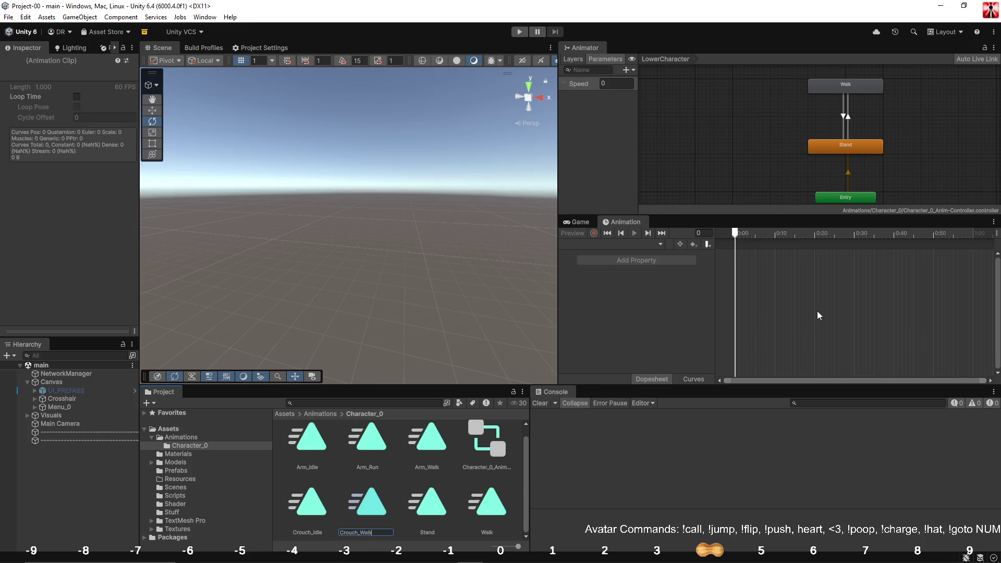
key("Return")
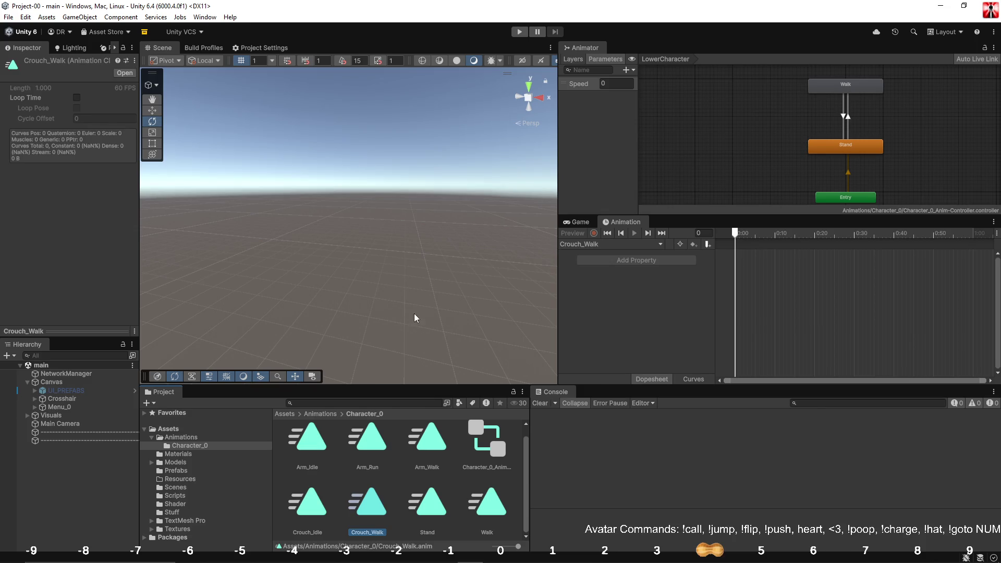
Set the Crouch_Walk clip's Wrap Mode to Loop using the Inspector's Debug mode.
left_click(76, 98)
left_click(132, 49)
left_click(132, 49)
left_click(151, 98)
left_click(97, 166)
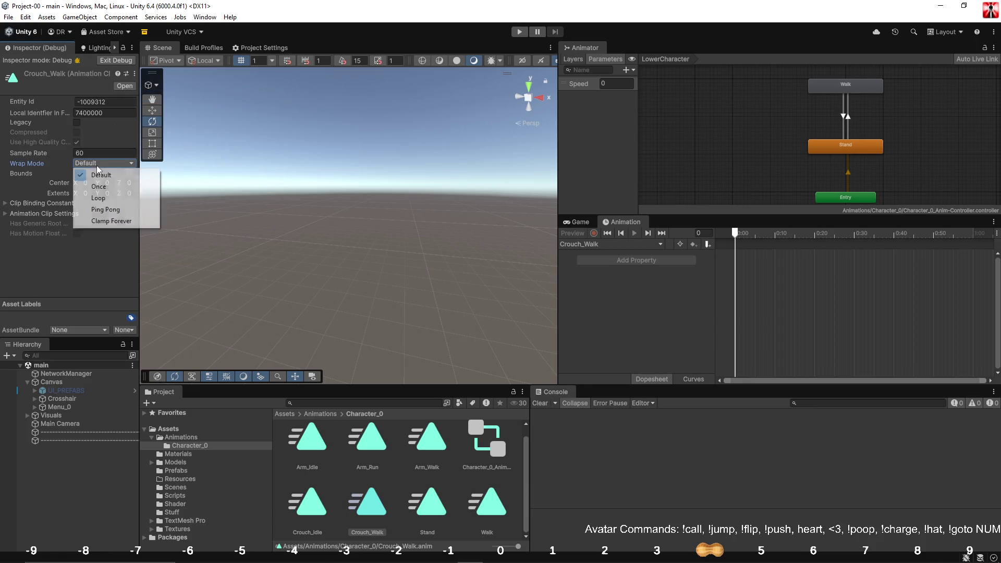
left_click(99, 198)
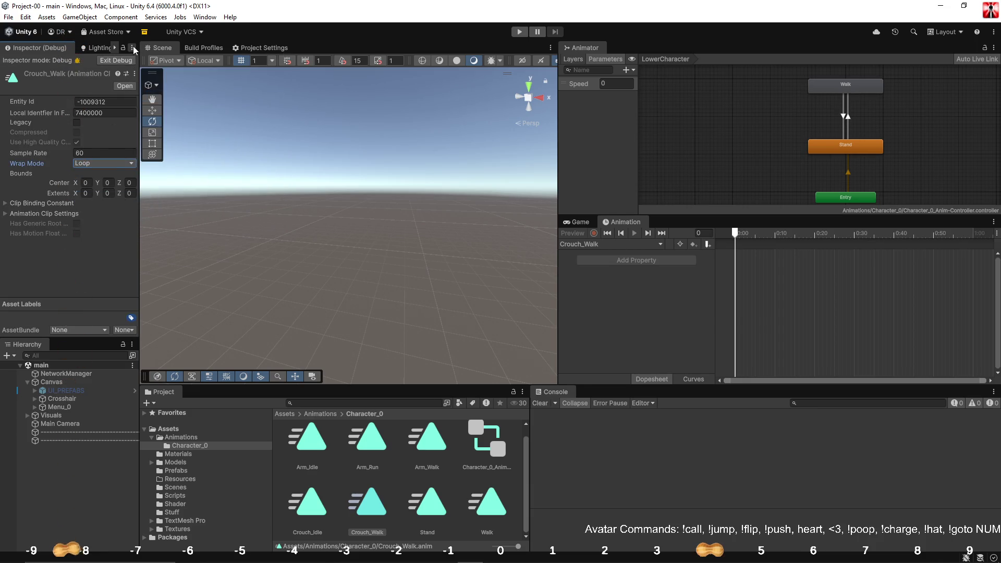
left_click(133, 48)
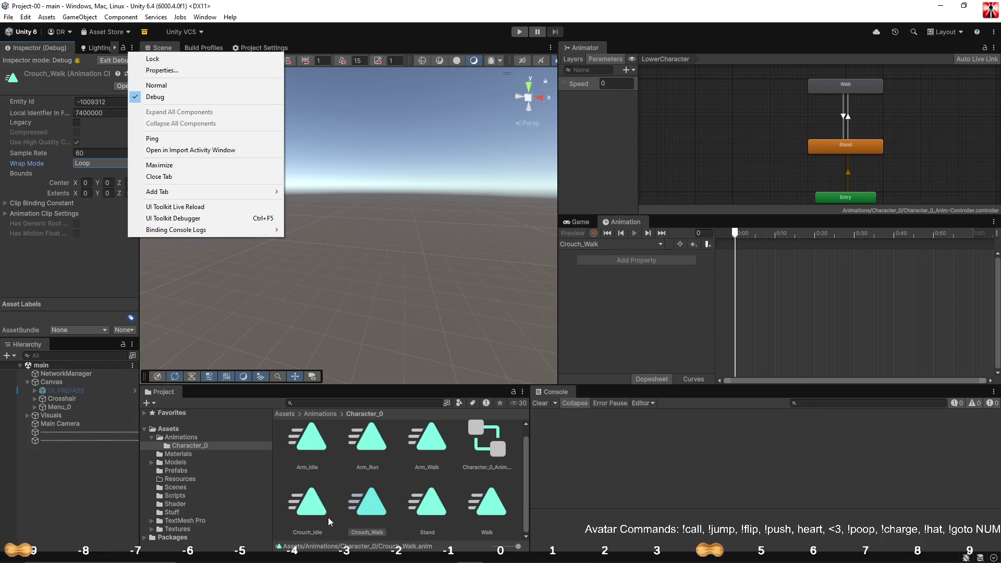
Set Crouch_Idle's Wrap Mode to Loop, return the Inspector to Normal, and enable Loop Time.
left_click(321, 512)
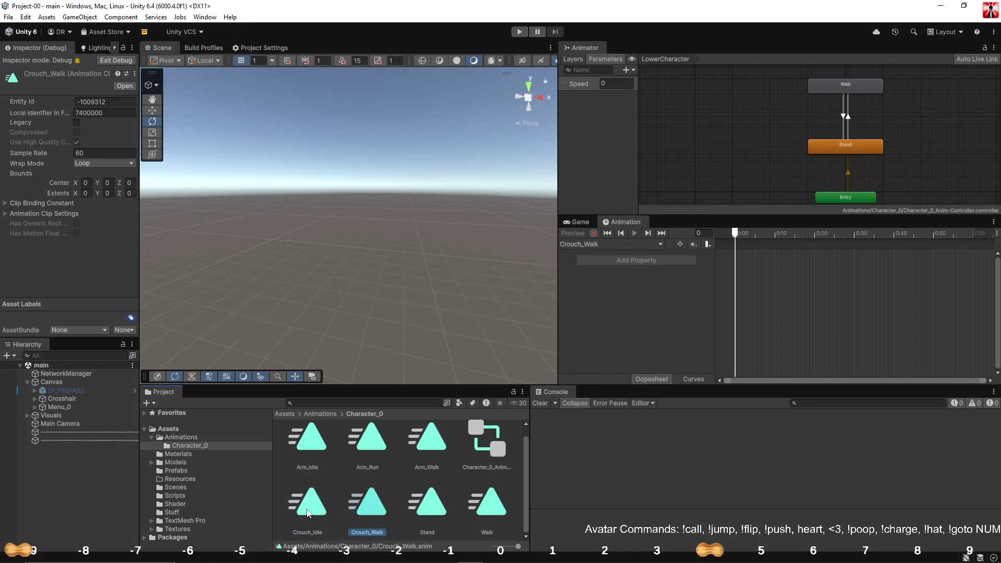
left_click(105, 164)
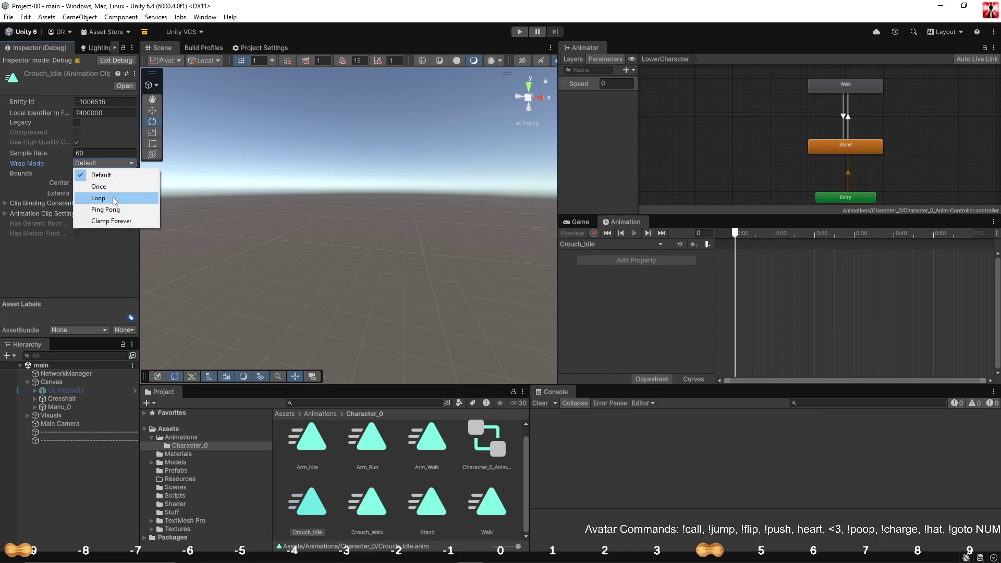
left_click(107, 197)
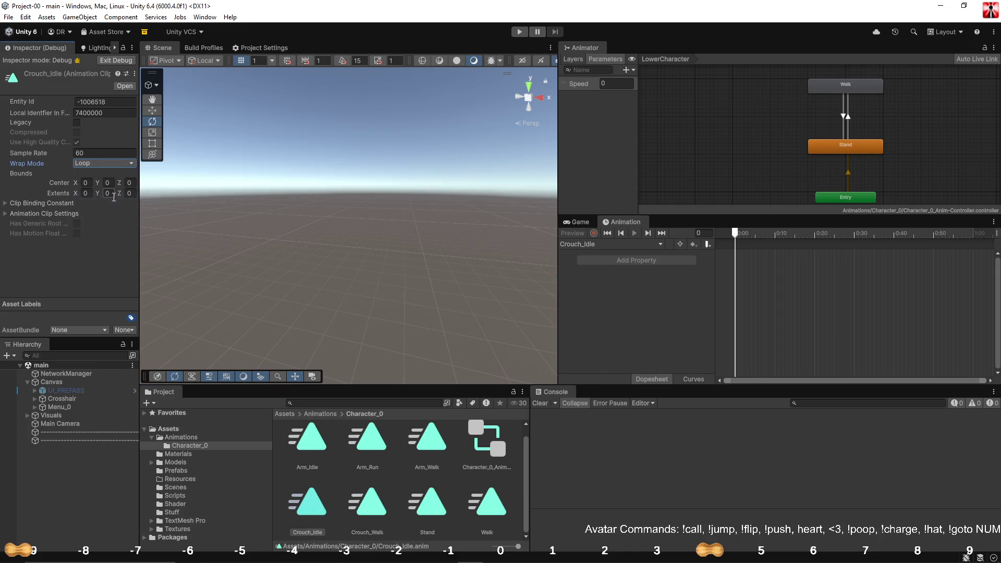
left_click(132, 48)
left_click(159, 86)
left_click(77, 98)
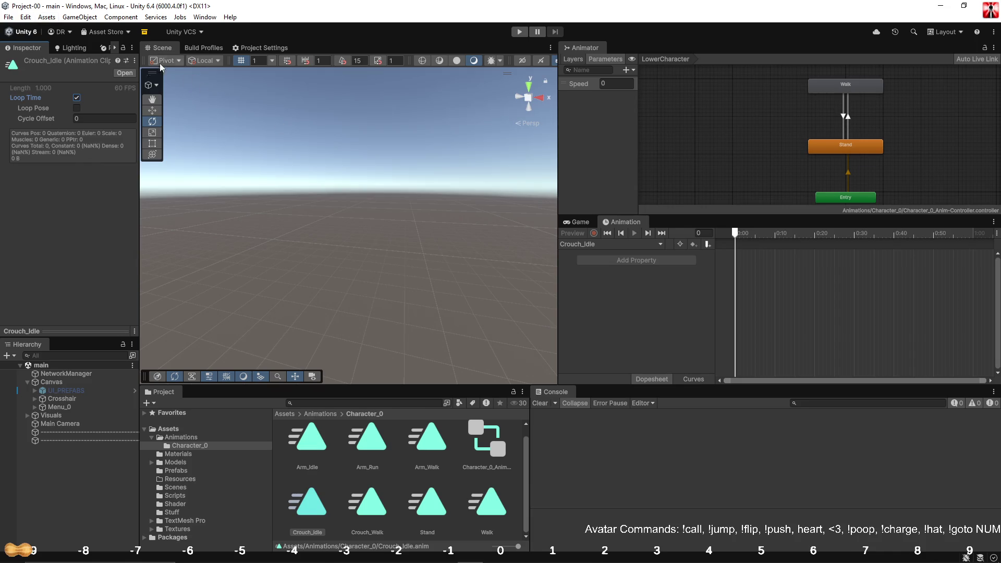
left_click_drag(140, 53, 153, 55)
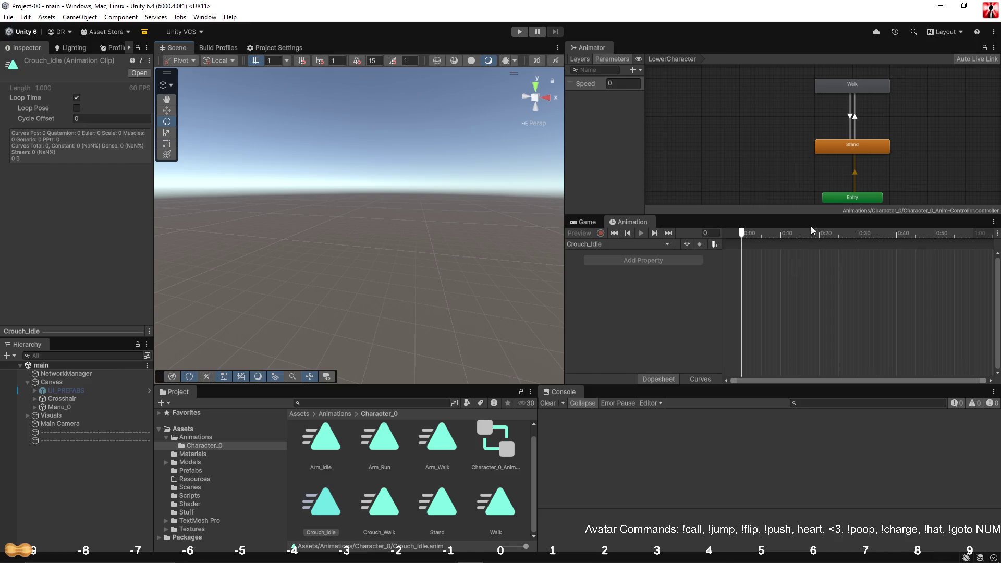
Select the Arm_Idle clip and close the Package Manager window.
left_click(147, 48)
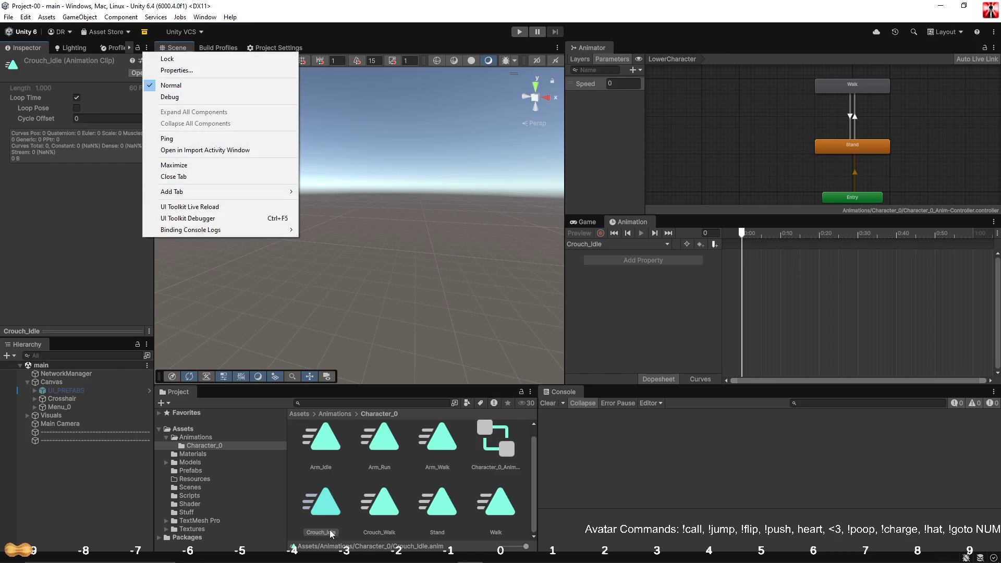
left_click(343, 494)
left_click(336, 450)
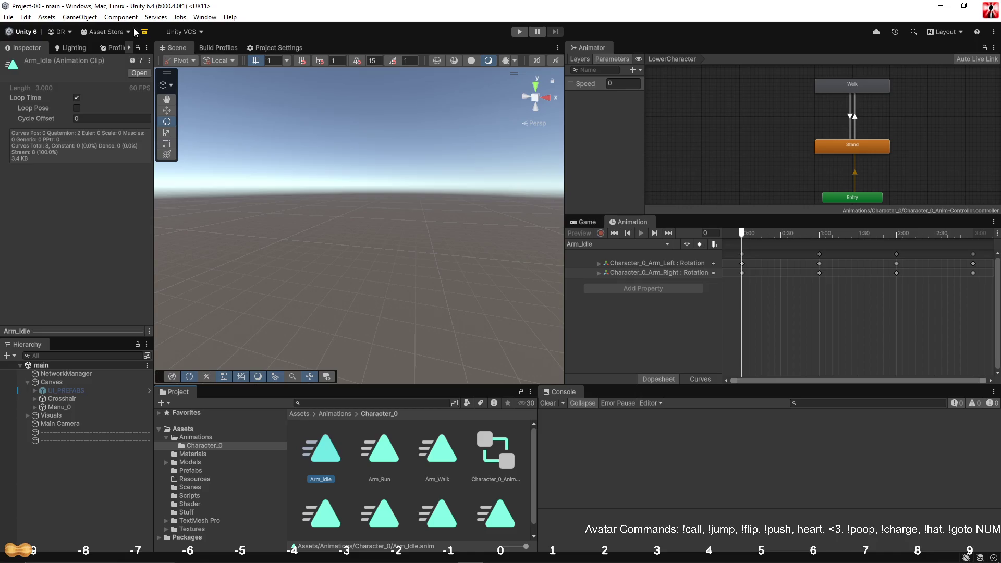
left_click(150, 48)
left_click(162, 69)
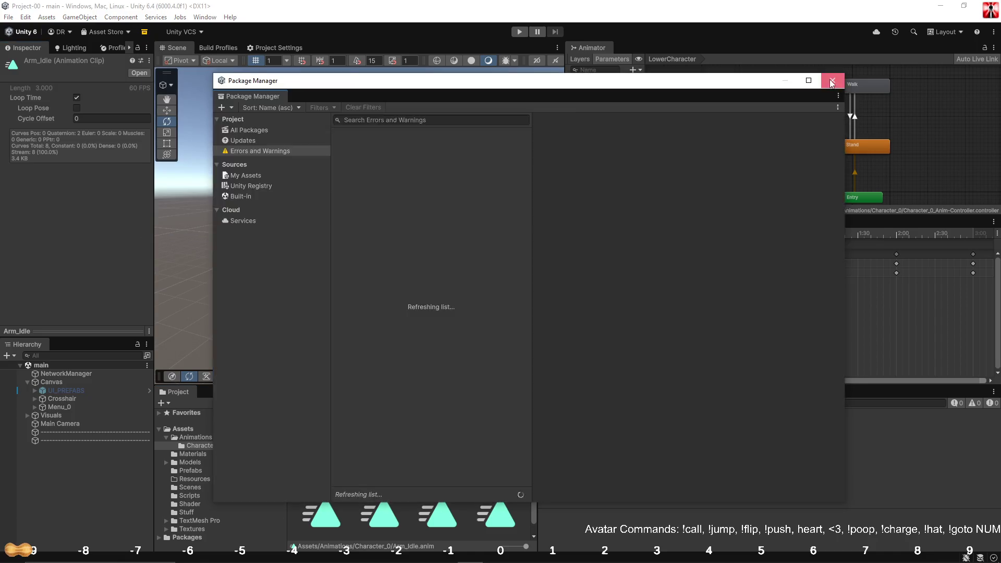
left_click(828, 83)
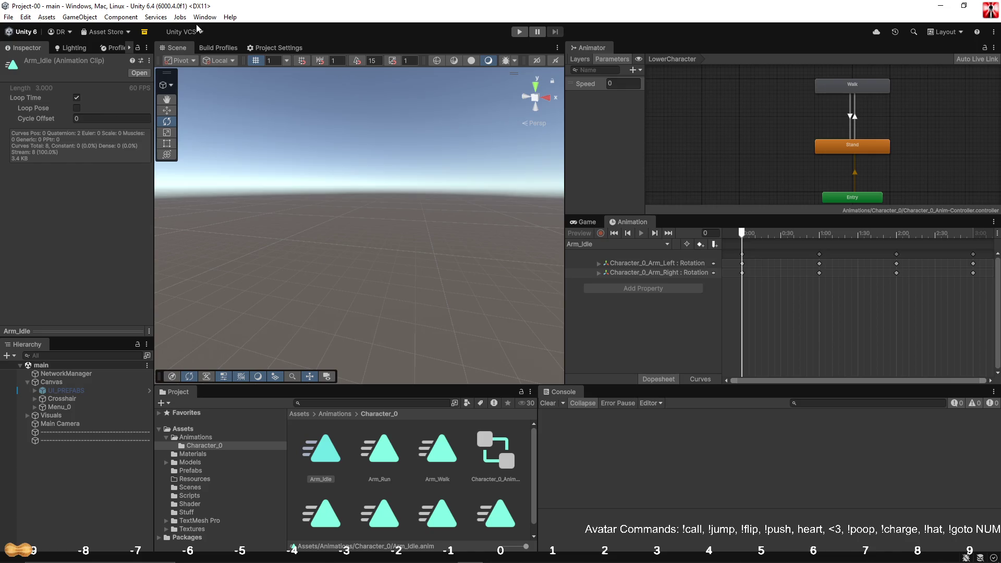
Check Arm_Idle's Wrap Mode in the Inspector's Debug view, then return to Normal view.
left_click(147, 48)
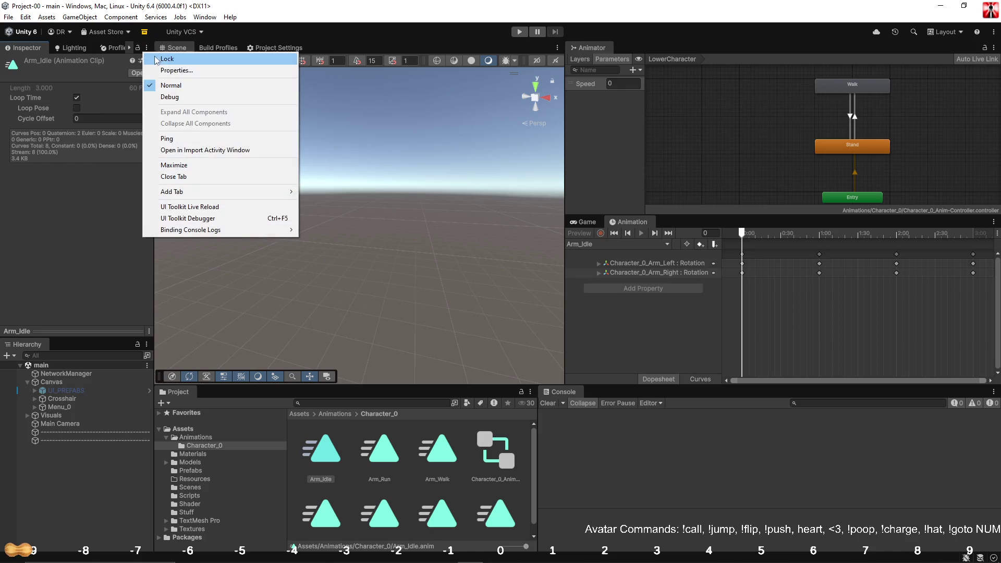
left_click(167, 98)
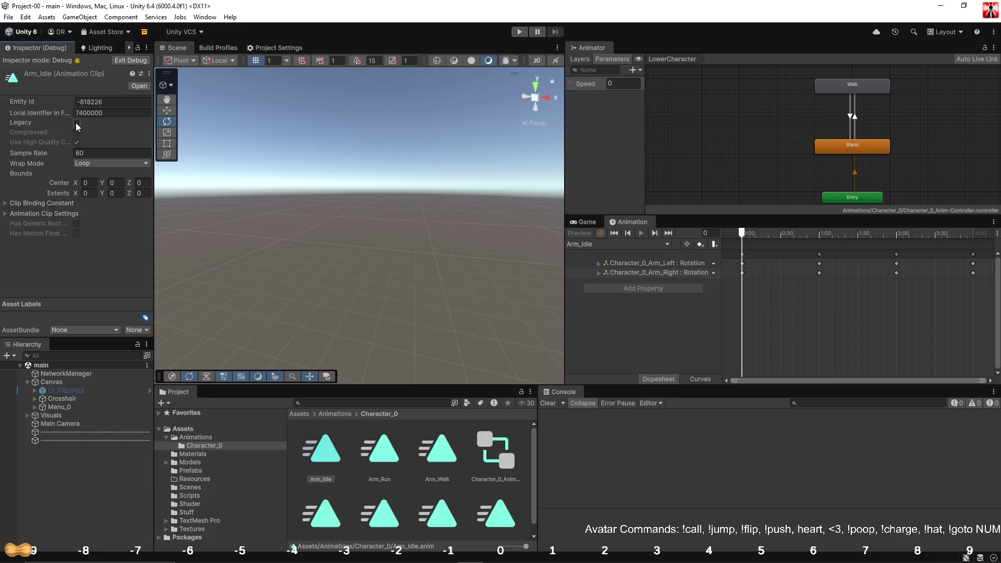
left_click(147, 48)
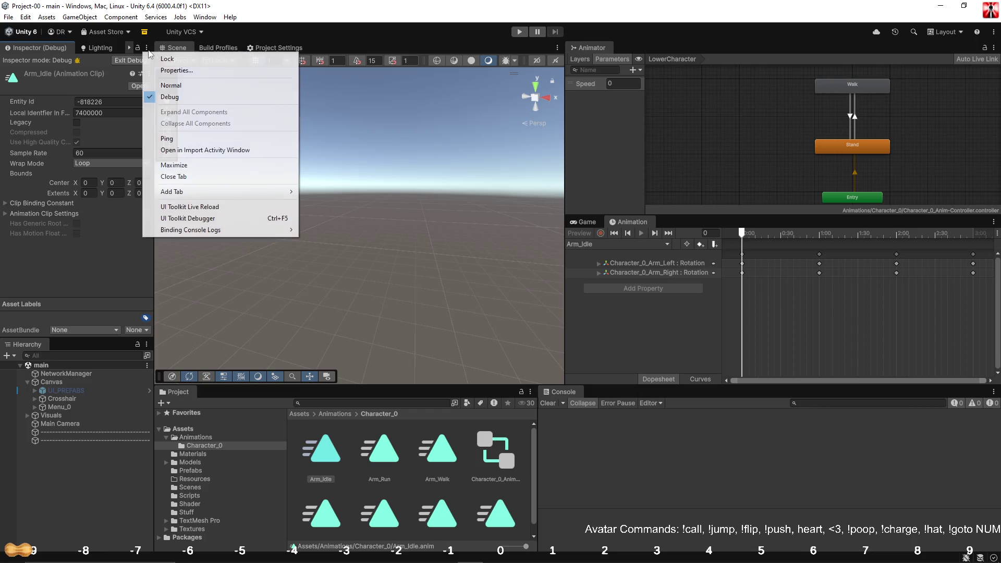
left_click(174, 87)
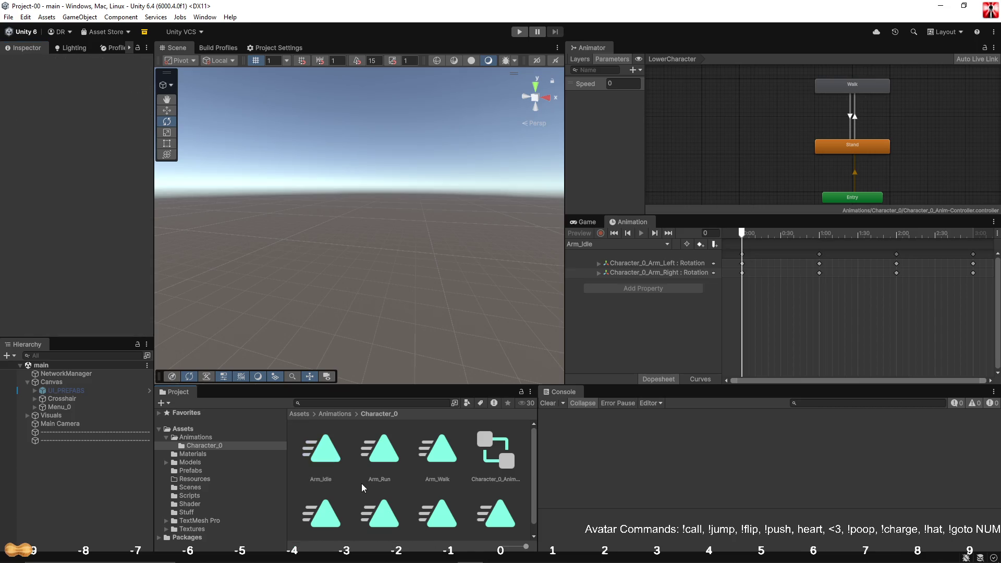
left_click(380, 449)
left_click(341, 456)
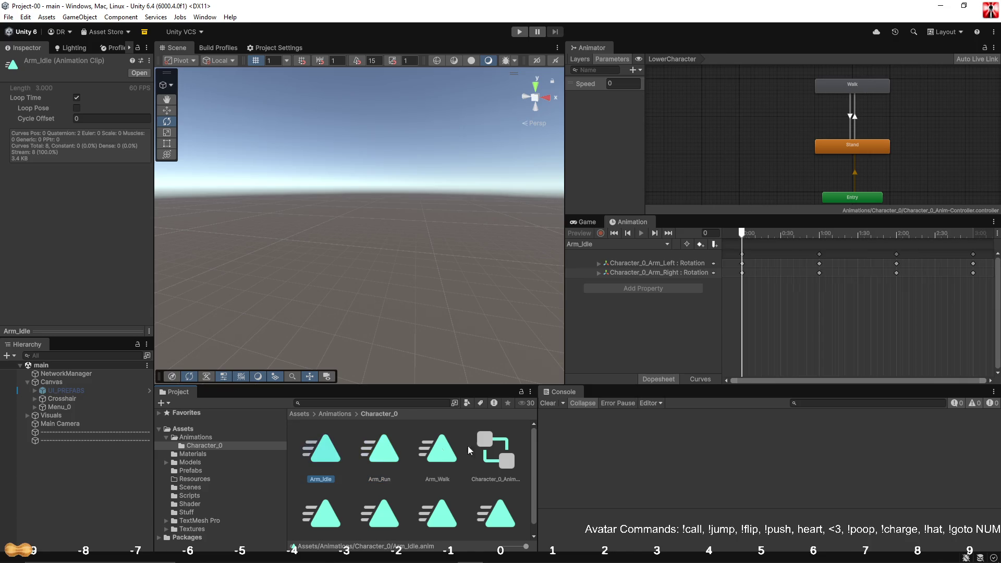
Save the project and select the LowerCharacter layer in the Animator's Layers list.
left_click(621, 462)
left_click(15, 20)
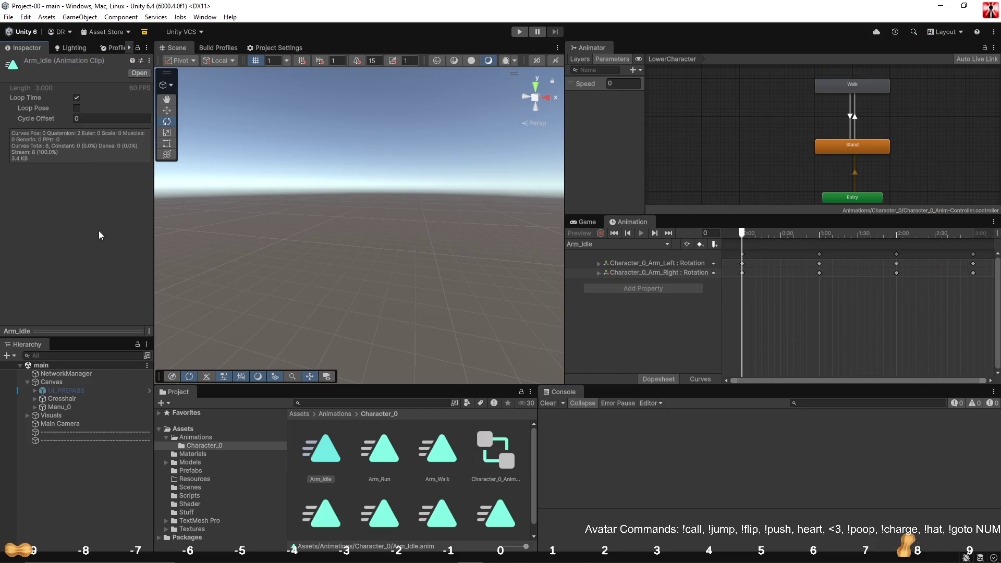
left_click(579, 60)
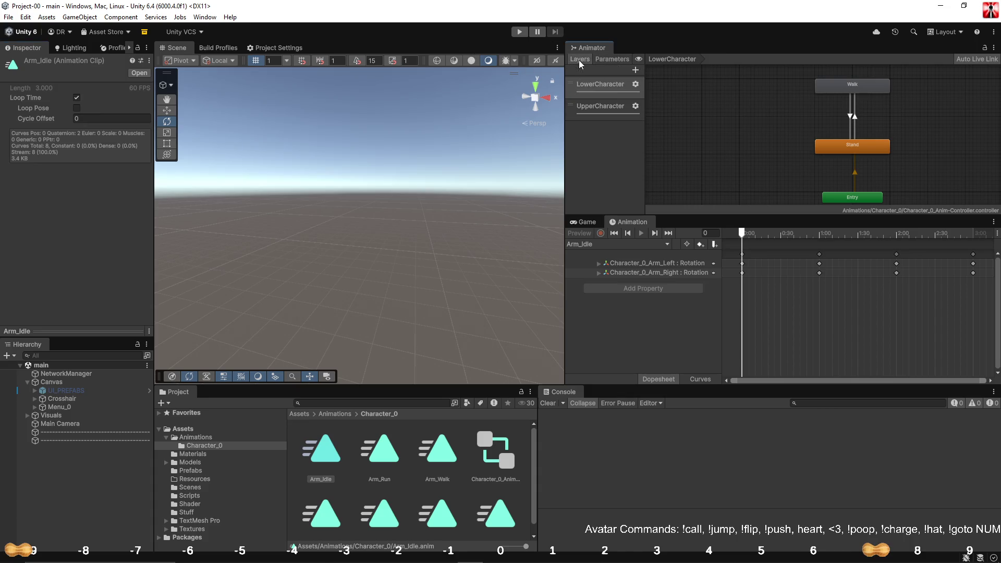
left_click(603, 89)
Pan the Animator graph and resize the panels to give the graph more height.
mouse_move(722, 208)
left_mouse_down()
mouse_move(680, 225)
mouse_move(690, 155)
left_mouse_up()
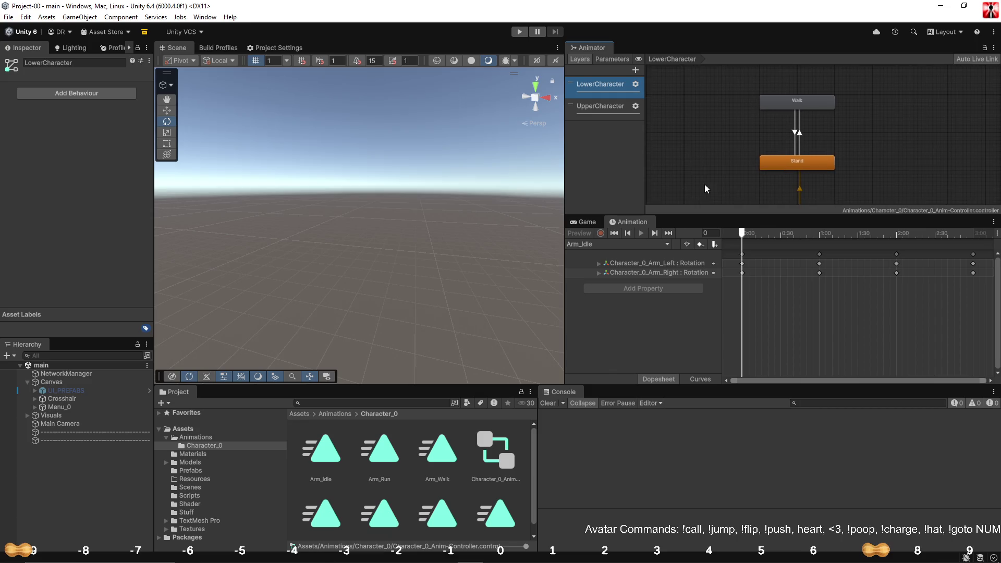
left_click_drag(716, 217, 716, 274)
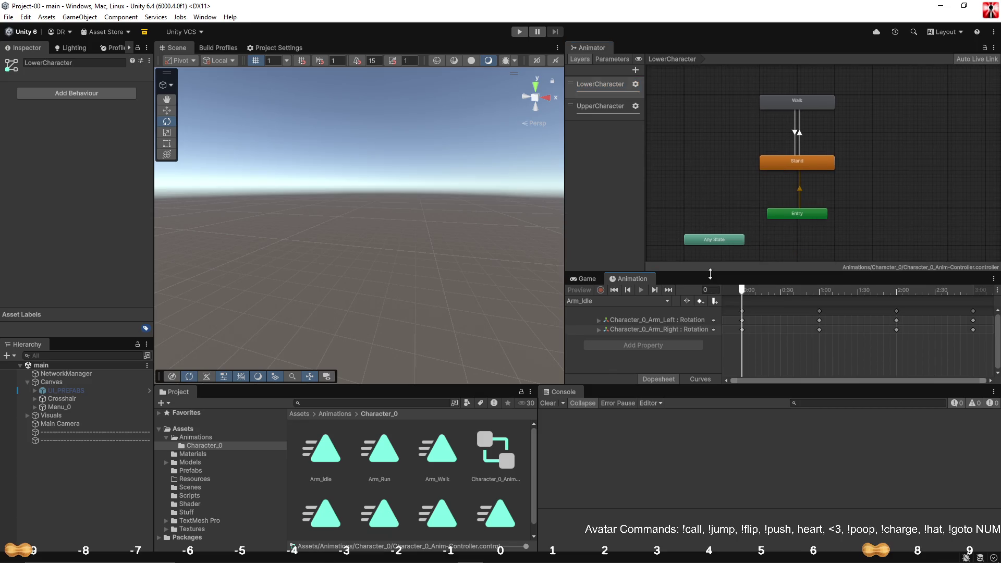
left_click_drag(708, 174, 714, 185)
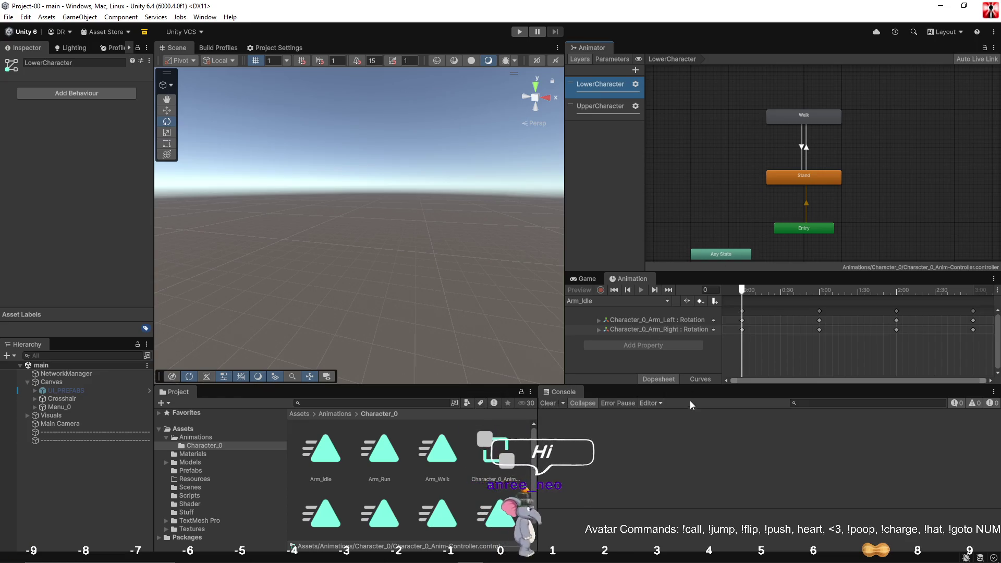
left_click_drag(693, 384, 672, 319)
Dock the Animation timeline and Game view beside the Console and show the timeline there.
left_click_drag(624, 297, 613, 324)
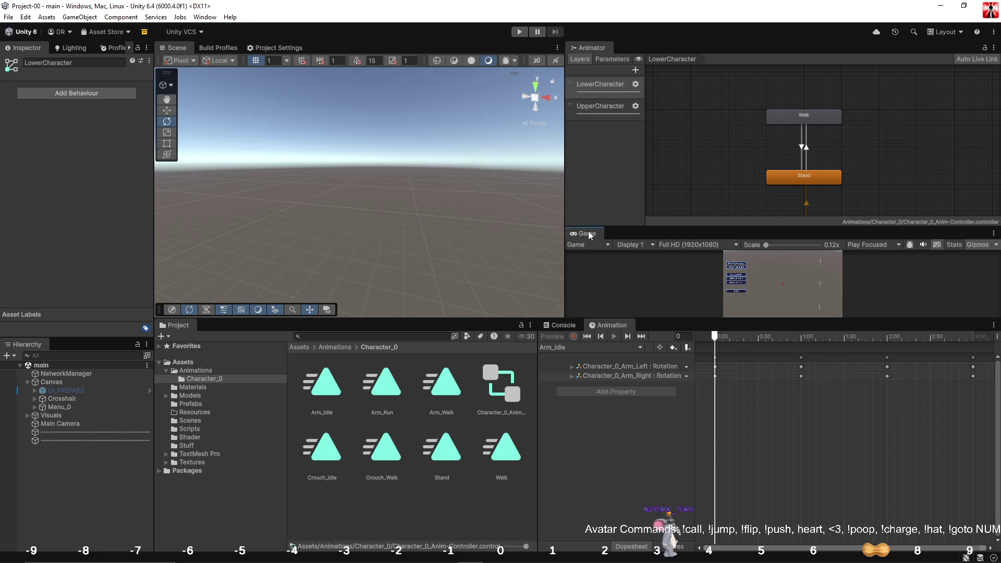
left_click_drag(588, 232, 654, 325)
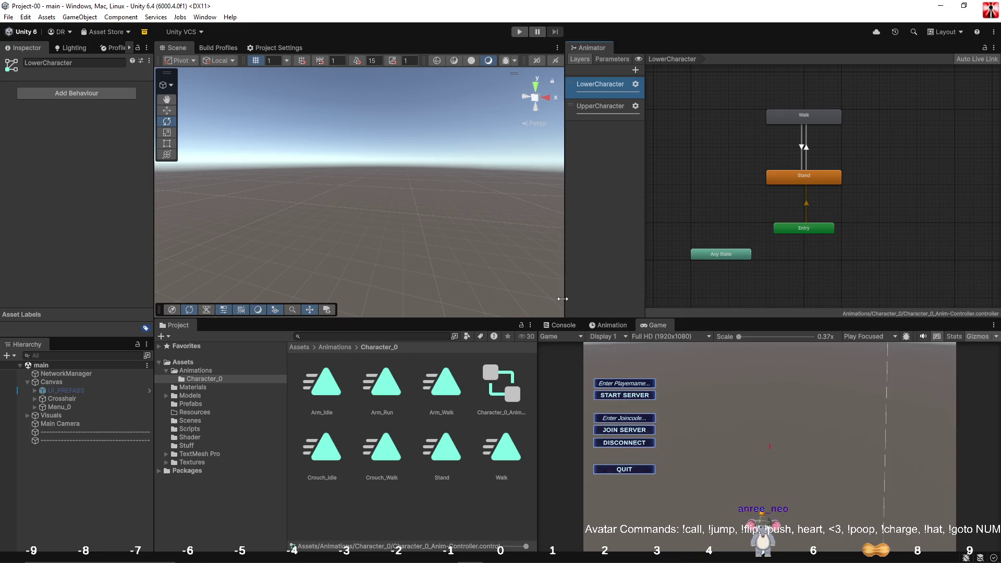
mouse_move(562, 299)
left_mouse_down()
mouse_move(530, 292)
mouse_move(536, 304)
mouse_move(550, 263)
left_mouse_up()
left_click(620, 270)
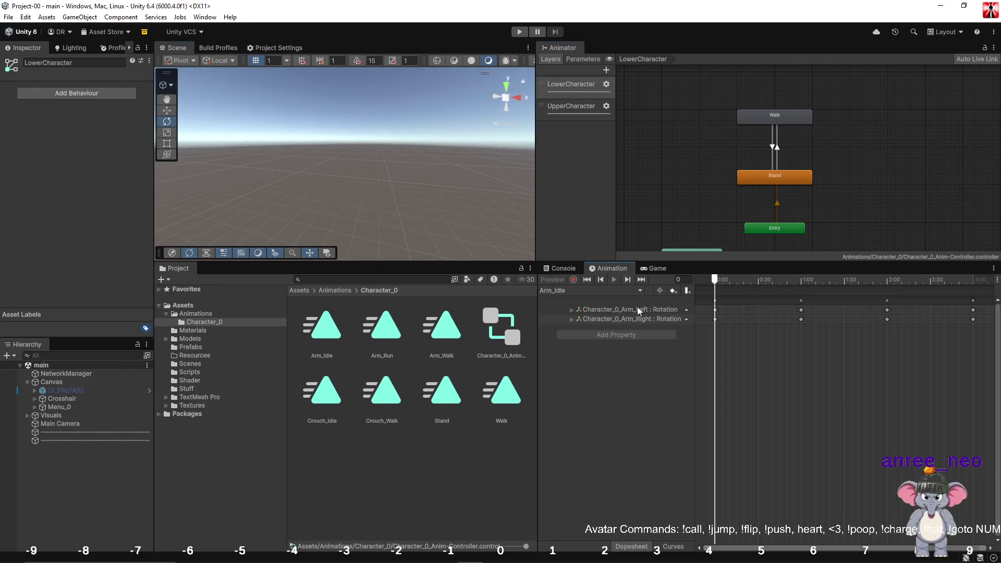
left_click(371, 466)
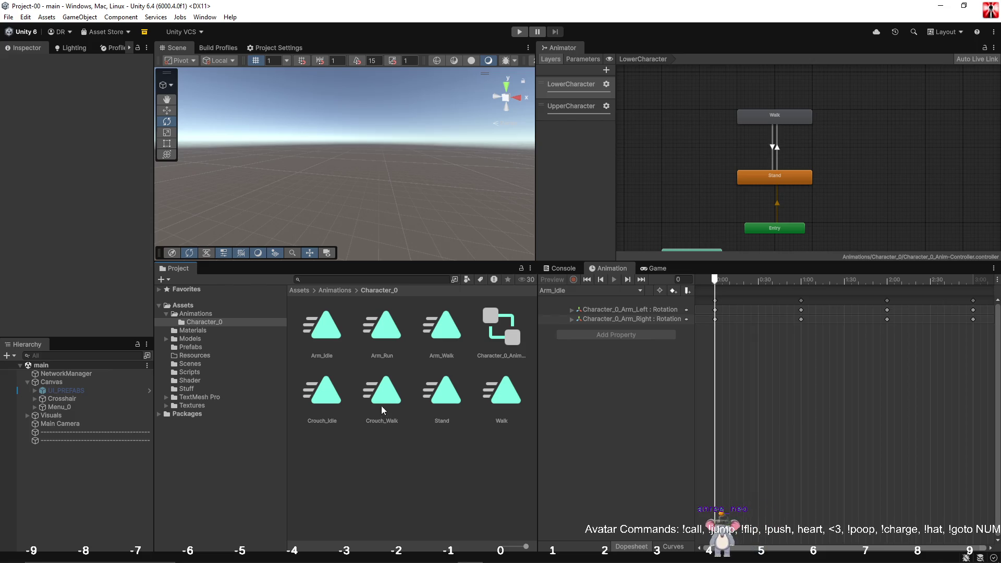
Open the Player prefab from the Prefabs folder and select its root object.
left_click(336, 405)
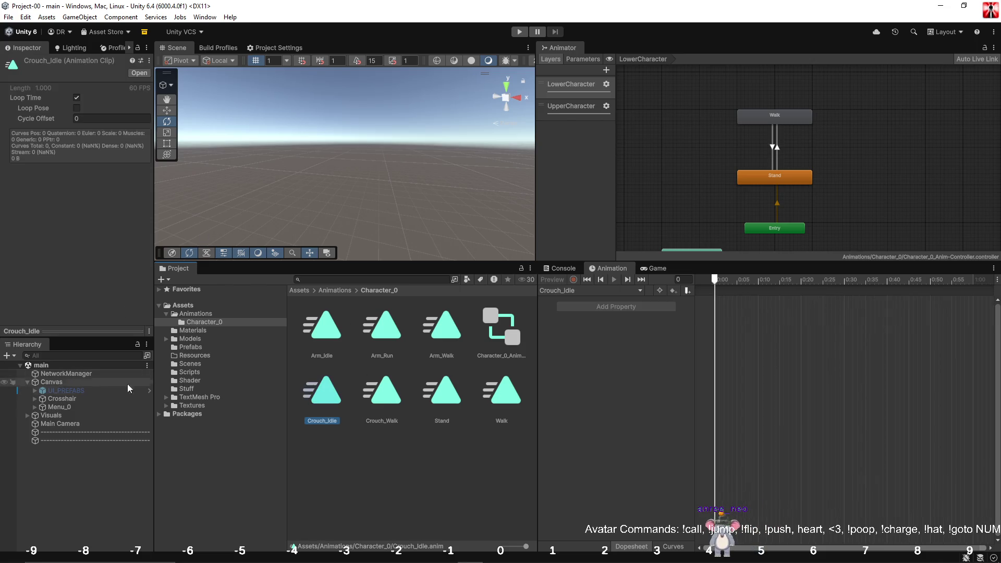
left_click(229, 345)
double_click(336, 318)
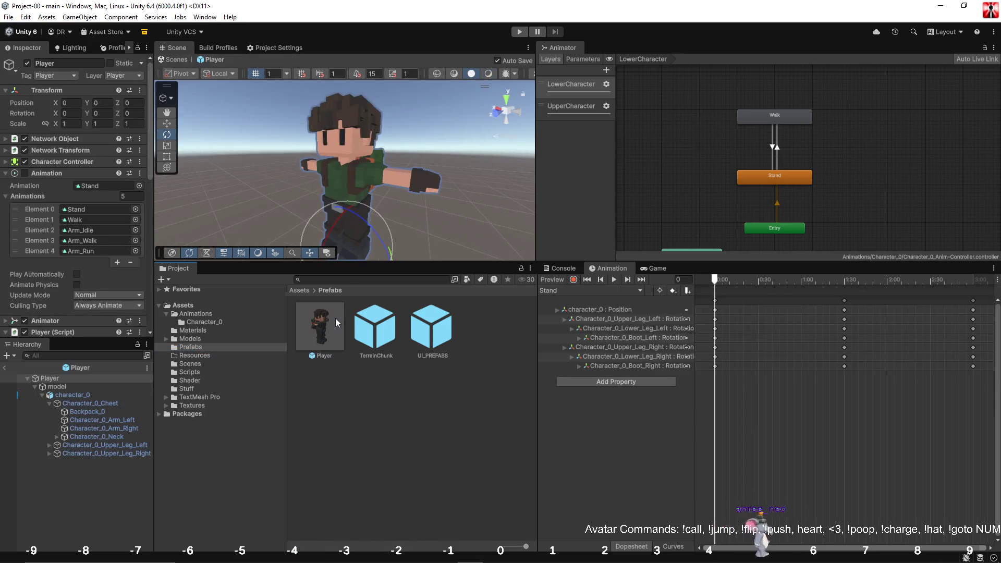
left_click_drag(396, 199, 366, 176)
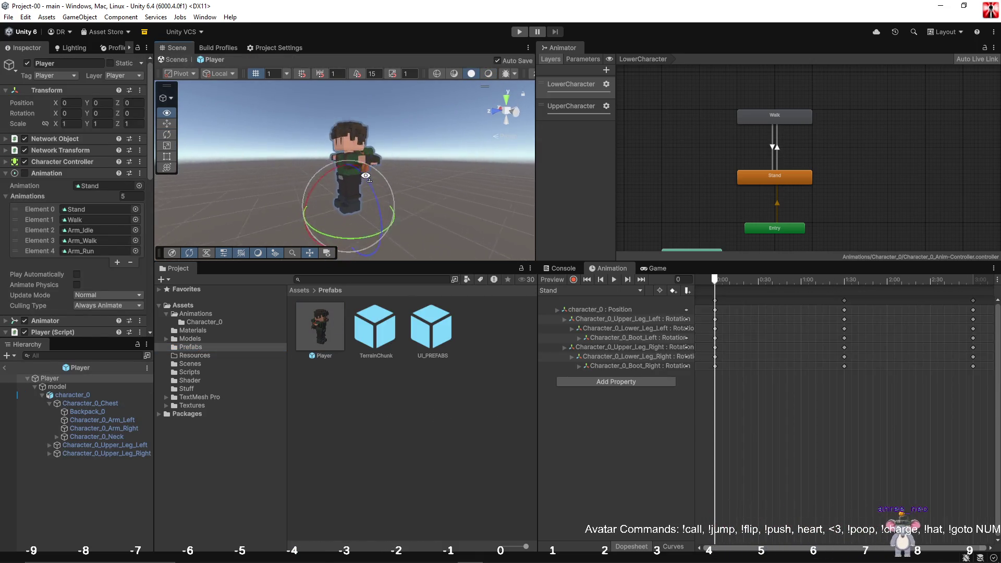
scroll(366, 176, "up", 4)
left_click_drag(406, 261, 405, 333)
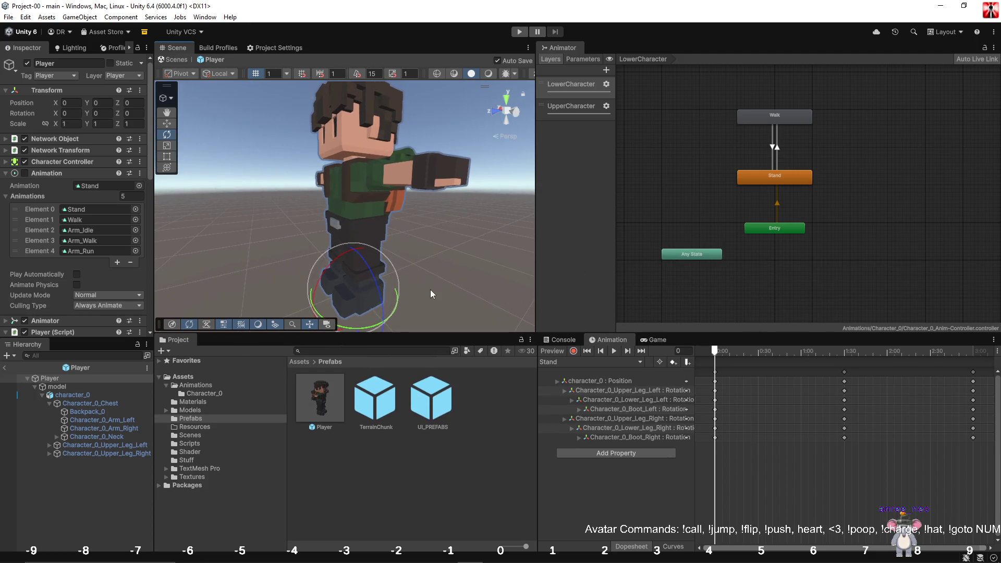
left_click(402, 463)
left_click(64, 378)
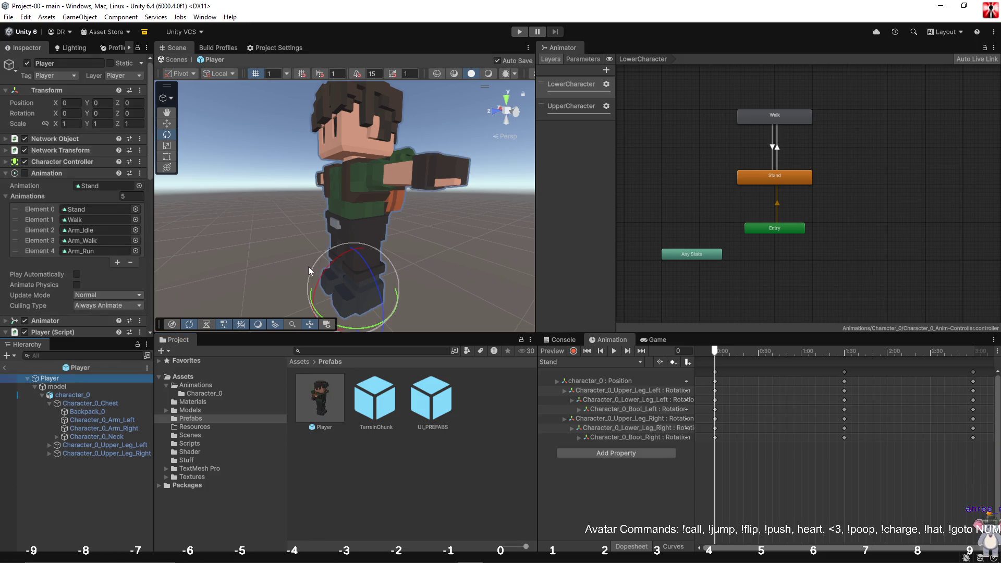
Add two Animations slots and assign Crouch_Idle to Element 5 and Crouch_Walk to Element 6.
left_click(117, 263)
left_click(117, 271)
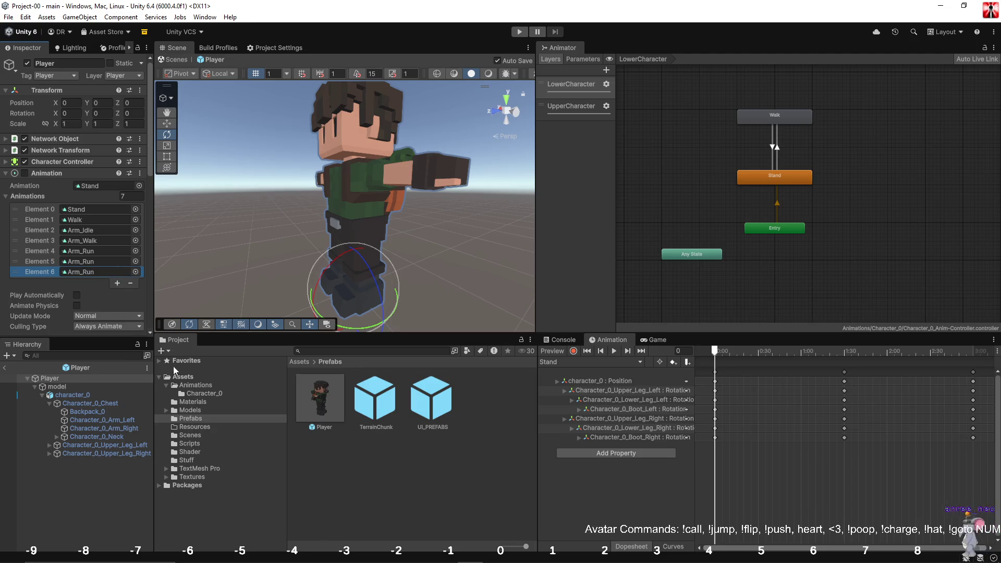
left_click(196, 386)
left_click(200, 392)
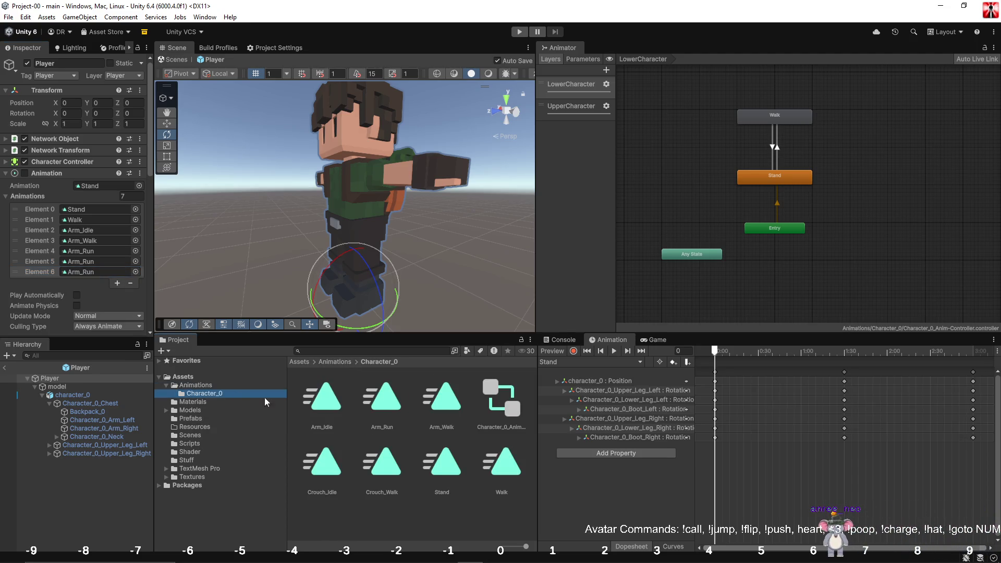
left_click_drag(321, 461, 100, 260)
left_click_drag(381, 462, 87, 270)
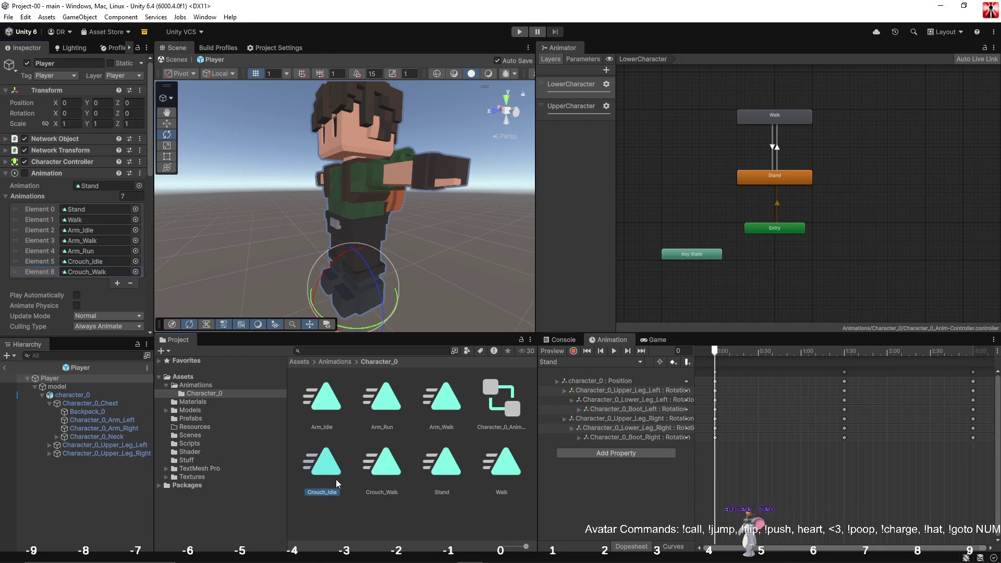
Switch the Player's Animation window to Crouch_Idle, move the playhead to frame 0, and start recording.
left_click(324, 461)
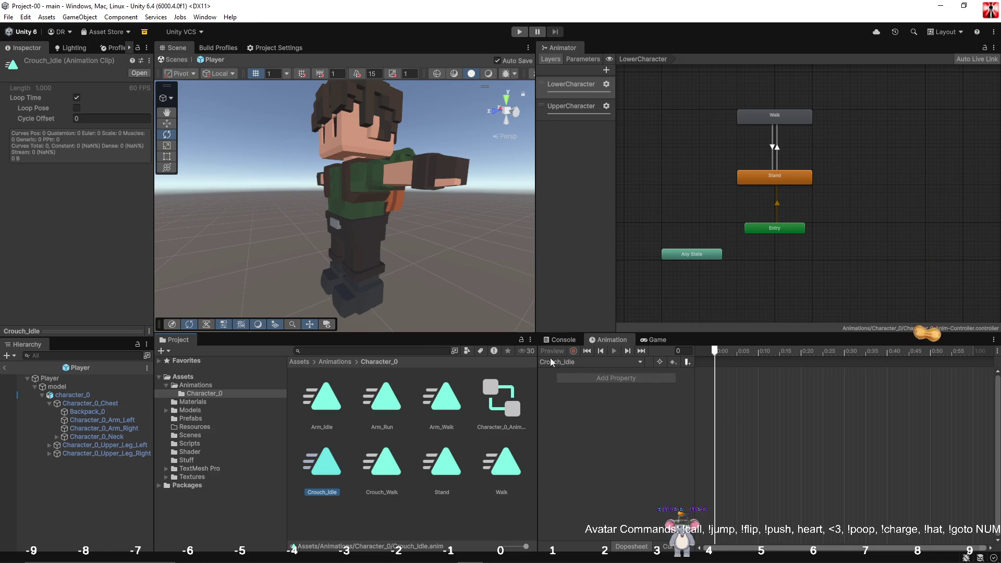
left_click(73, 381)
left_click(596, 364)
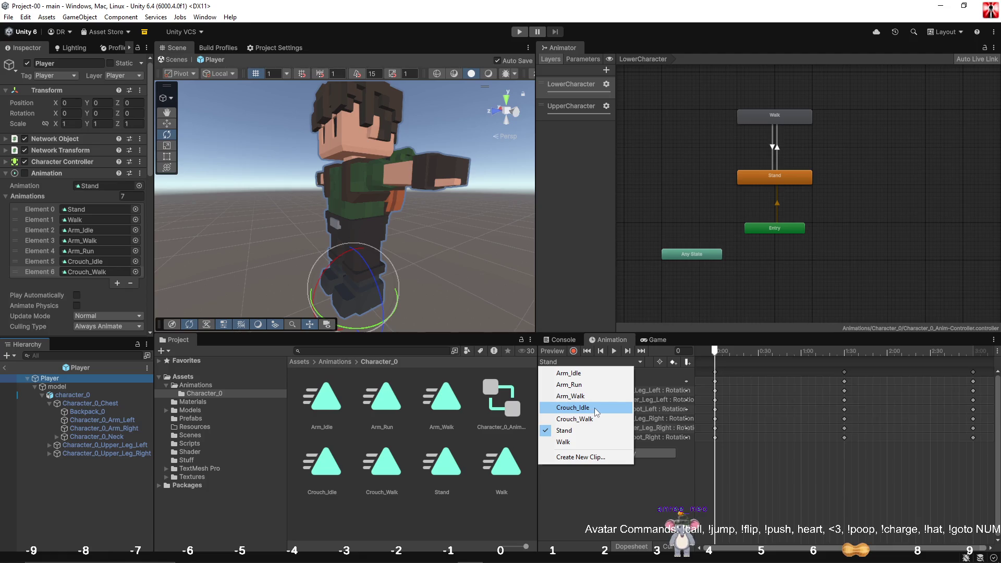
left_click(716, 373)
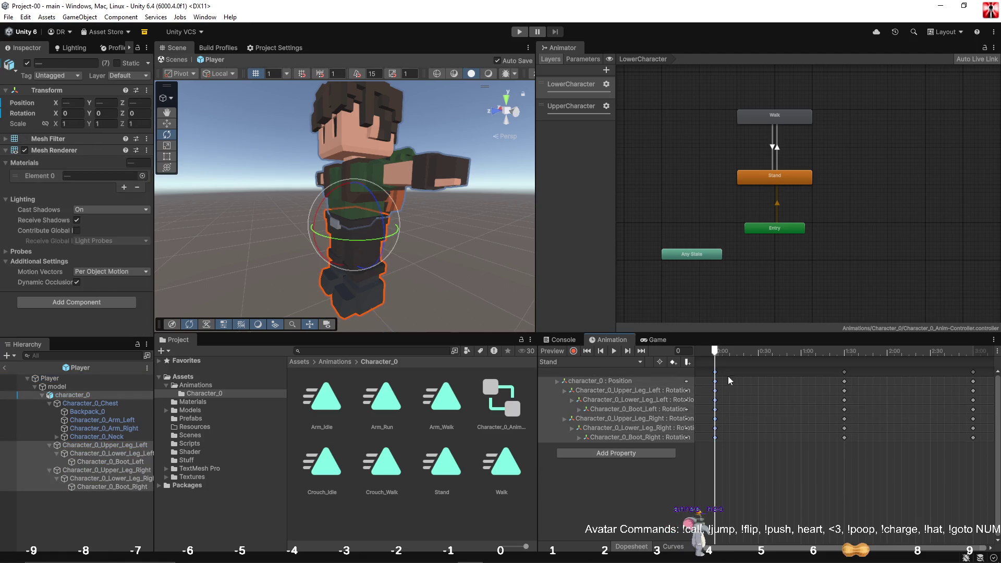
left_click(746, 394)
left_click(715, 373)
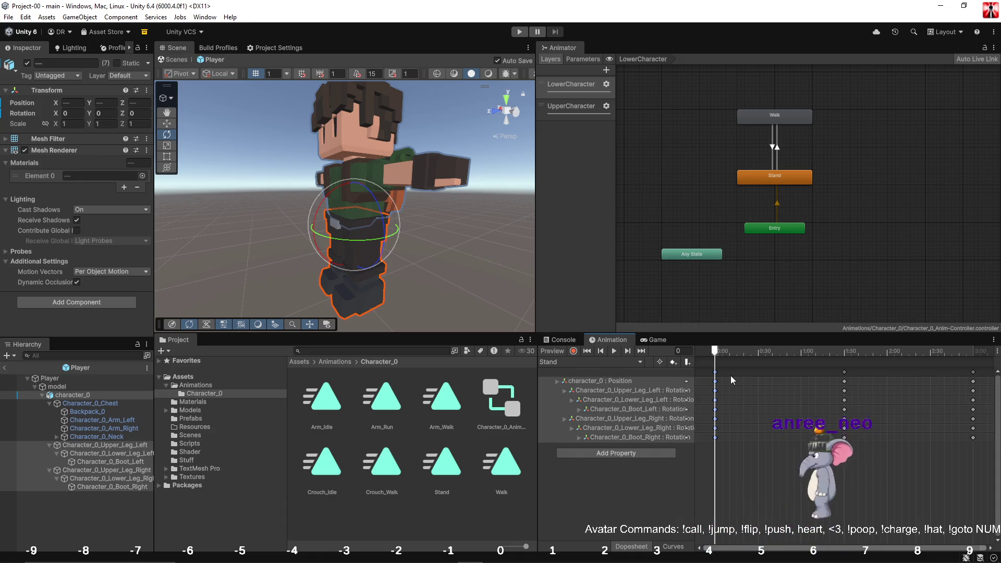
left_click(598, 362)
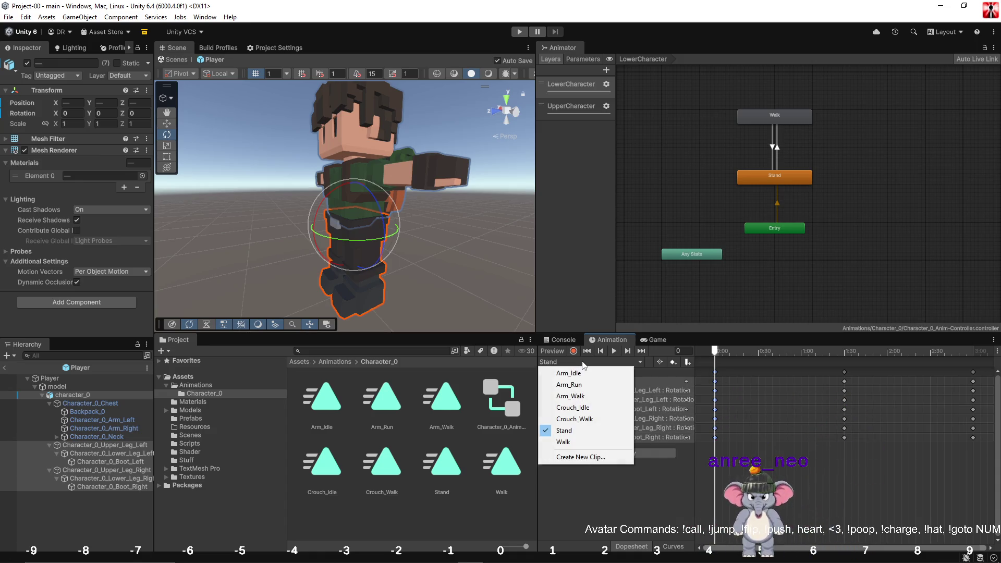
left_click(589, 408)
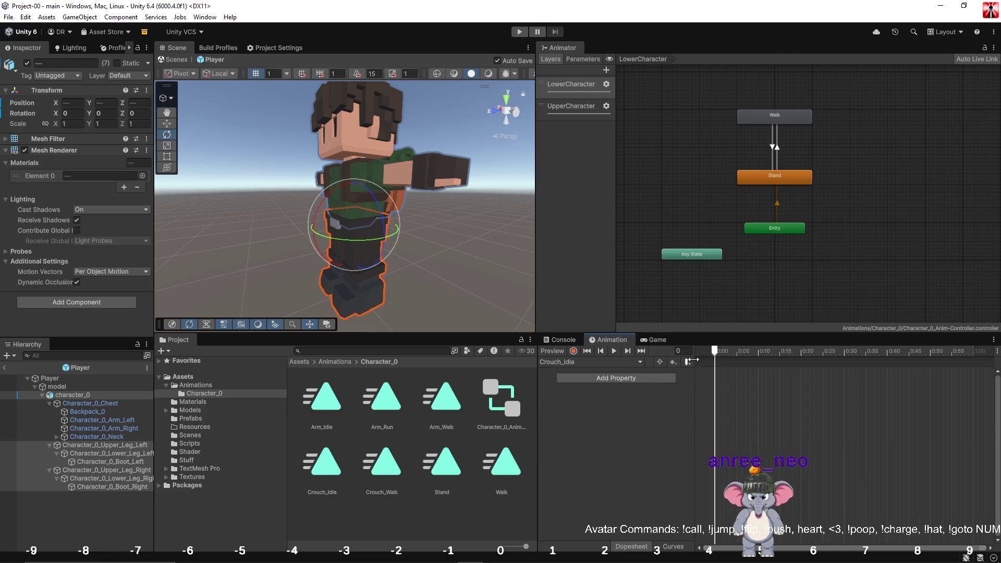
left_click(724, 352)
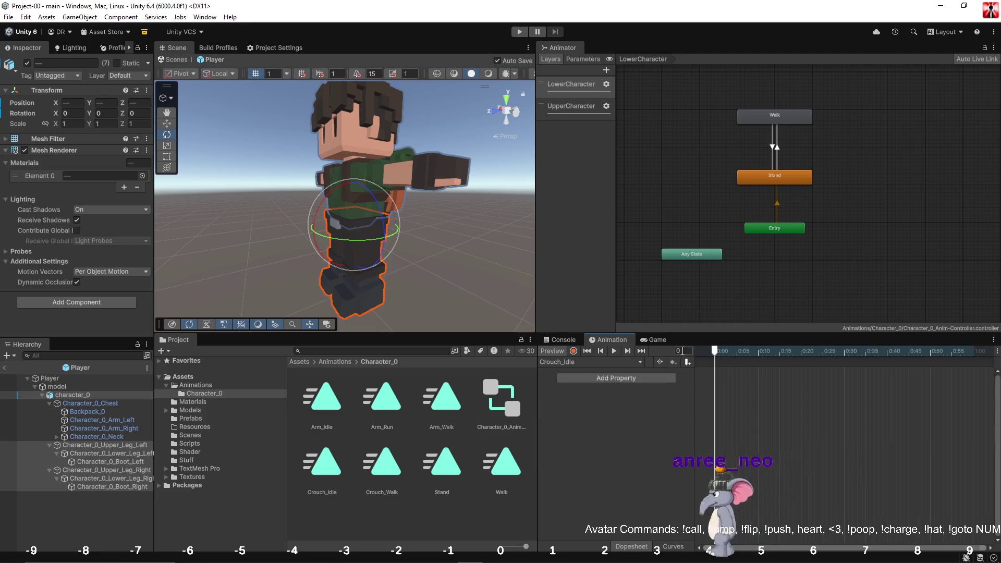
left_click_drag(723, 351, 706, 356)
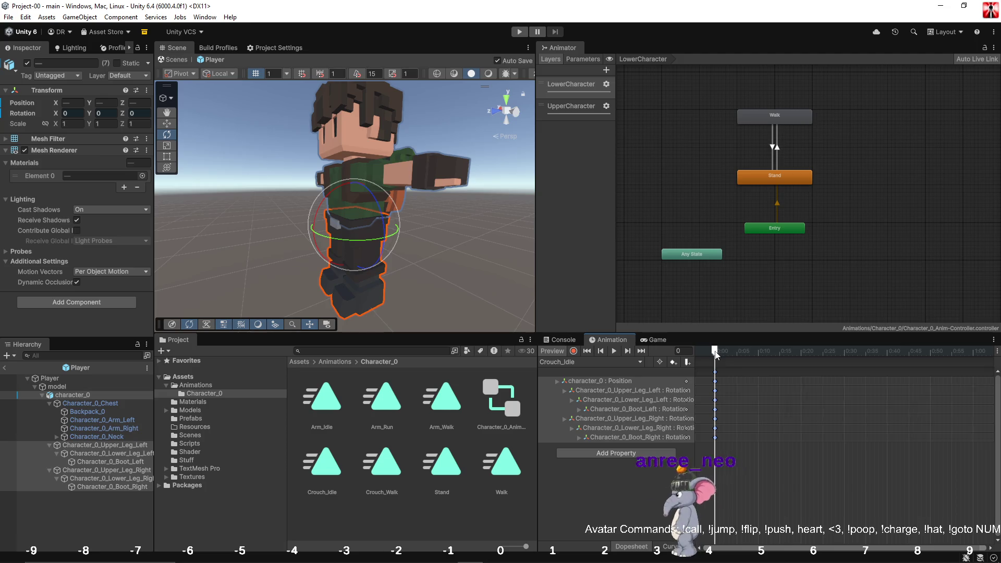
left_click(573, 351)
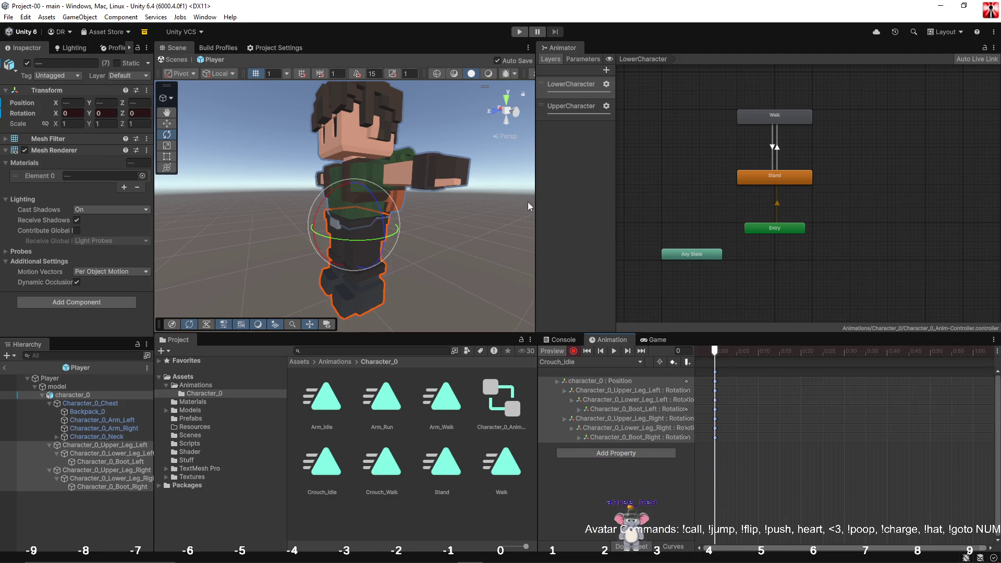
Switch to an orthographic left side view and tilt both upper legs forward about -68 degrees.
left_click(514, 113)
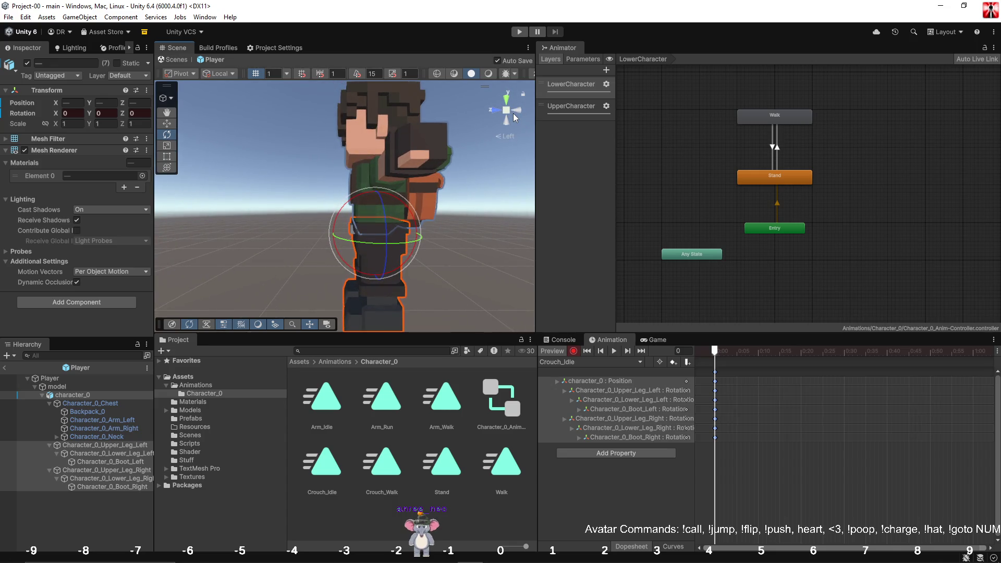
left_click(506, 111)
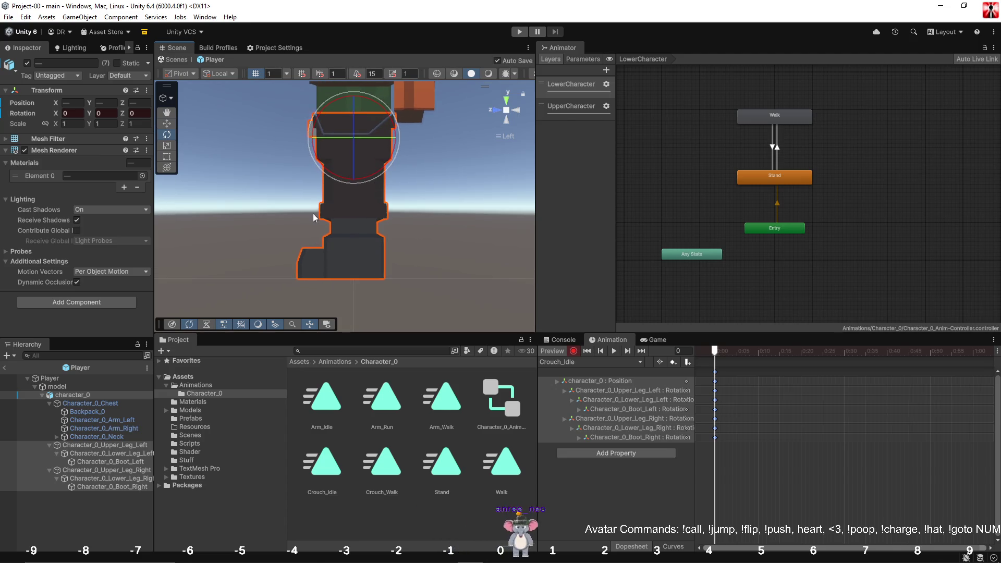
left_click(109, 445)
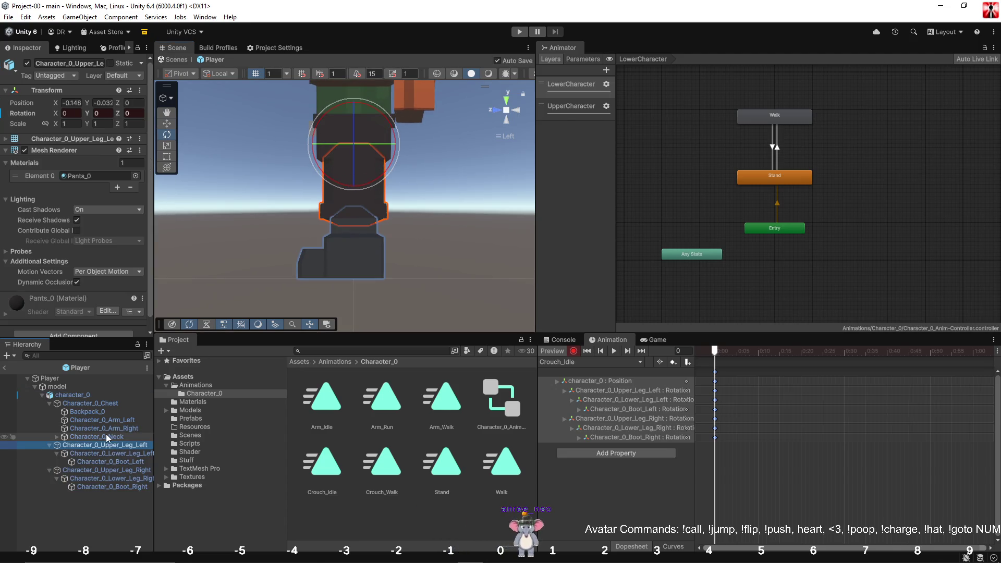
left_click(105, 468, "ctrl")
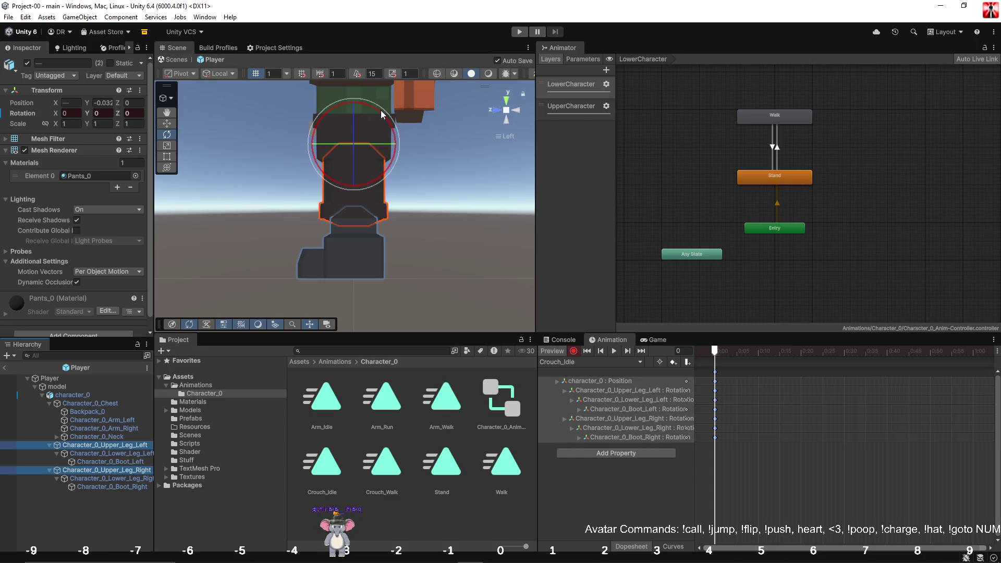
mouse_move(381, 115)
left_mouse_down()
mouse_move(421, 158)
mouse_move(418, 219)
left_mouse_up()
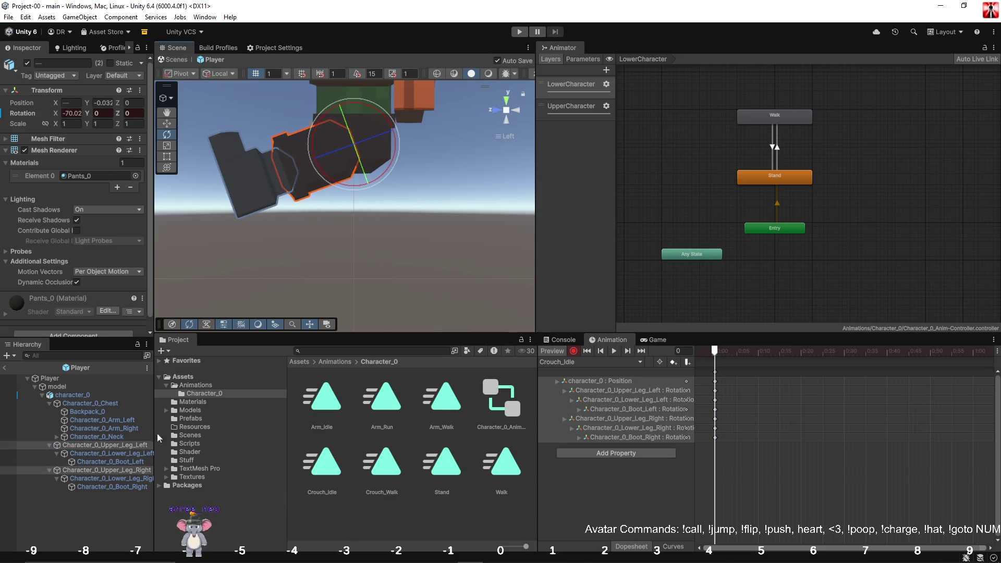
Bend both lower legs and readjust both upper legs on the X axis.
left_click(106, 454)
left_click(102, 479, "ctrl")
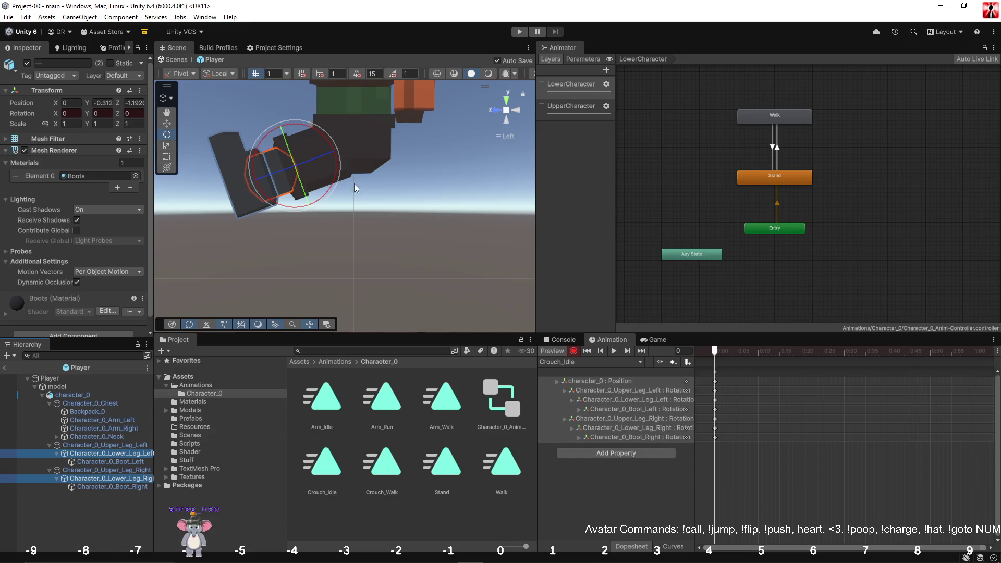
mouse_move(330, 147)
left_mouse_down()
mouse_move(133, 89)
mouse_move(98, 92)
left_mouse_up()
left_click(120, 446)
left_click(116, 469, "ctrl")
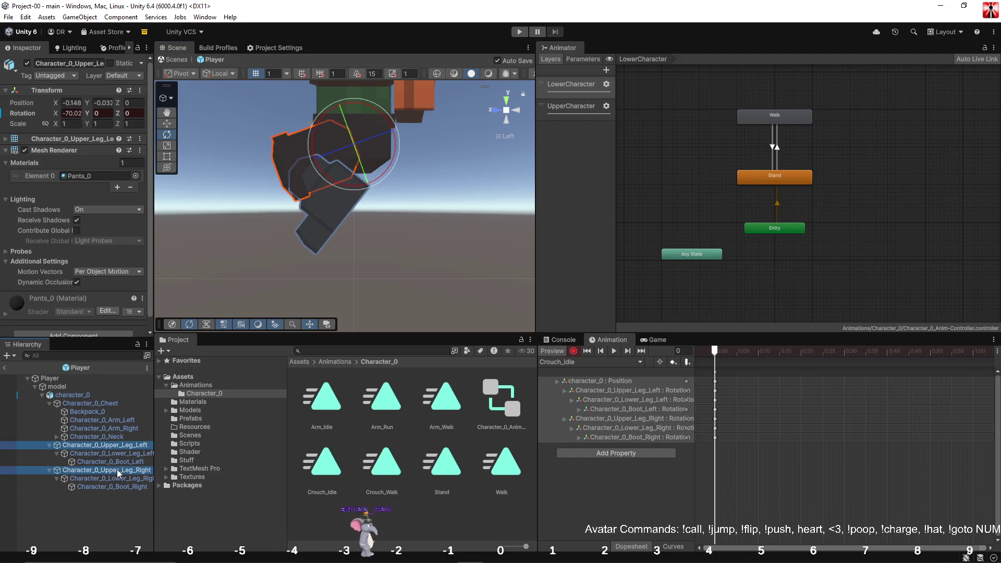
mouse_move(383, 116)
left_mouse_down()
mouse_move(339, 98)
mouse_move(356, 111)
mouse_move(348, 118)
left_mouse_up()
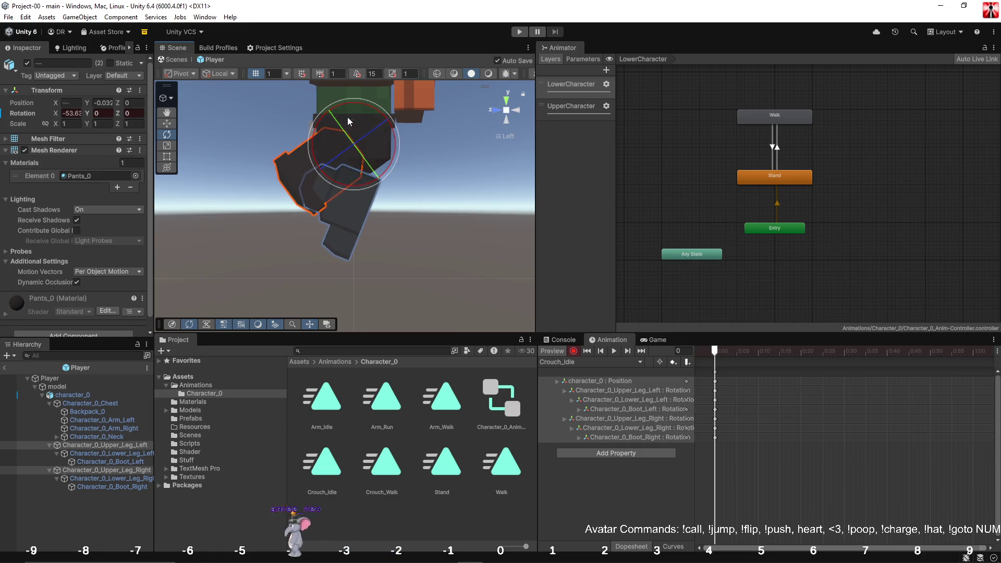
Rotate both boots on the X axis to complete the crouched legs.
left_click(99, 461)
left_click(101, 487, "ctrl")
mouse_move(383, 183)
left_mouse_down()
mouse_move(386, 232)
mouse_move(359, 303)
mouse_move(336, 317)
mouse_move(395, 285)
left_mouse_up()
mouse_move(302, 250)
left_mouse_down()
mouse_move(305, 221)
mouse_move(334, 228)
left_mouse_up()
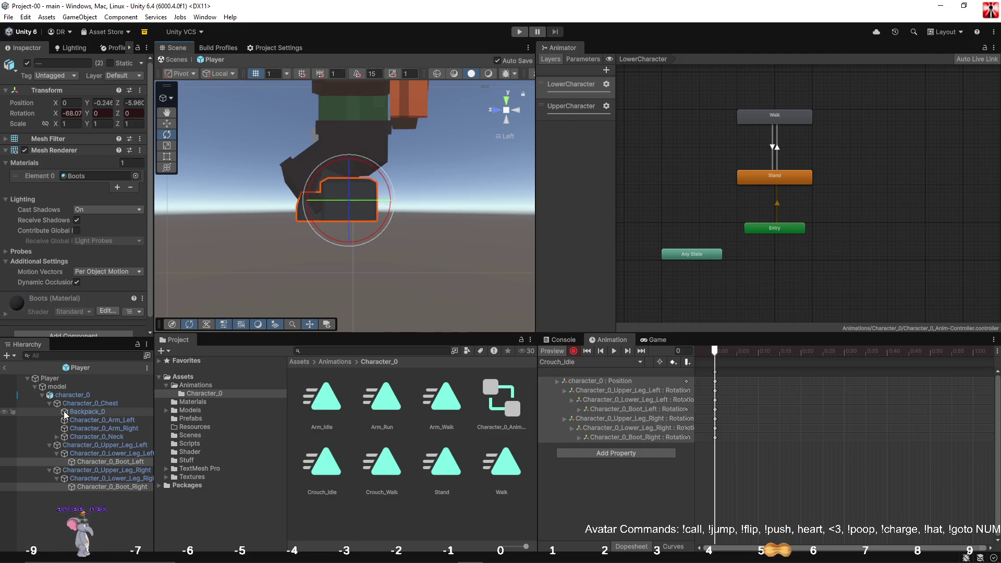
Lower character_0 to Y 0.417 and select all frame-0 keyframes.
left_click(85, 397)
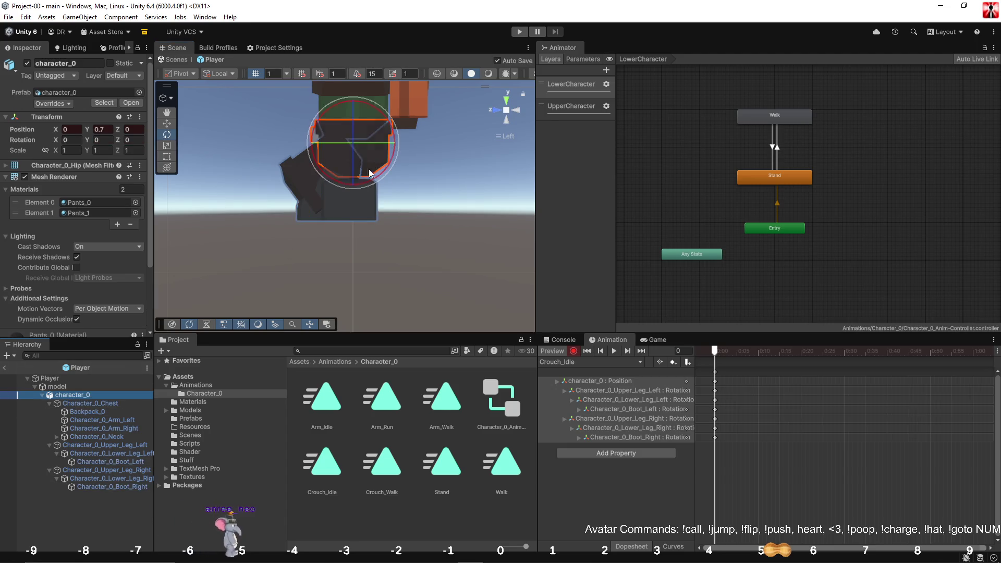
key("w")
left_click_drag(353, 103, 359, 154)
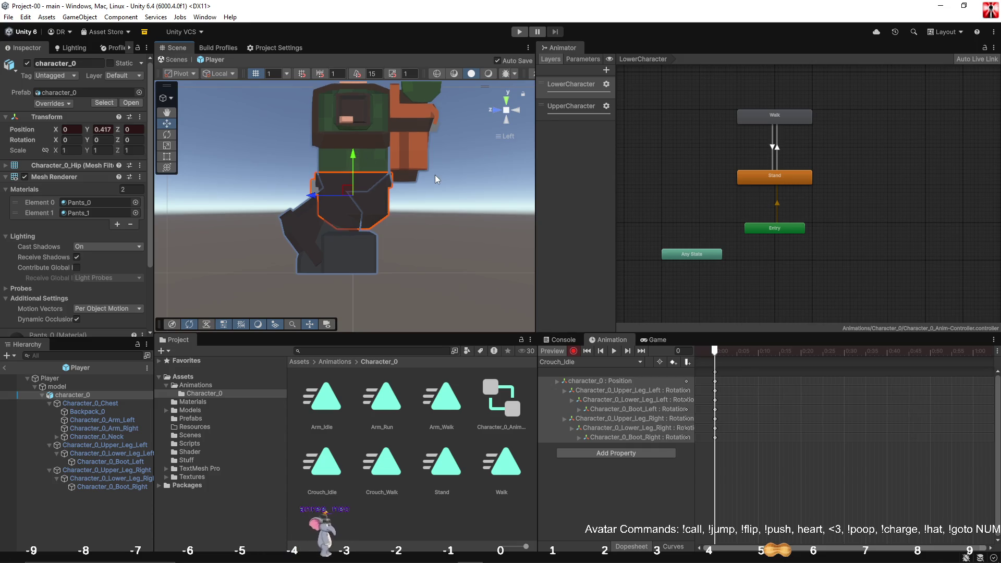
scroll(763, 383, "down", 3)
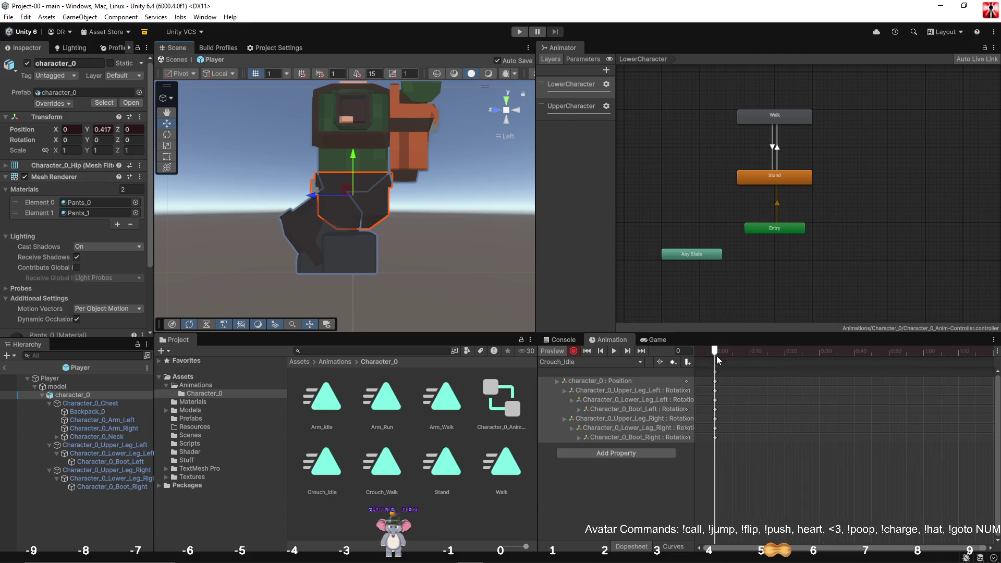
left_click(715, 371)
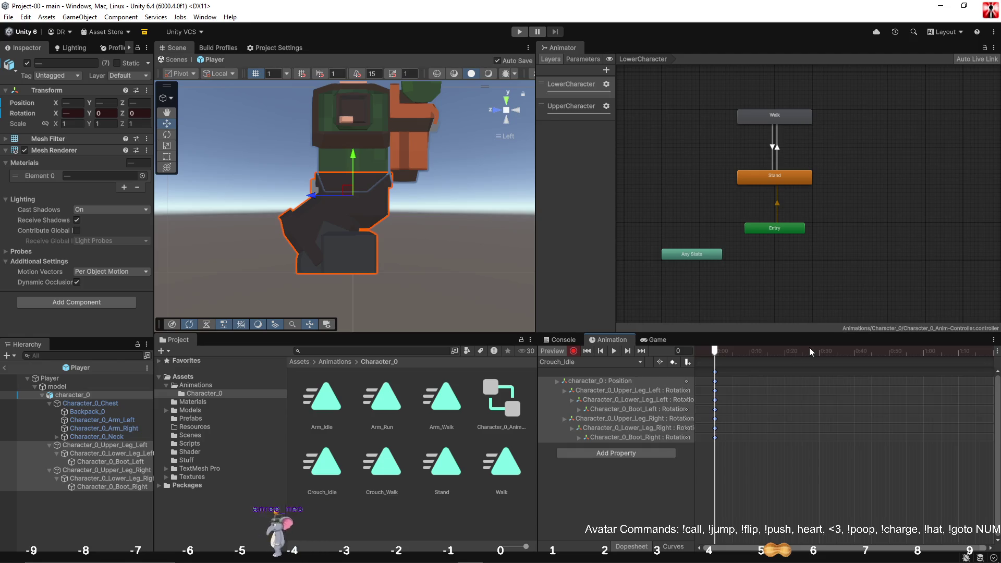
Paste the copied frame-0 crouch pose keys at frame 60 of Crouch_Idle.
left_click_drag(808, 352, 924, 360)
key("ctrl+v")
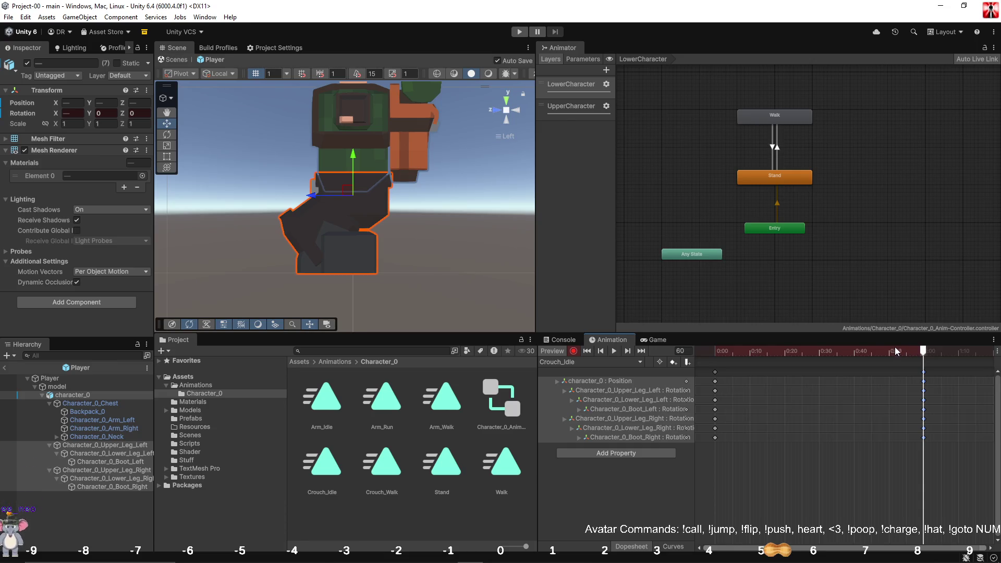
left_click(575, 361)
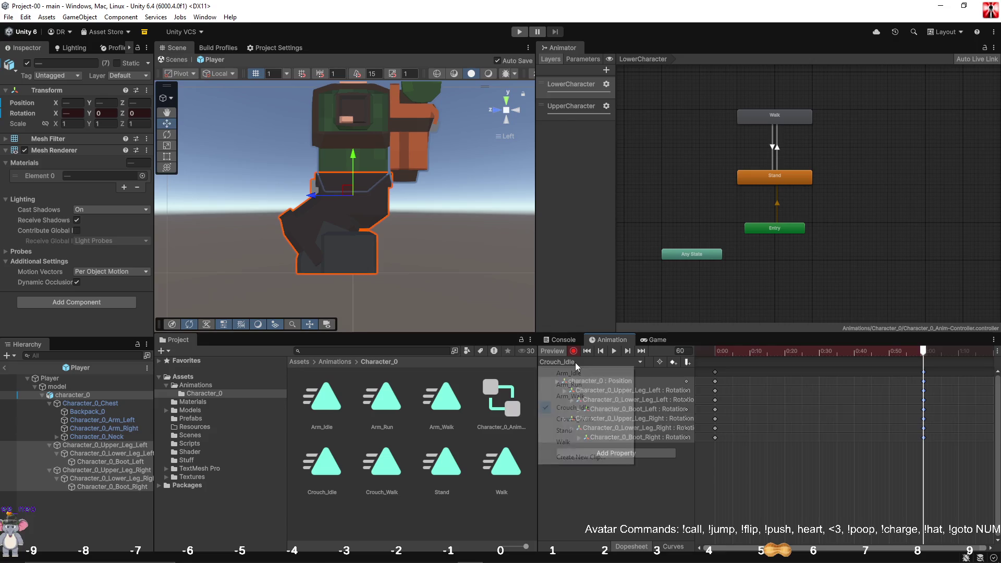
Switch the Animation window to the Crouch_Walk clip, undoing a trial hip raise.
left_click(578, 361)
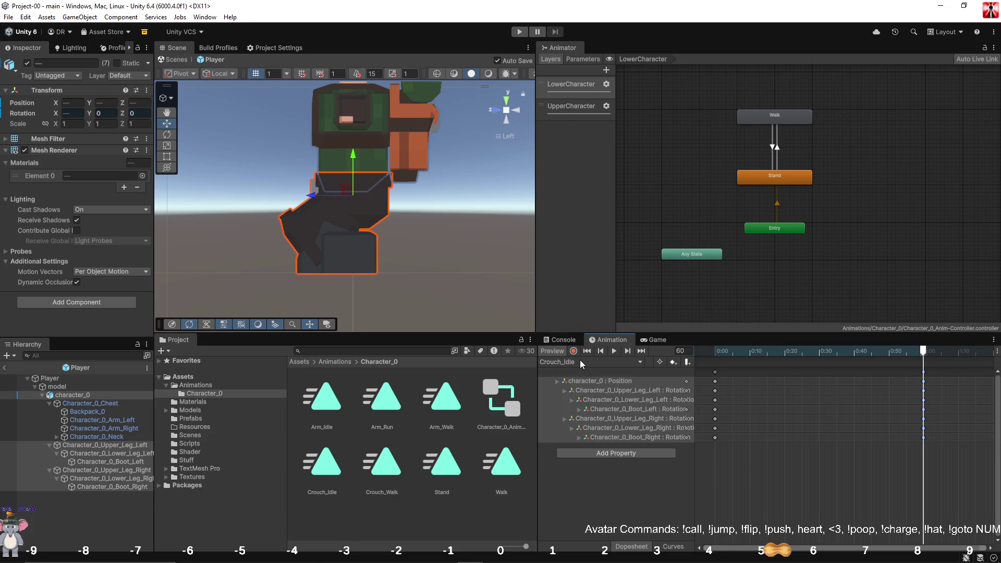
left_click(580, 361)
left_click(572, 419)
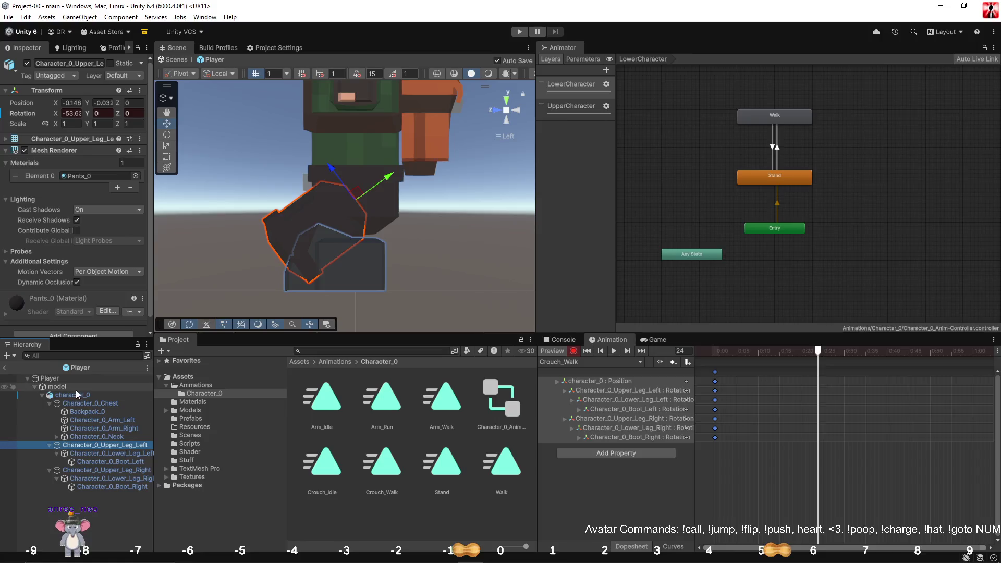
left_click(86, 395)
left_click_drag(357, 152, 357, 136)
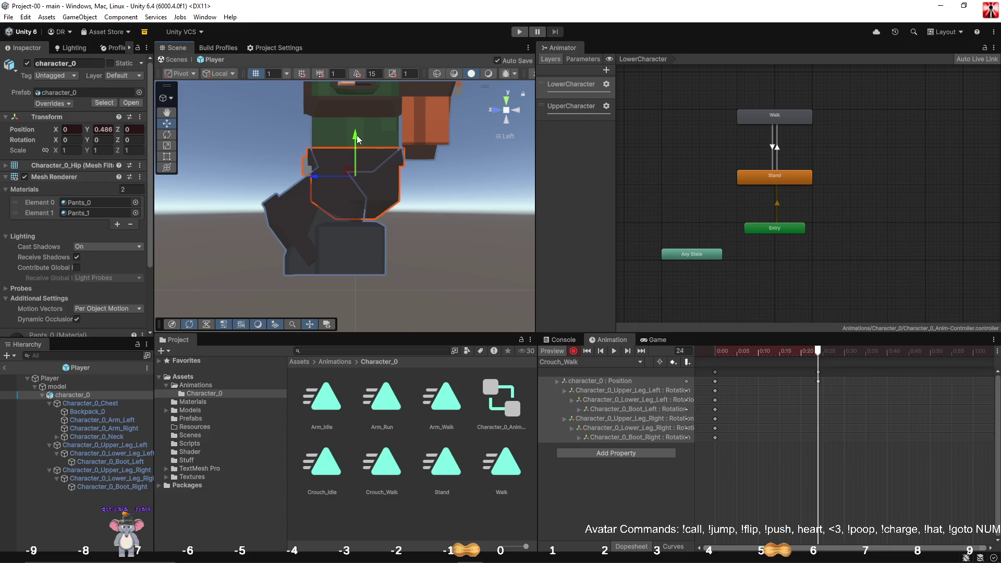
key("ctrl+z")
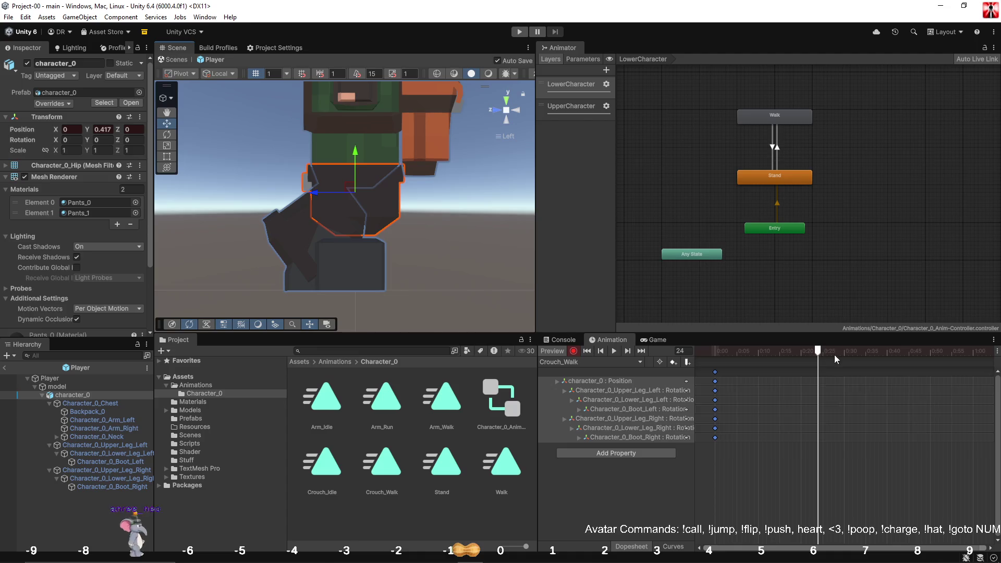
Key every Crouch_Walk track at frames 15 and 45.
mouse_move(817, 351)
left_mouse_down()
mouse_move(977, 358)
mouse_move(779, 367)
left_mouse_up()
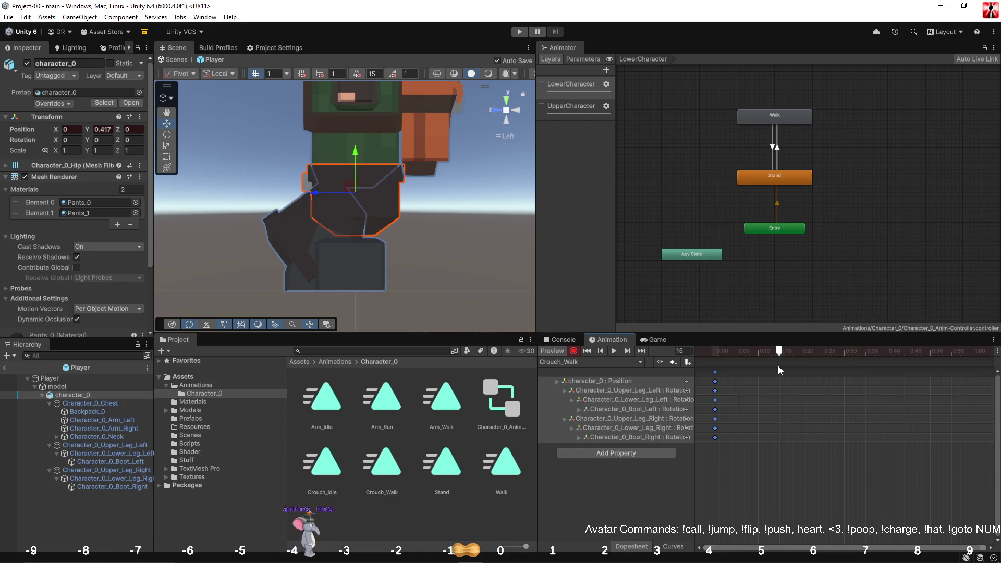
key("k")
left_click_drag(912, 354, 712, 352)
key("k")
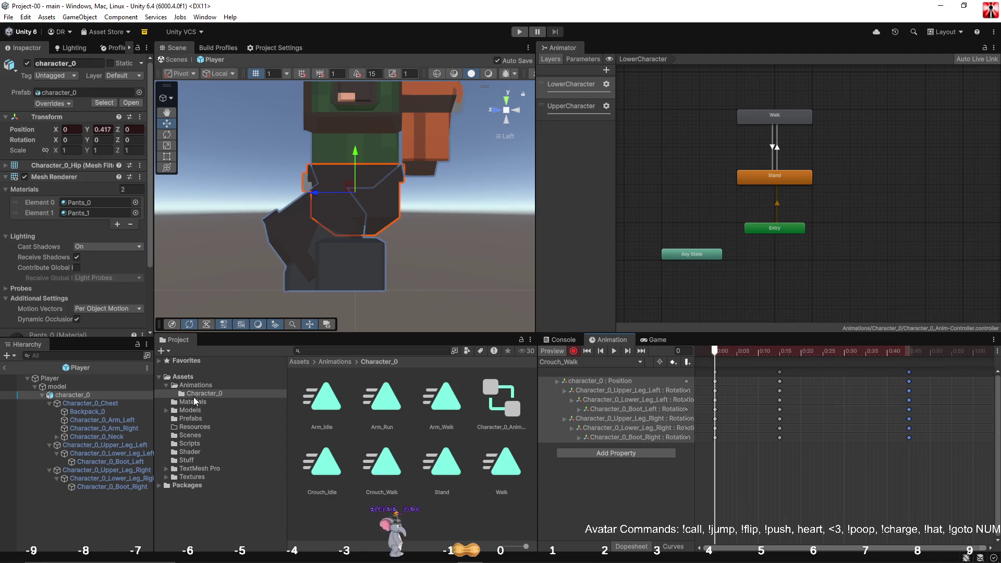
Collapse Character_0_Chest in the Hierarchy and raise character_0 to a body height of 0.502.
left_click(115, 404)
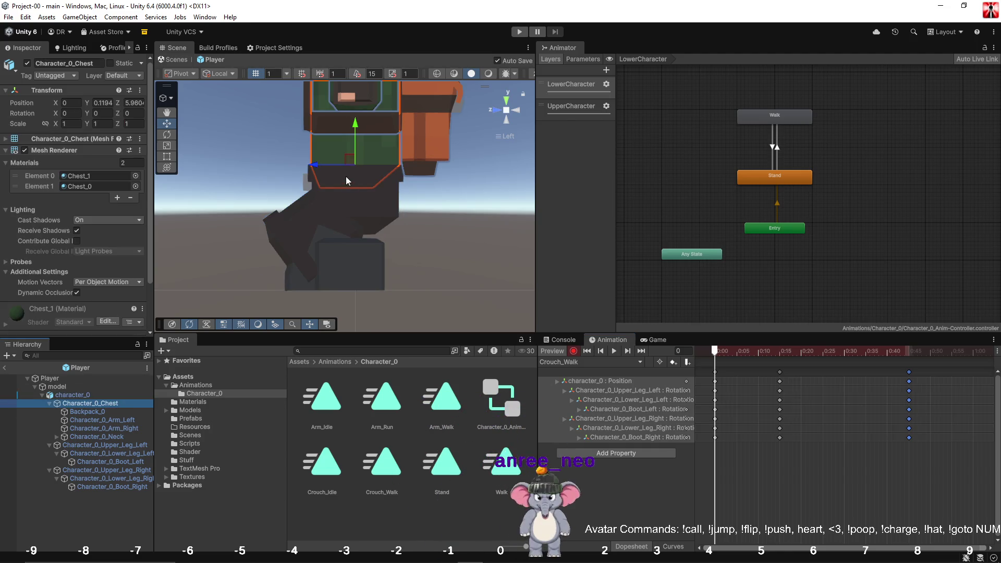
left_click(49, 404)
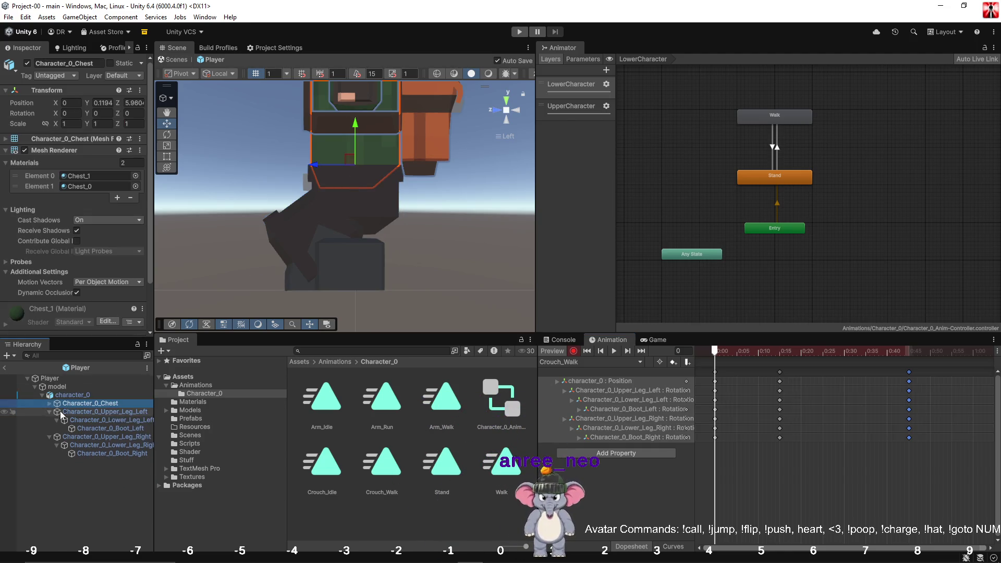
left_click(79, 396)
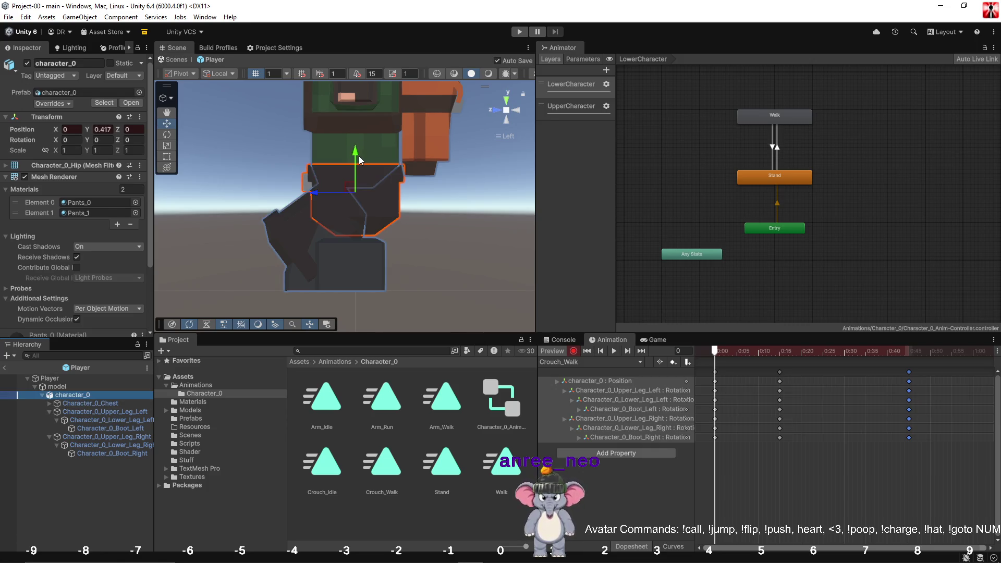
left_click_drag(355, 155, 355, 136)
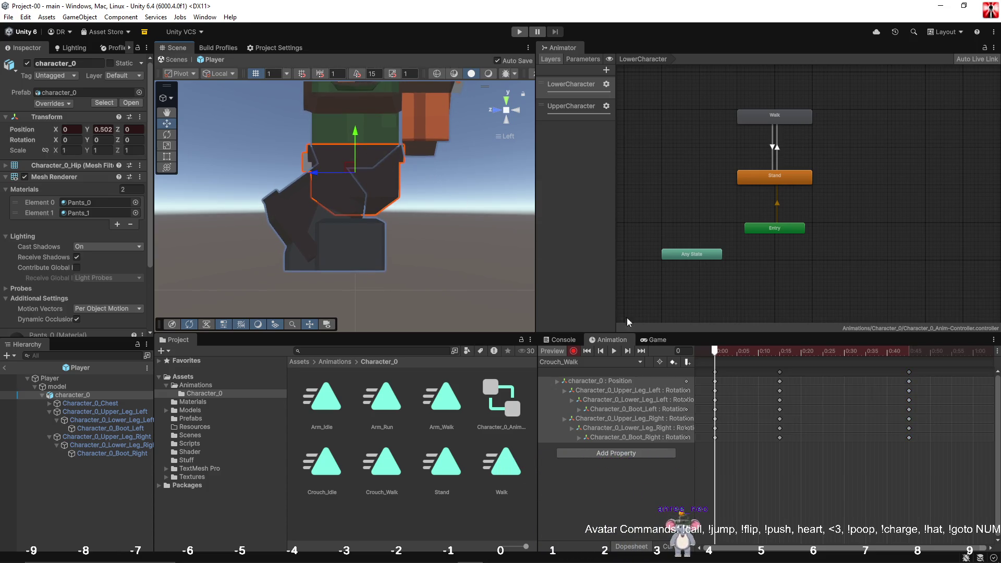
Copy all frame-0 Crouch_Walk keyframes to frames 30 and 60, then scrub the clip to check.
left_click(717, 382)
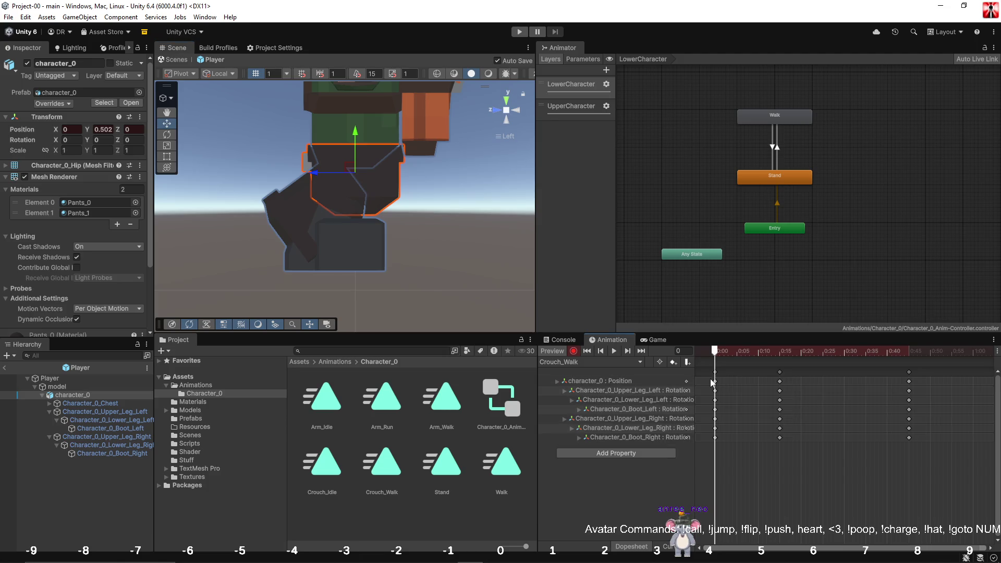
left_click(716, 381)
left_click(844, 357)
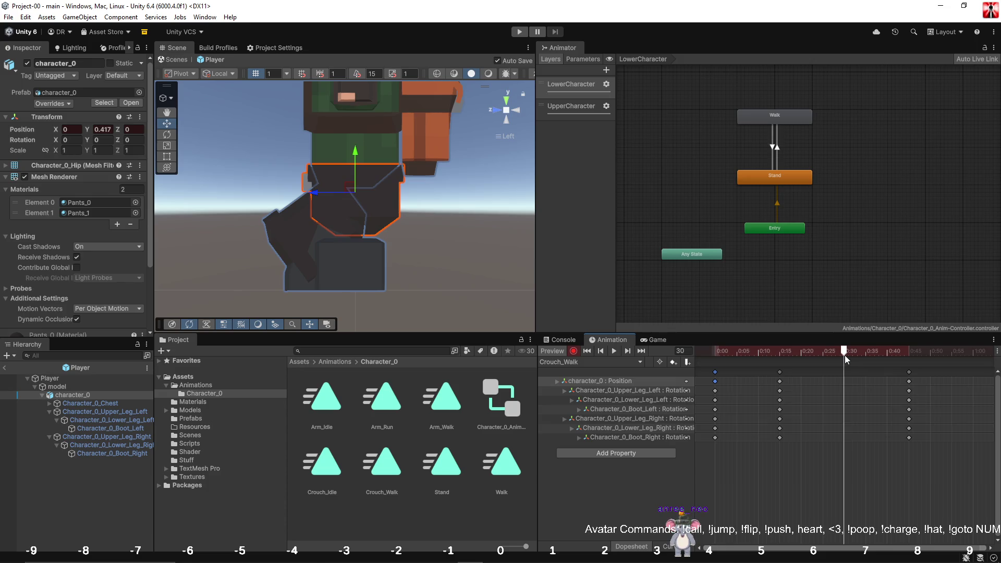
left_click(734, 390)
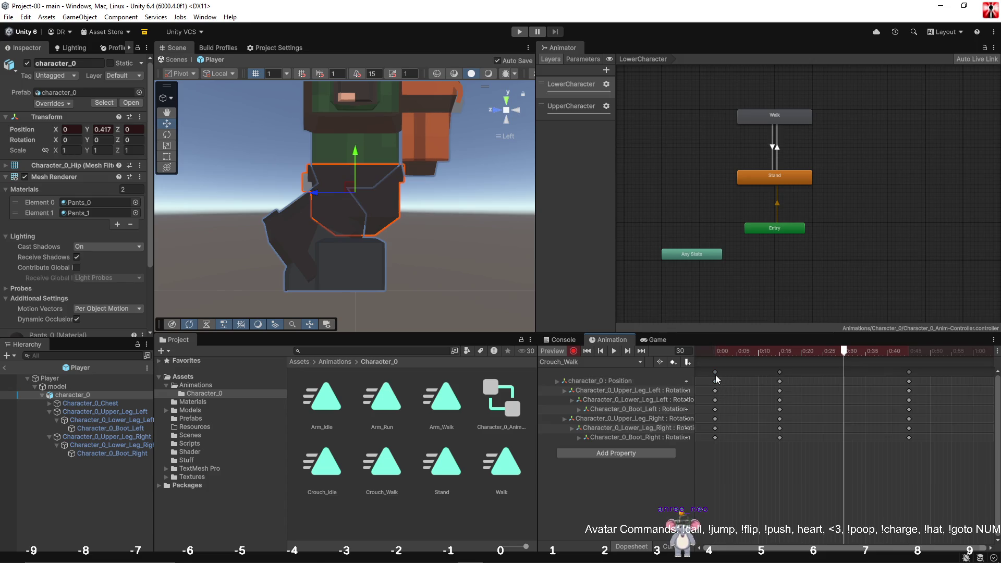
left_click(716, 374)
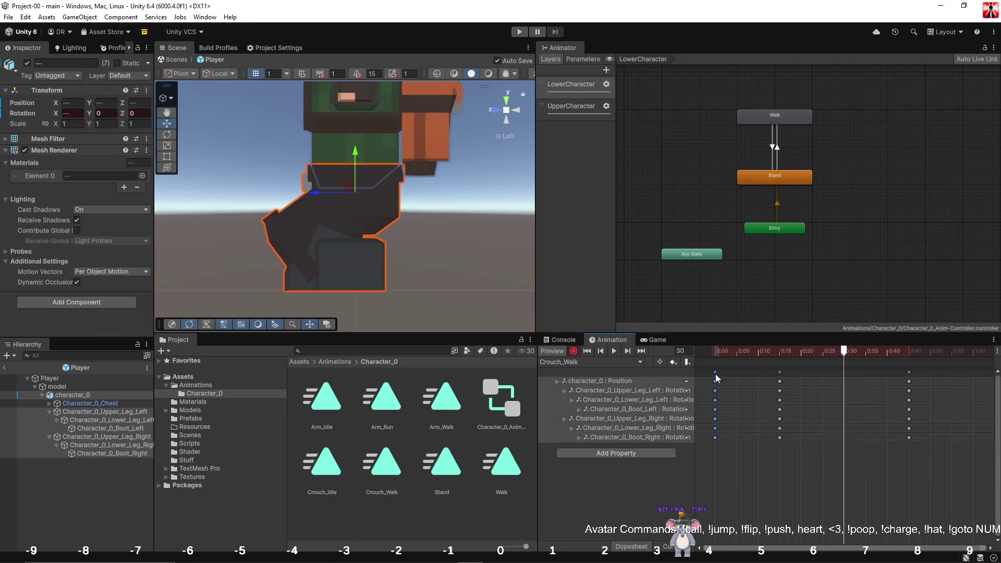
key("ctrl+v")
left_click(973, 352)
key("ctrl+v")
mouse_move(974, 353)
left_mouse_down()
mouse_move(715, 352)
mouse_move(834, 368)
mouse_move(962, 354)
mouse_move(645, 353)
left_mouse_up()
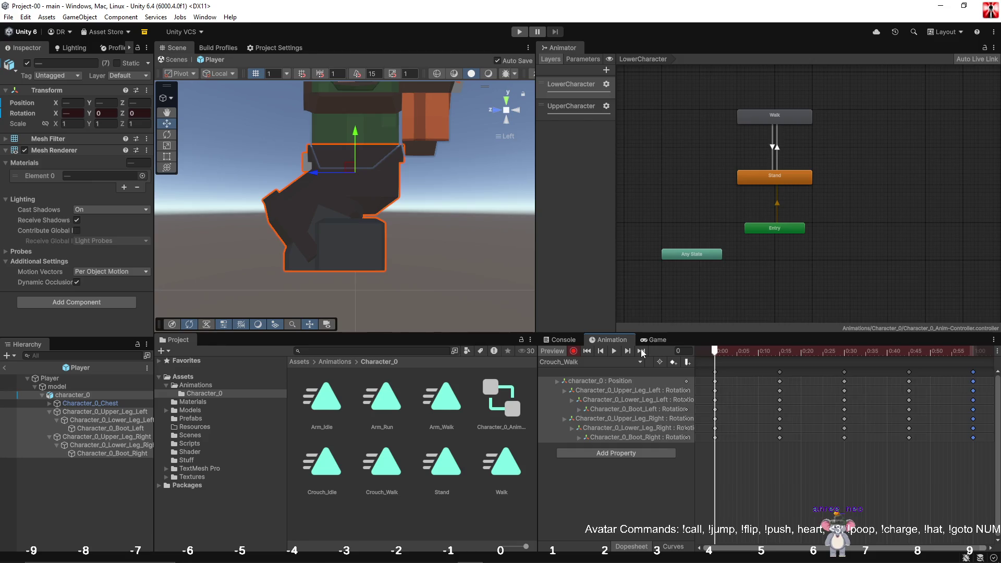
left_click(114, 411)
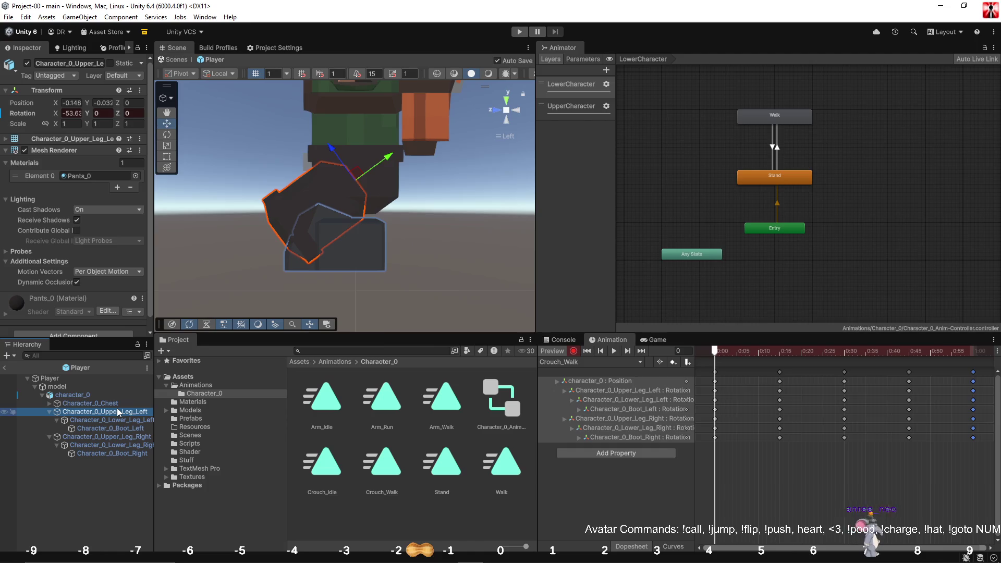
Rotate the left lower leg to about 93.7° on X and the left boot to about -40° on X.
left_click(112, 422)
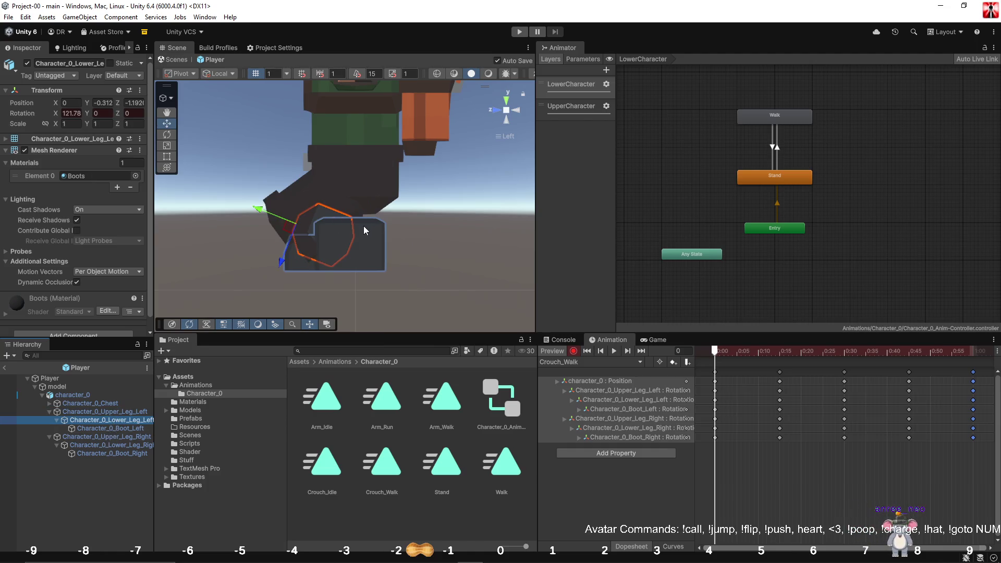
key("e")
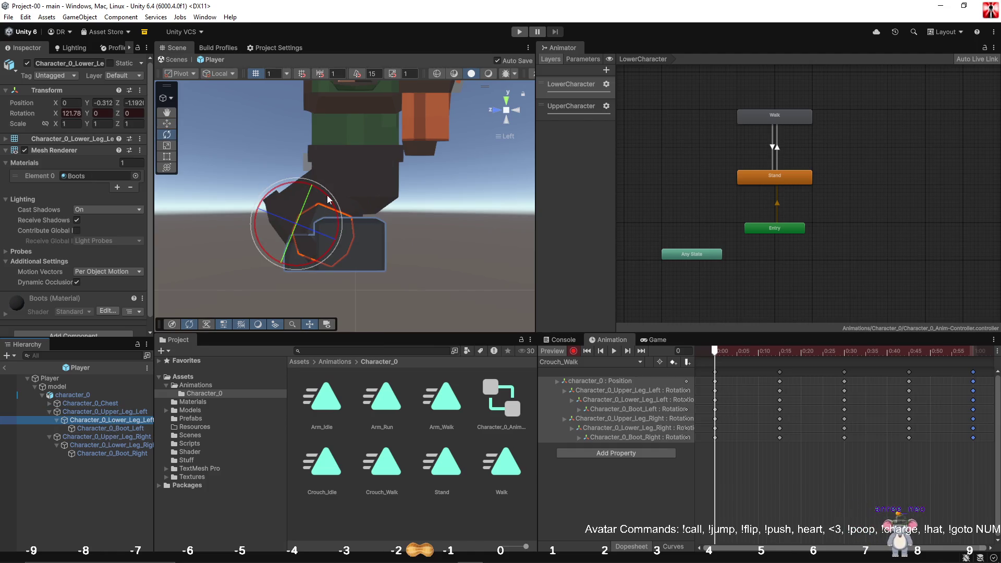
left_click_drag(328, 200, 339, 243)
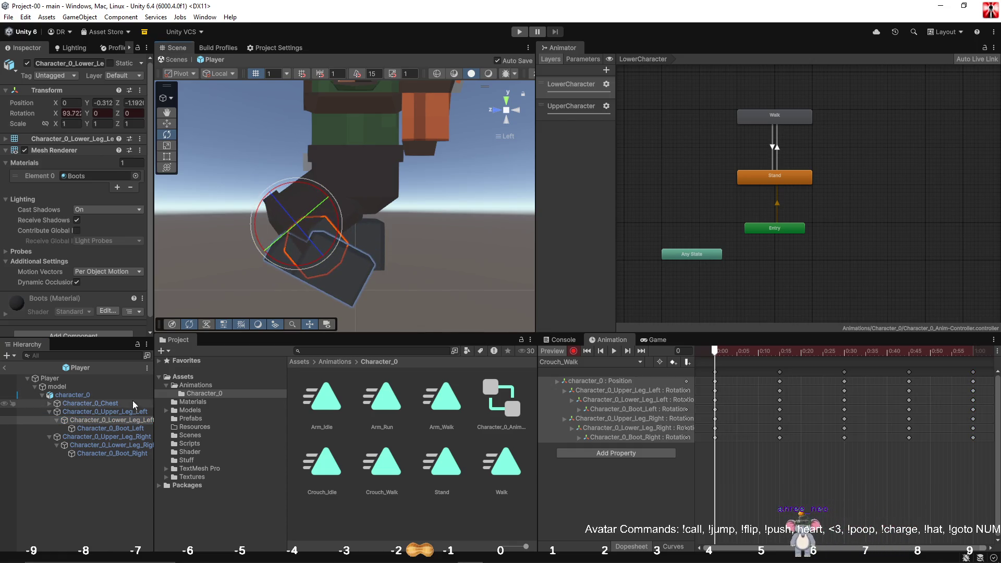
left_click(110, 428)
left_click_drag(365, 241, 333, 213)
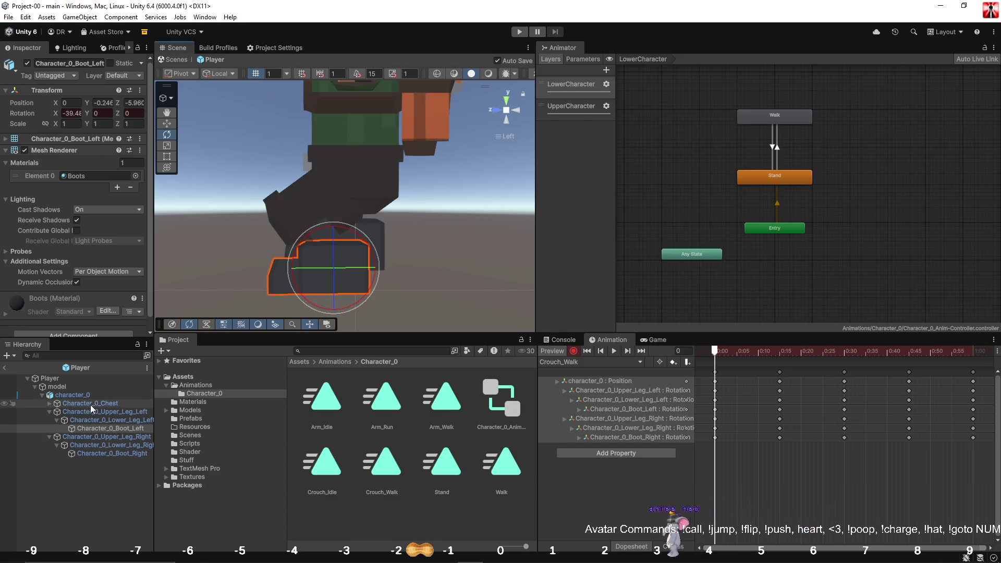
left_click_drag(361, 239, 363, 239)
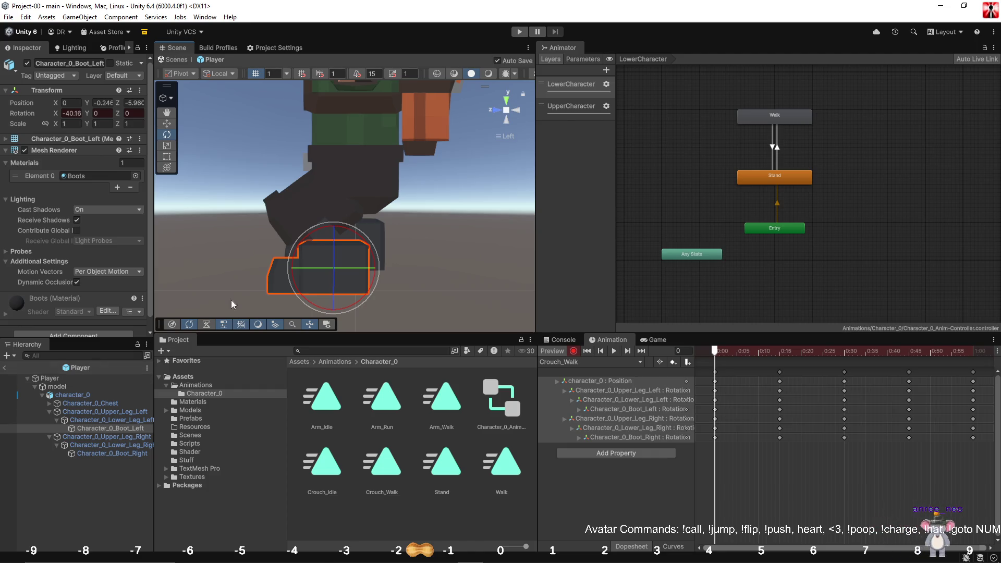
left_click(88, 421)
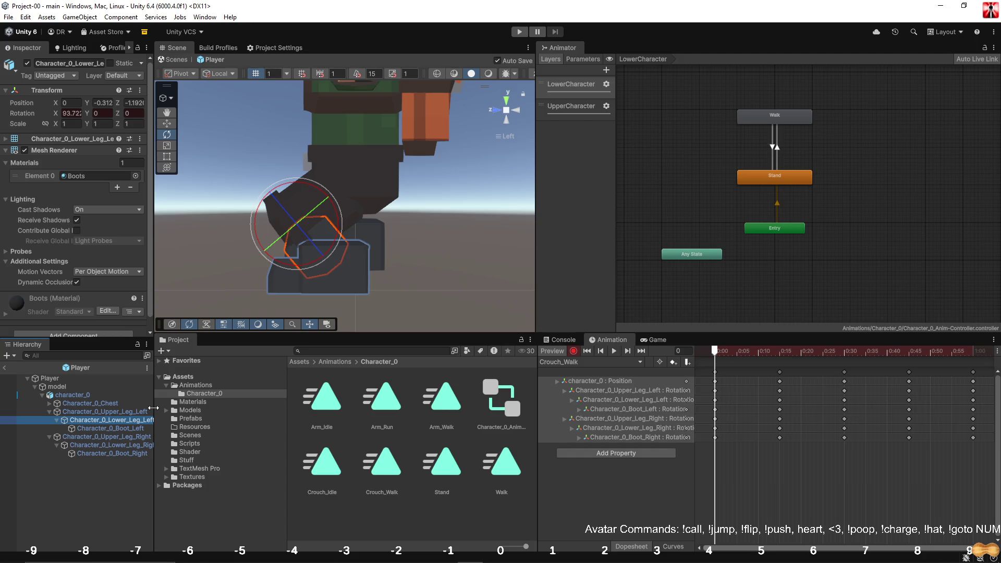
Swing the right upper leg to about -29° on X and tilt the right boot further down.
left_click_drag(382, 231, 410, 221)
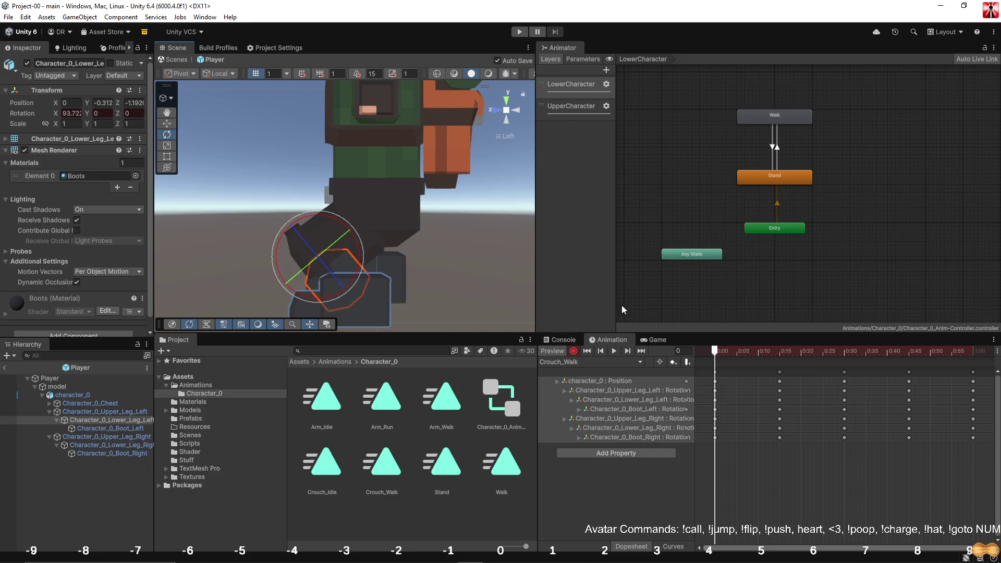
left_click(92, 436)
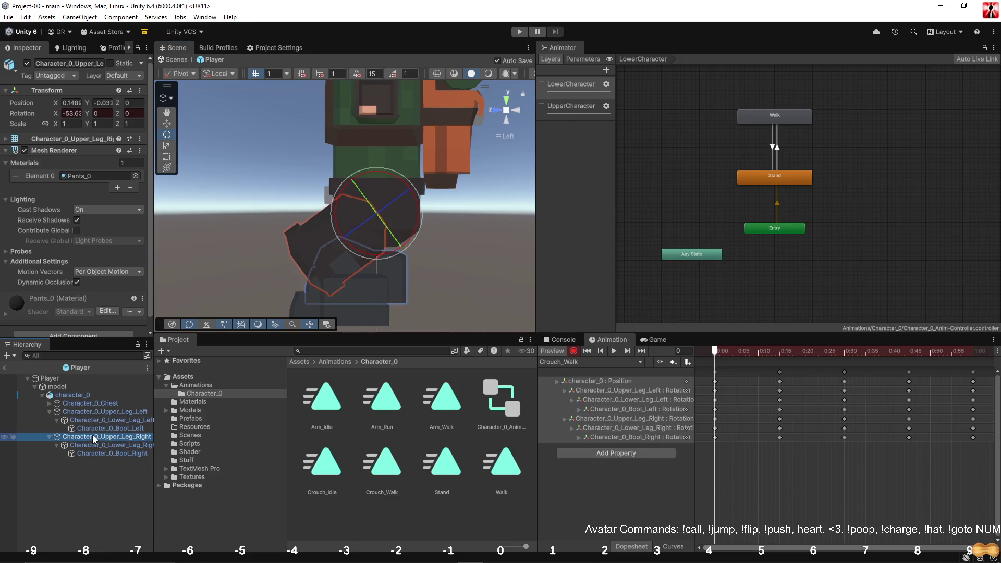
mouse_move(406, 203)
left_mouse_down()
mouse_move(400, 180)
mouse_move(359, 168)
left_mouse_up()
left_click(109, 453)
left_click_drag(416, 235, 436, 257)
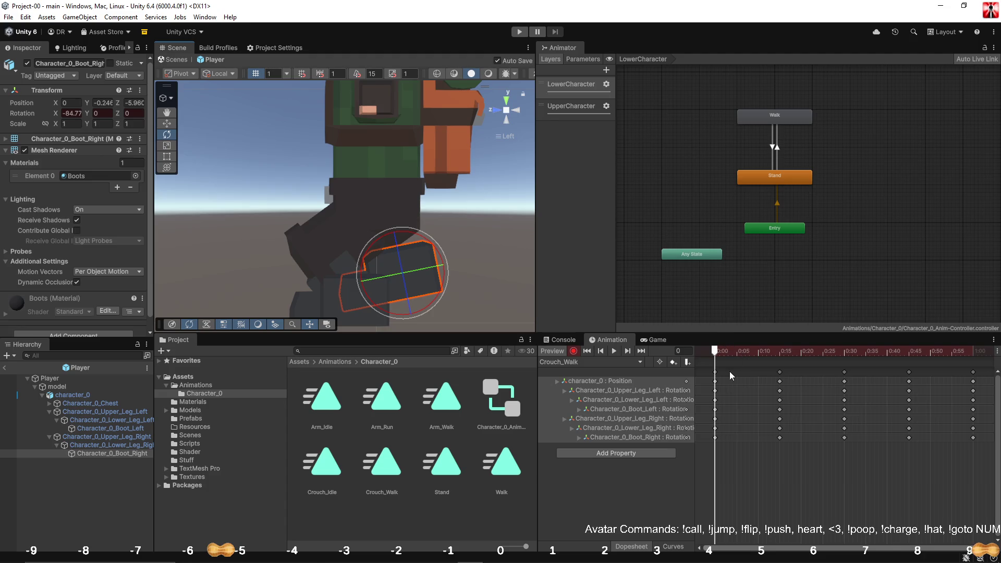
Replace the end-of-clip keyframes with the copied keys at frame 60 and scrub to preview.
left_click(715, 372)
left_click(973, 372)
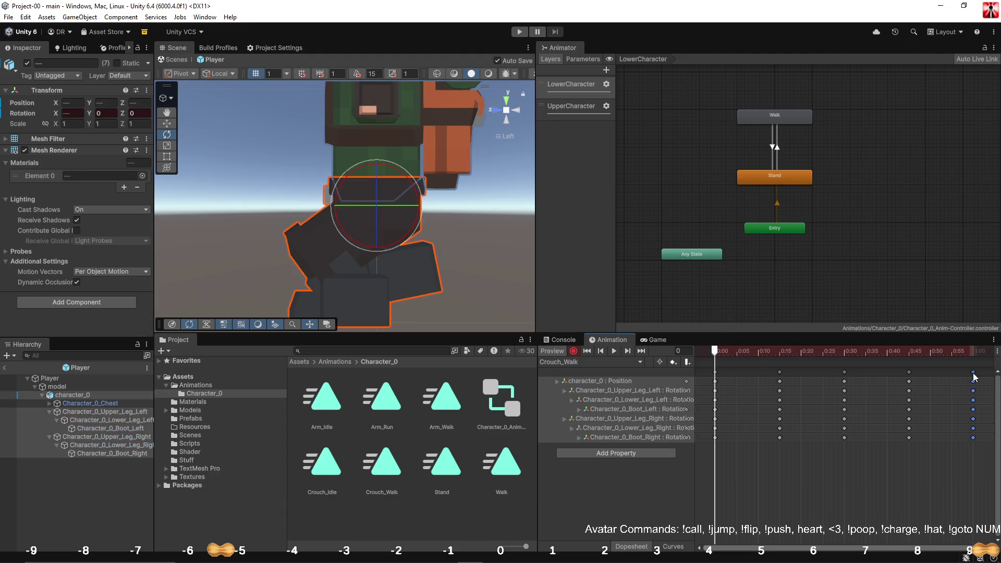
key("Delete")
left_click(973, 352)
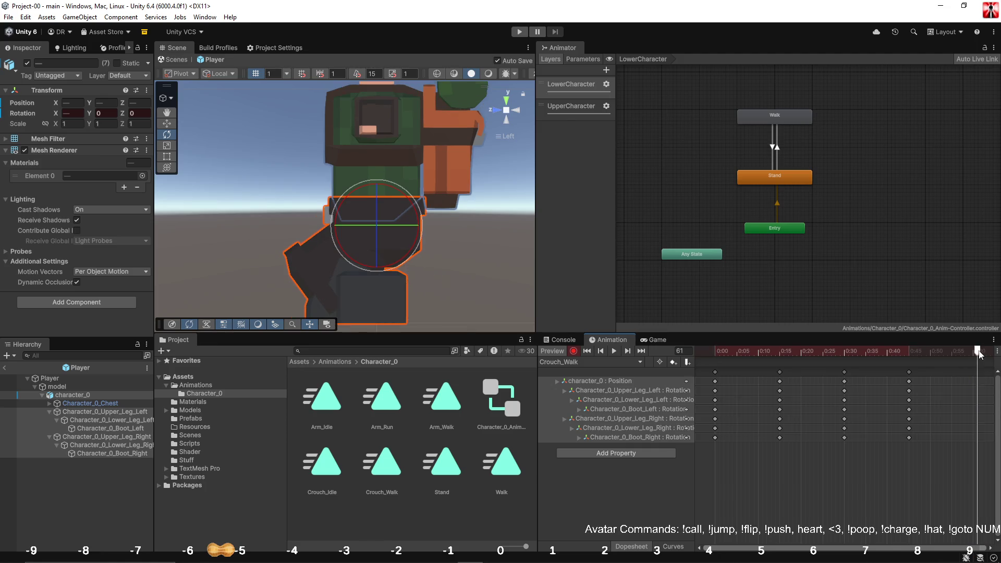
key("ctrl+v")
left_click_drag(974, 354, 701, 360)
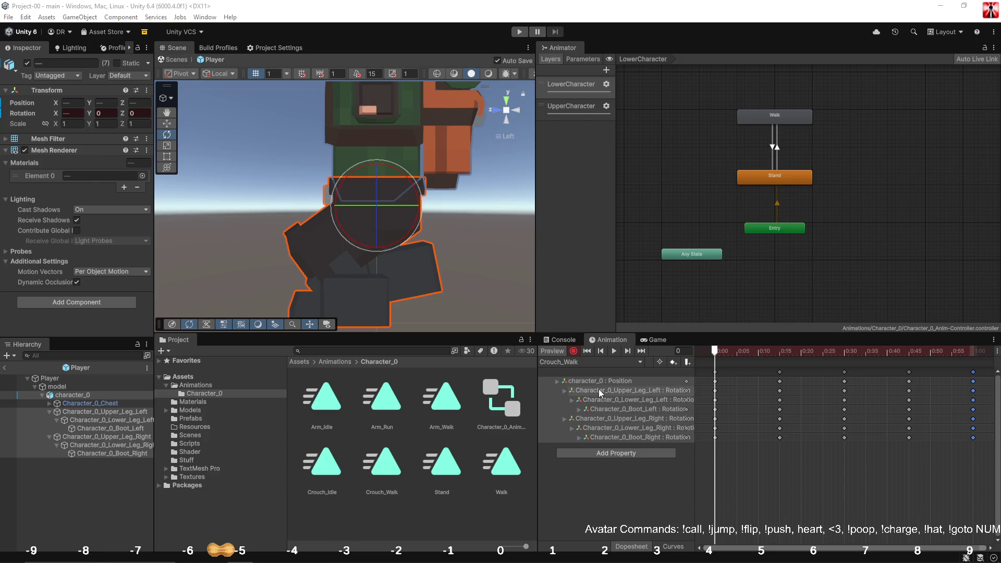
mouse_move(715, 352)
left_mouse_down()
mouse_move(983, 363)
mouse_move(676, 352)
left_mouse_up()
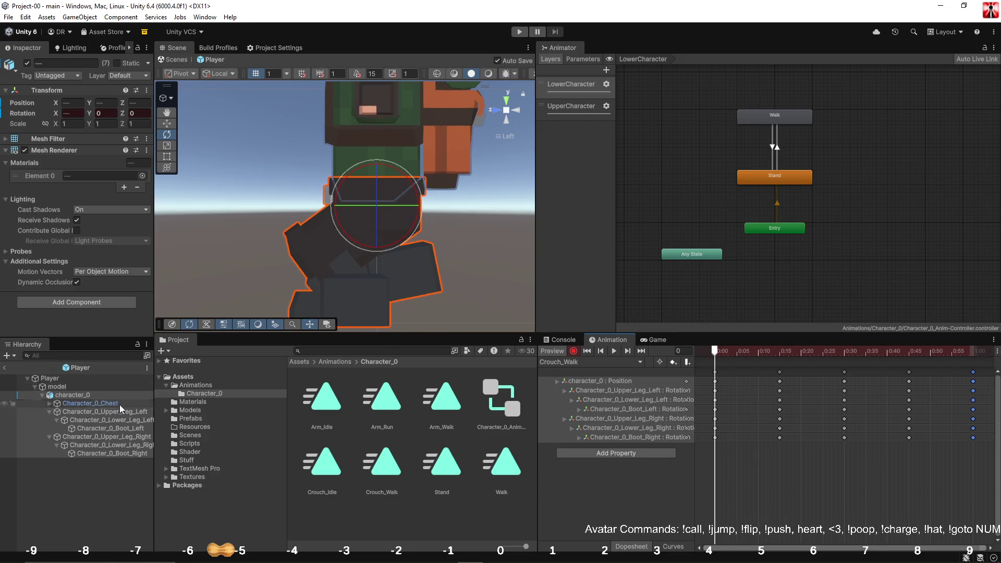
left_click(101, 415)
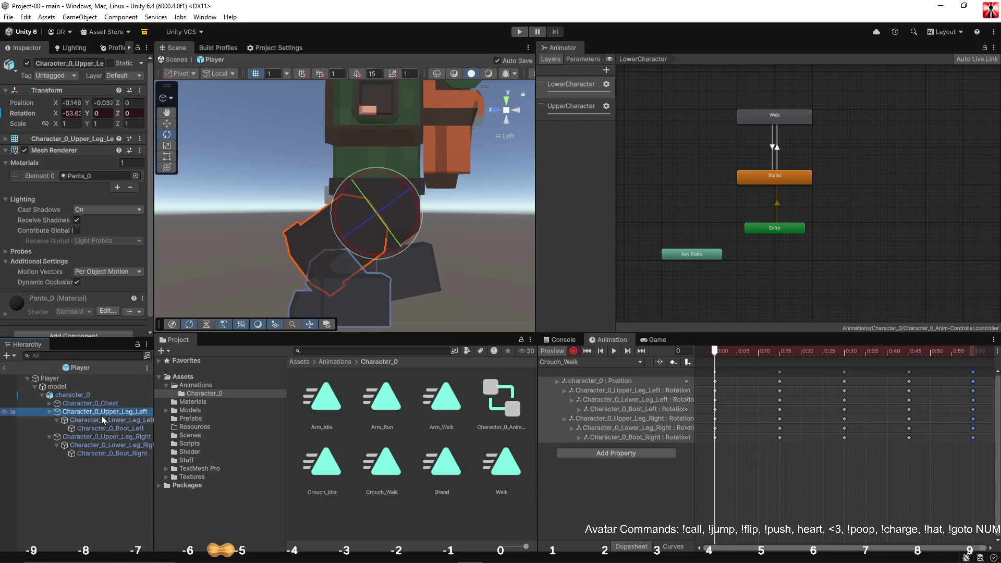
Compare the upper and lower legs' X rotations at frames 30 and 0.
left_click(67, 113)
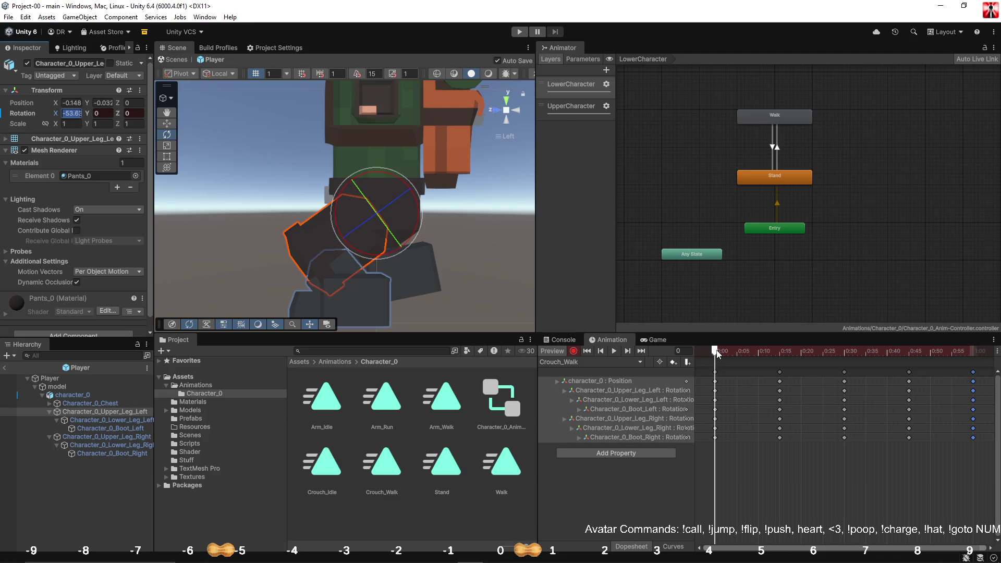
left_click(845, 352)
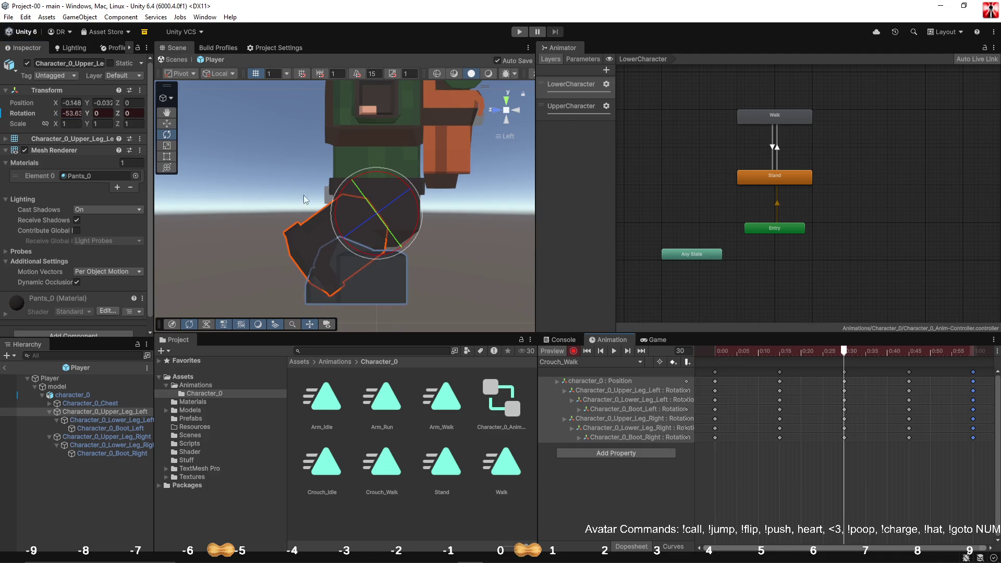
left_click(90, 437)
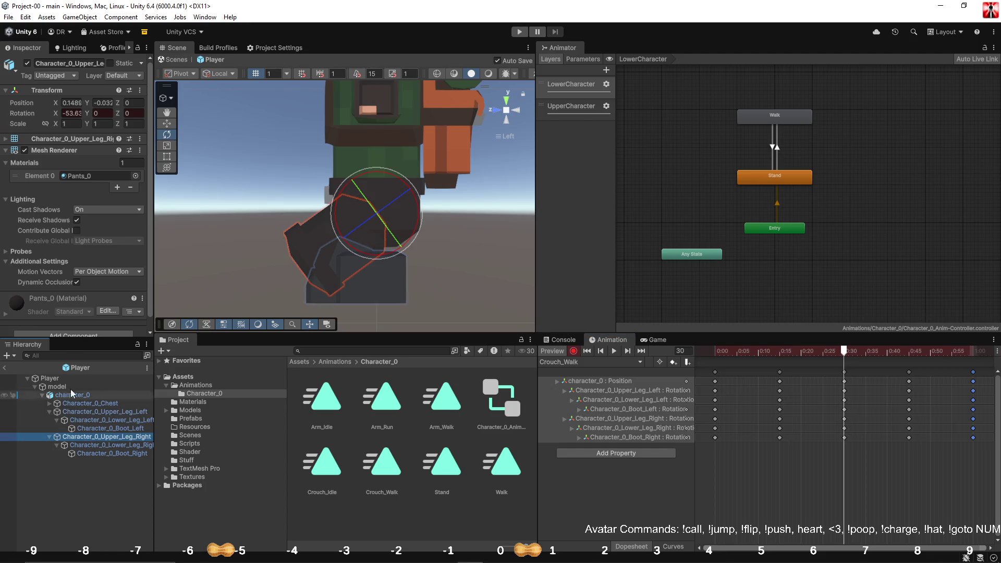
left_click(72, 114)
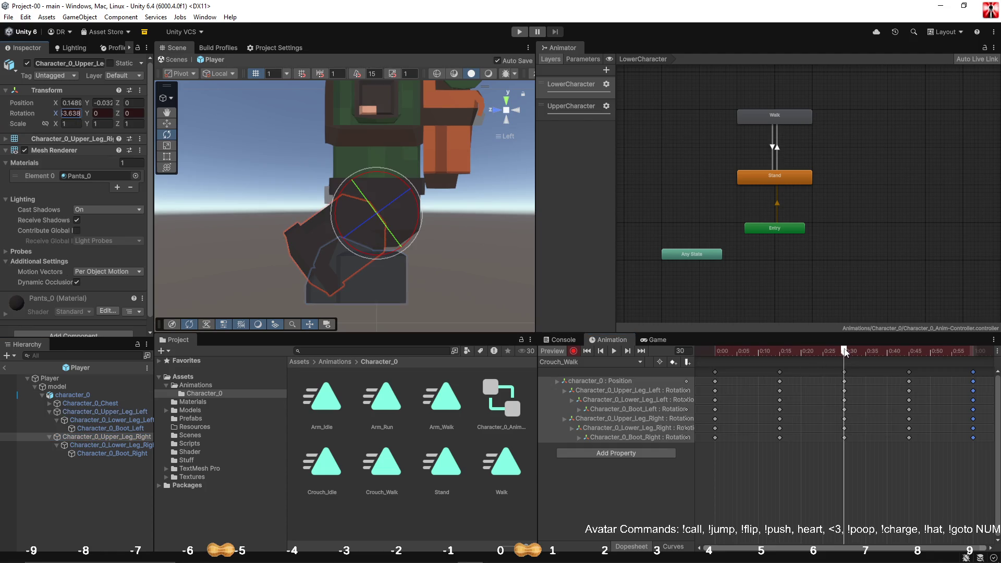
key("shift+comma")
left_click(100, 414)
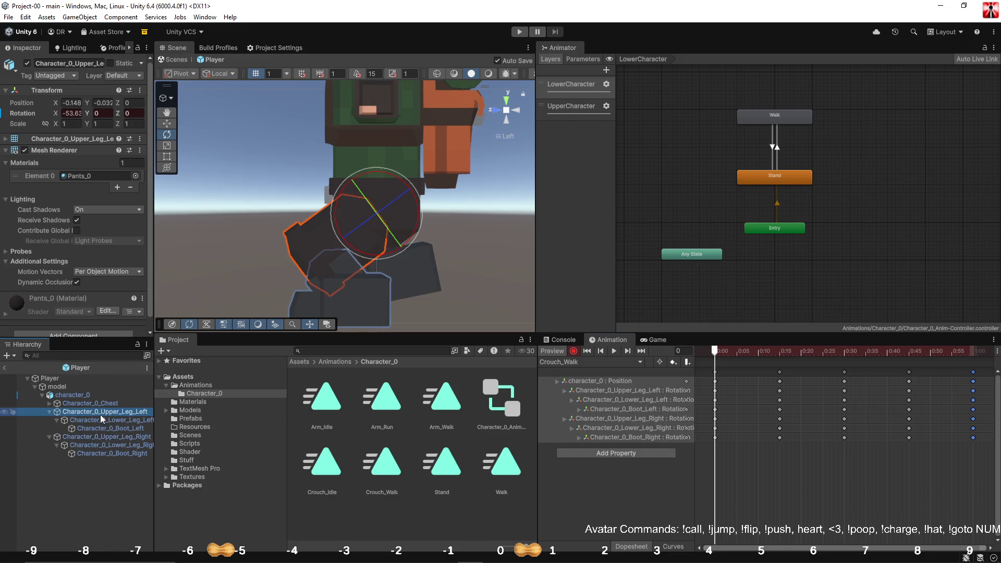
left_click(96, 422)
left_click(73, 113)
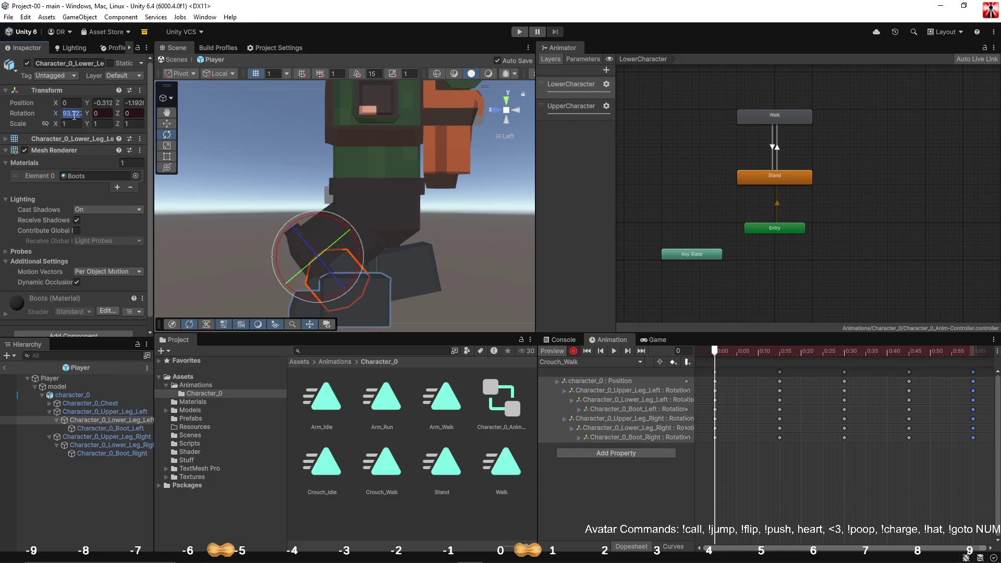
Set the right lower leg's X rotation to 72.299 at frame 30, then return to frame 0.
left_click(853, 356)
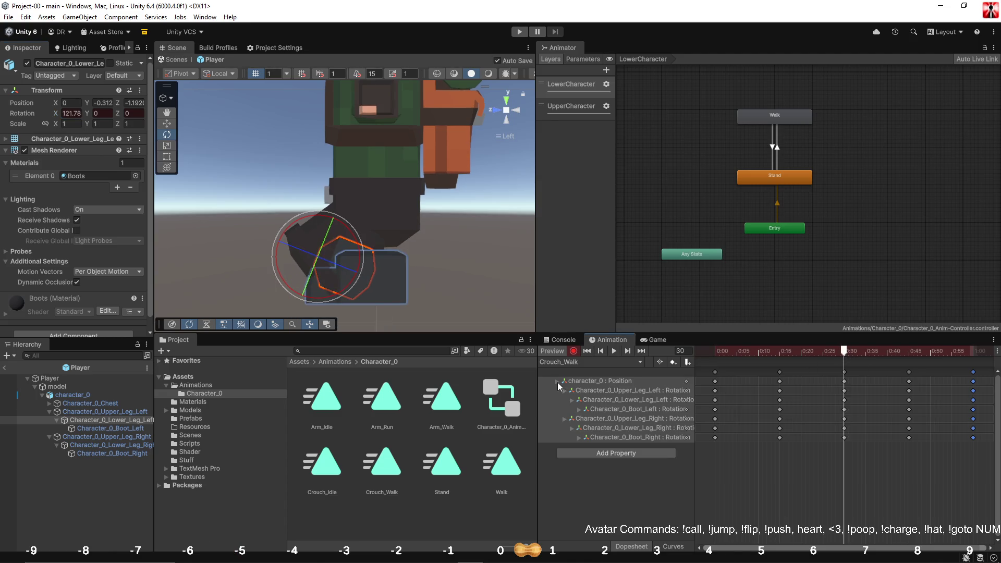
left_click(112, 443)
left_click(71, 114)
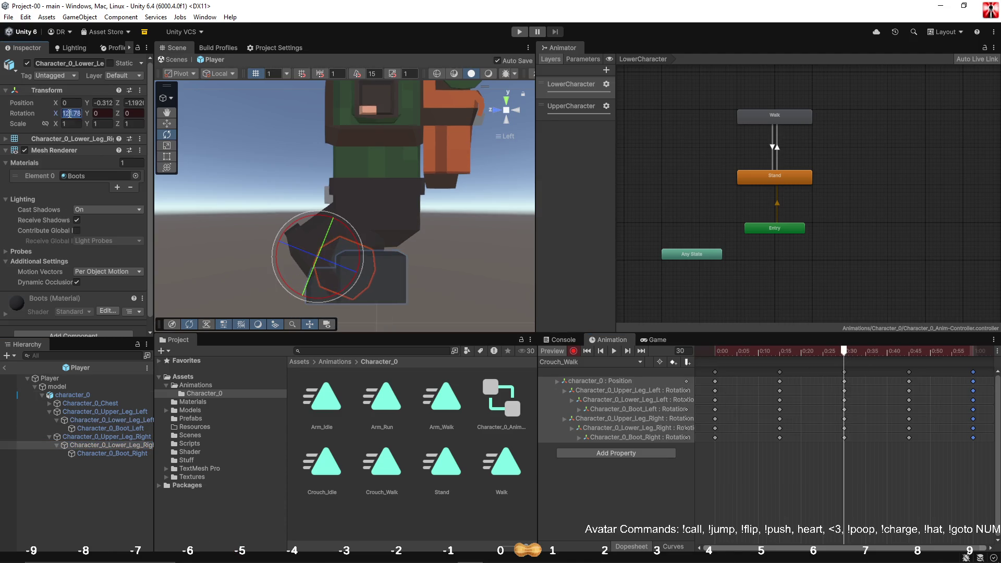
type("72.299")
left_click_drag(846, 353, 685, 348)
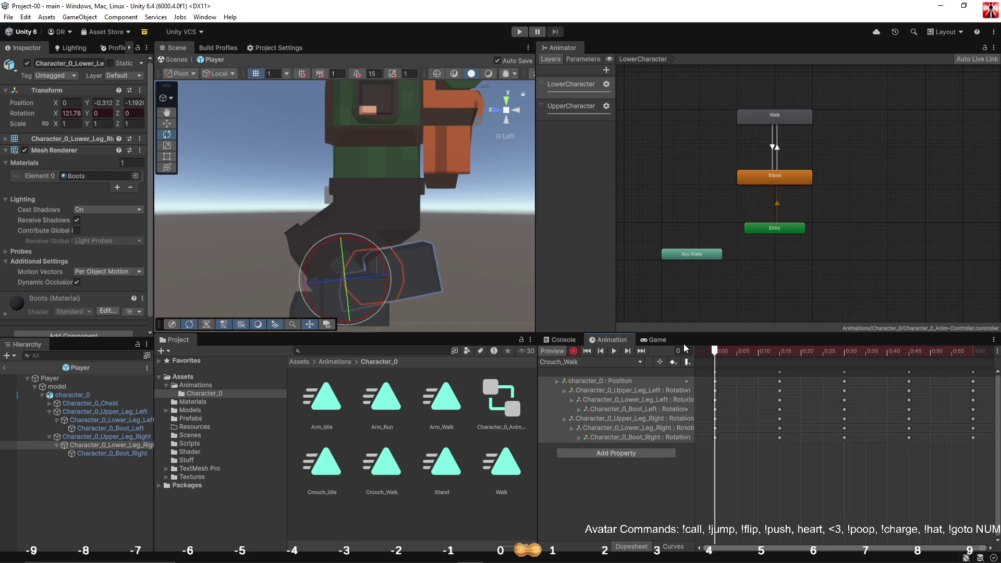
Key the right boot at about -40.5° on X at frame 30, then copy the right upper leg's frame-0 X rotation.
left_click(73, 429)
left_click(71, 114)
left_click(845, 351)
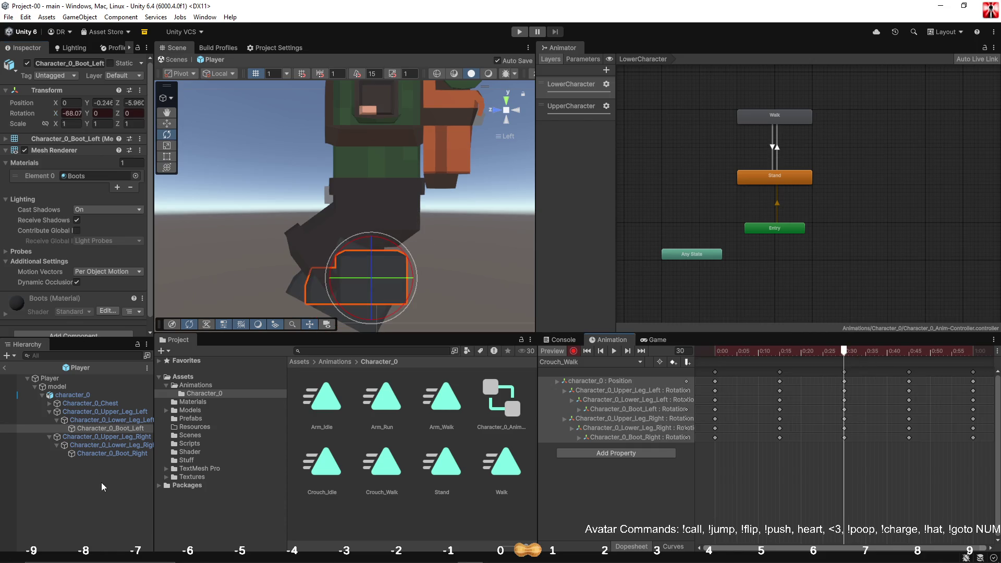
left_click(104, 454)
left_click(71, 114)
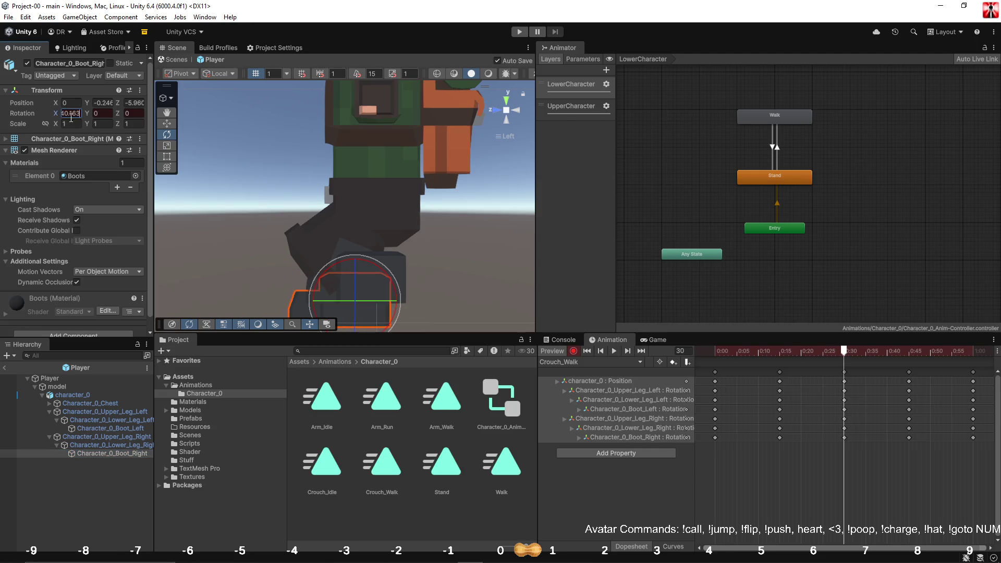
mouse_move(844, 351)
left_mouse_down()
mouse_move(714, 351)
mouse_move(975, 361)
mouse_move(715, 362)
left_mouse_up()
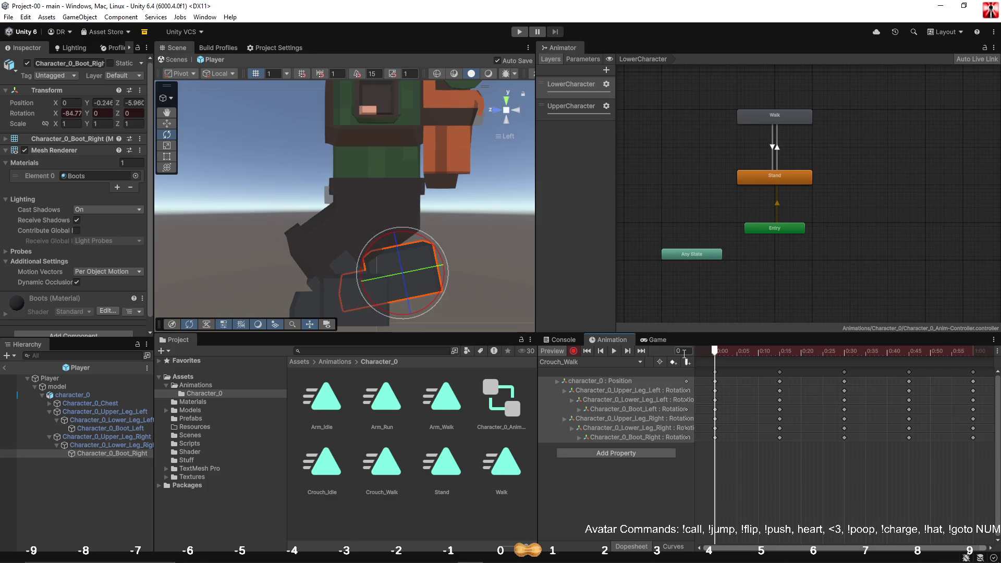
left_click(118, 439)
left_click(71, 113)
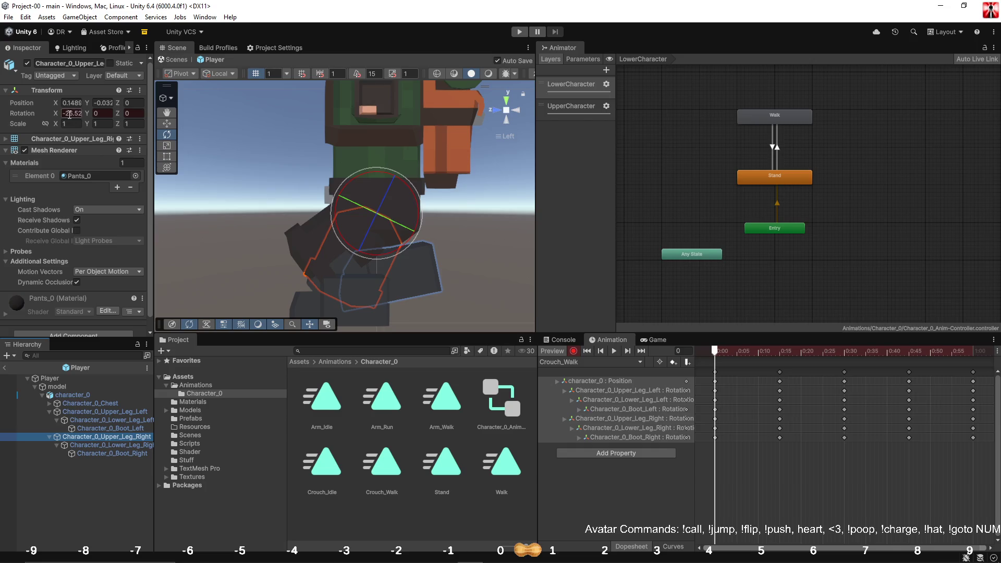
Paste -25.523 into the left upper leg's X rotation at frame 30.
left_click(845, 351)
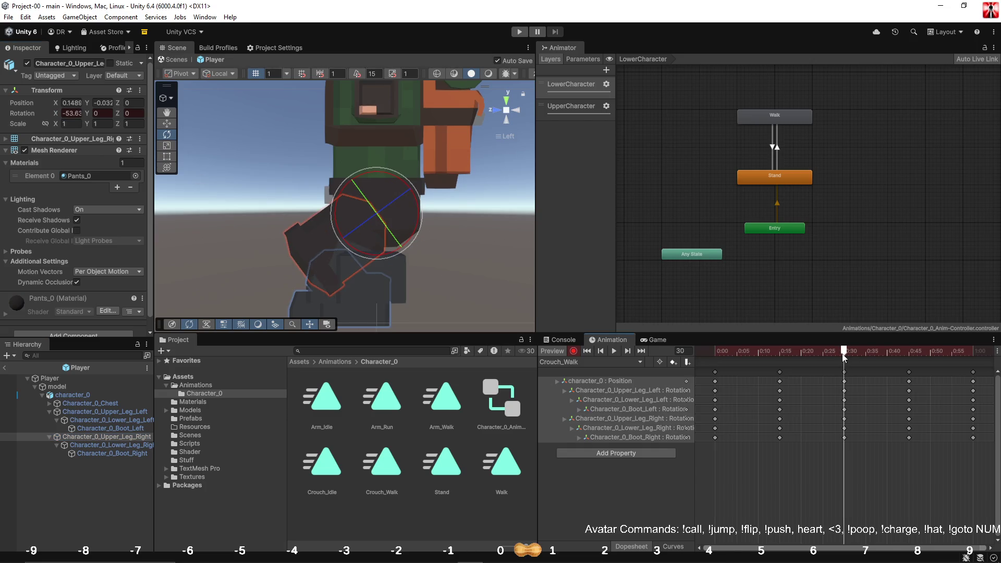
left_click(85, 412)
left_click(71, 114)
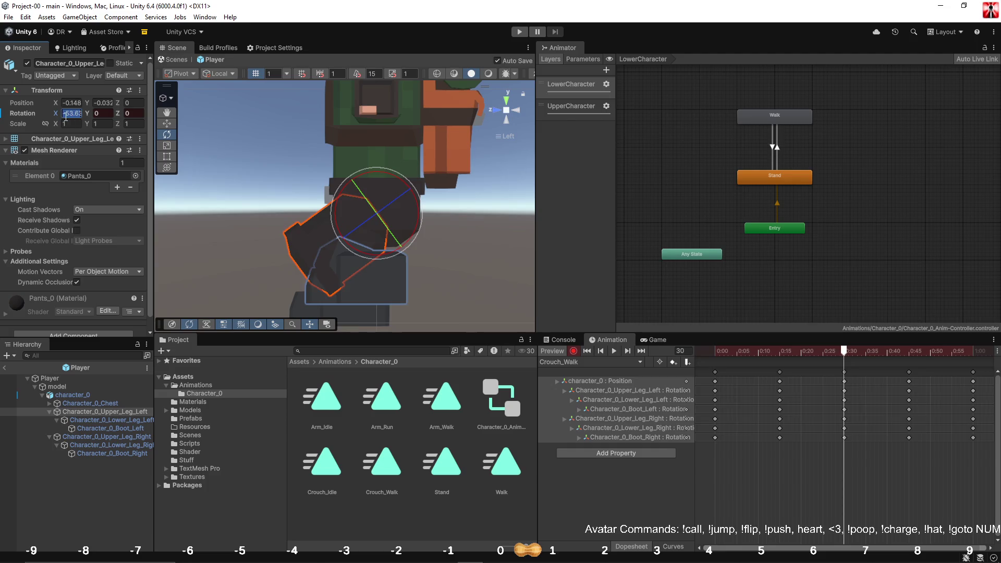
key("ctrl+v")
Copy the right lower leg's frame-0 X rotation, 121.78, to the left lower leg at frame 30.
left_click(716, 351)
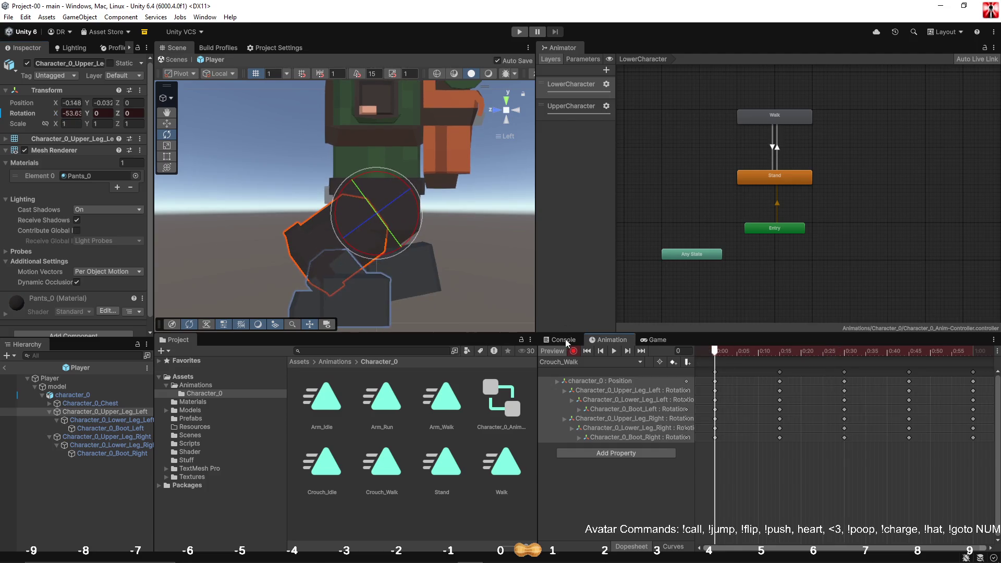
left_click(96, 444)
left_click(71, 113)
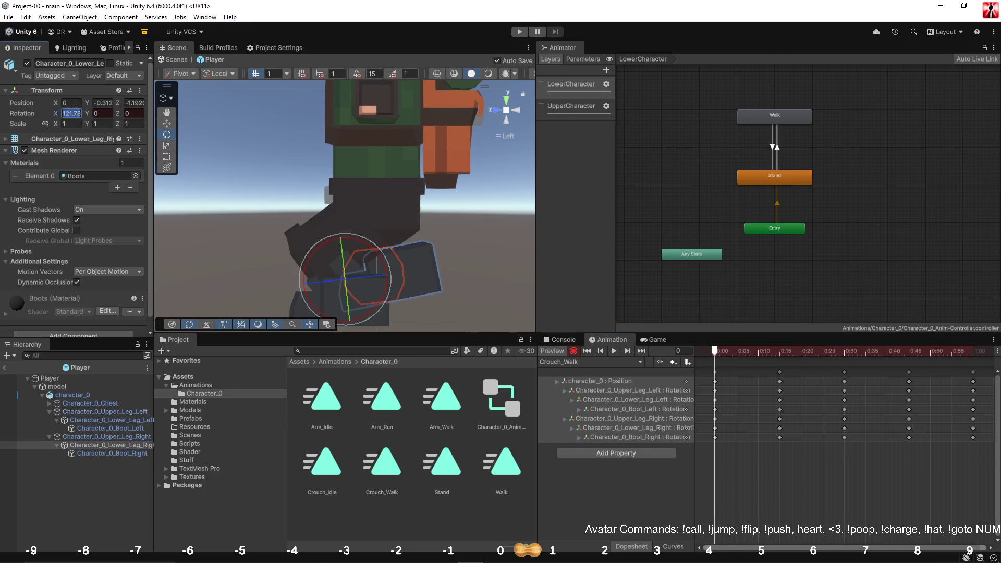
left_click(845, 351)
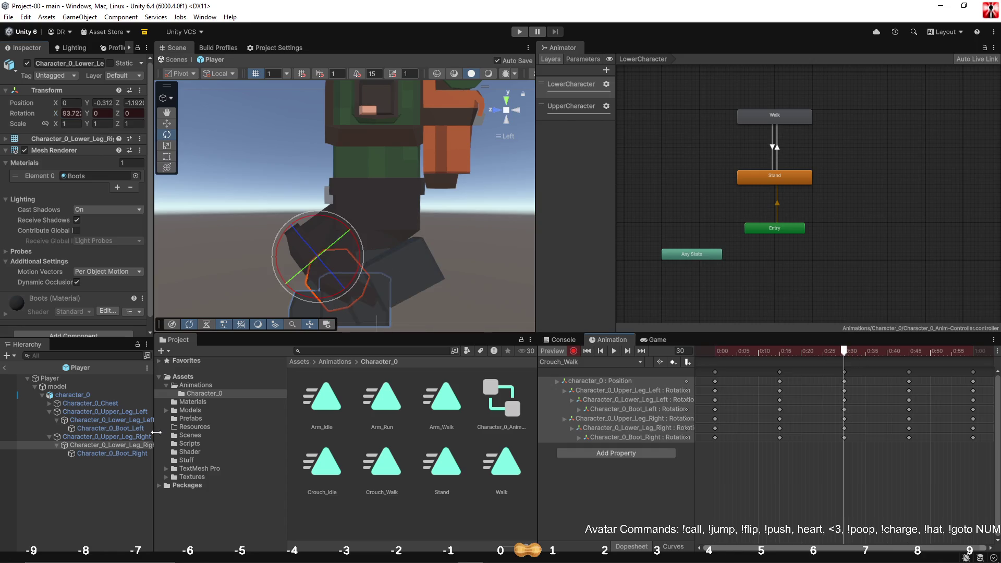
left_click(95, 422)
left_click(72, 113)
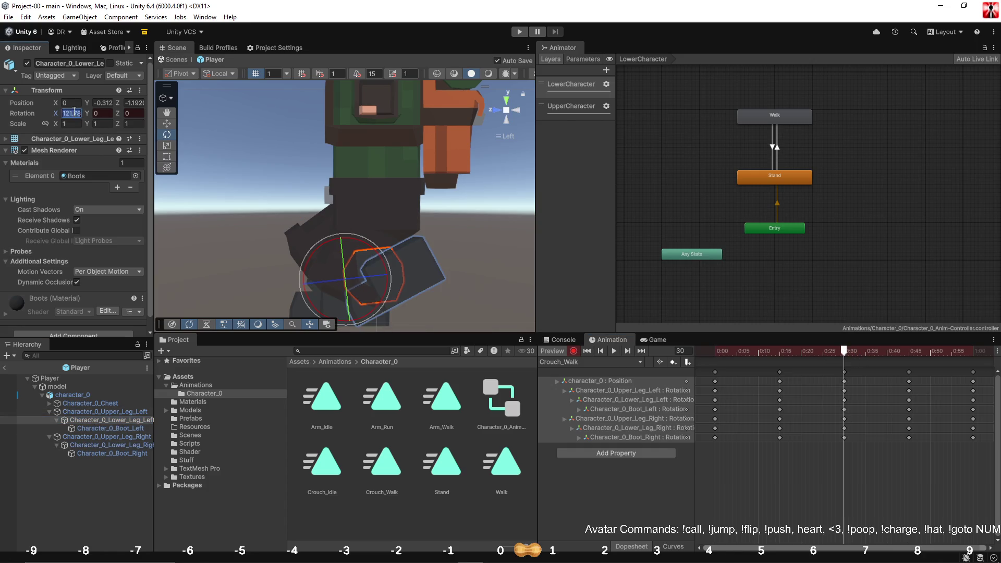
Copy the right boot's frame-0 X rotation, -84.773, to the left boot at frame 30.
left_click(716, 351)
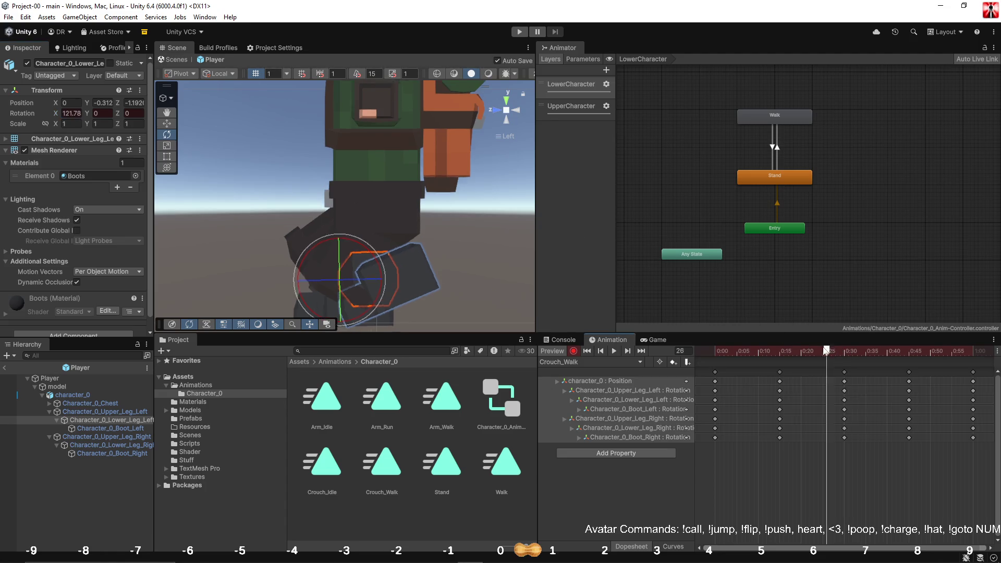
left_click(86, 453)
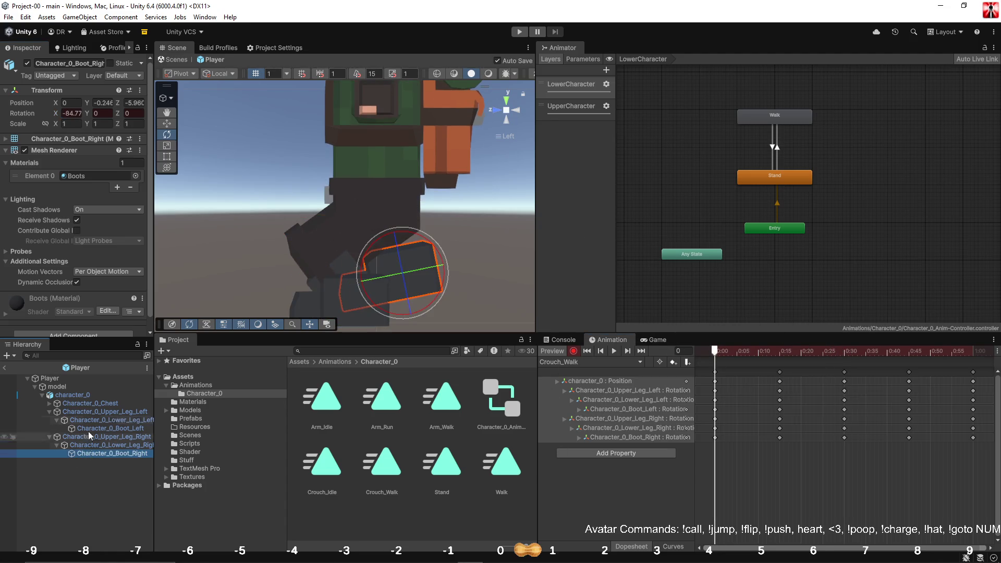
left_click(71, 113)
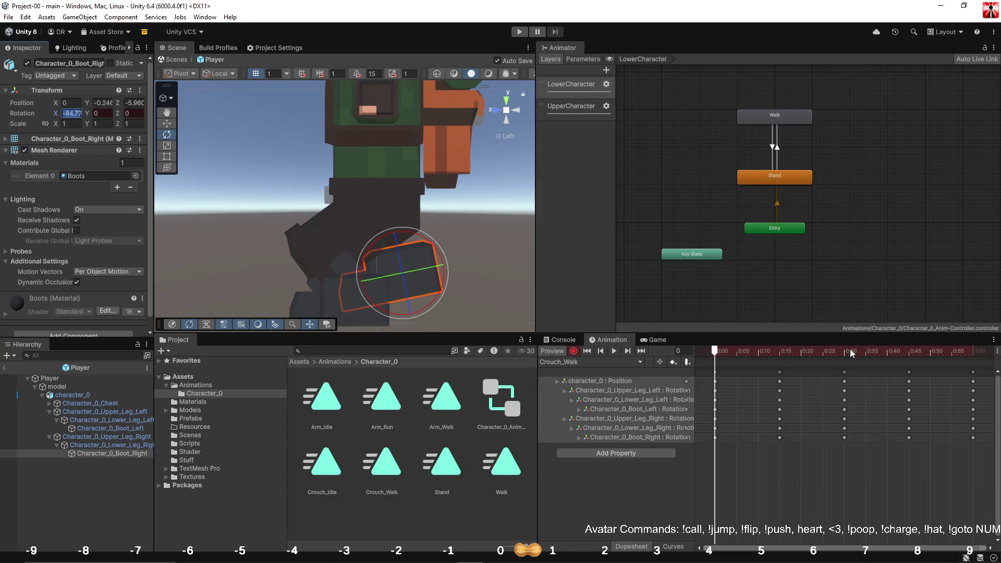
left_click(846, 352)
left_click(80, 429)
left_click(70, 113)
key("ctrl+v")
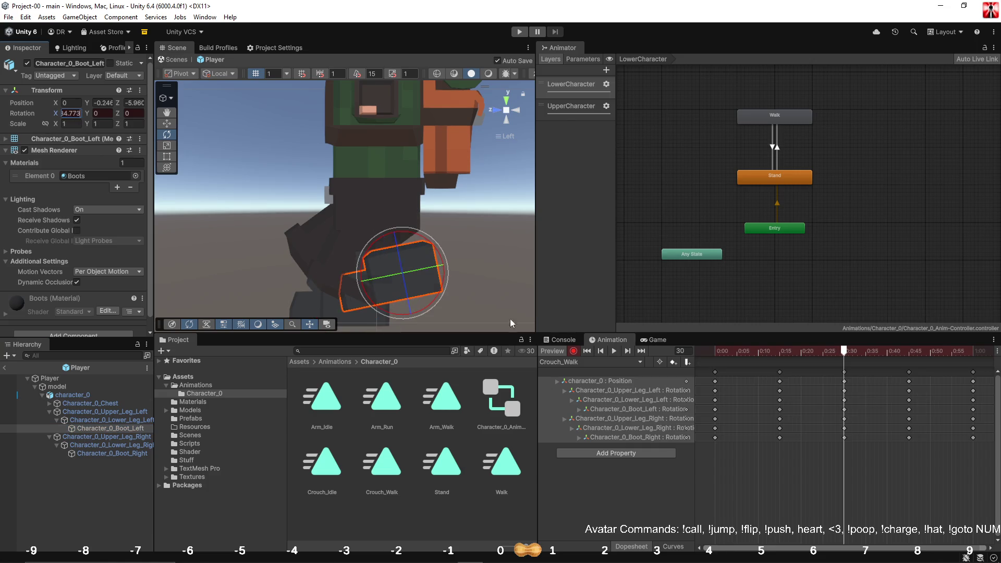
Scrub Crouch_Walk to check the alternating leg stride, then play the preview.
mouse_move(853, 355)
left_mouse_down()
mouse_move(680, 342)
mouse_move(933, 368)
mouse_move(699, 360)
left_mouse_up()
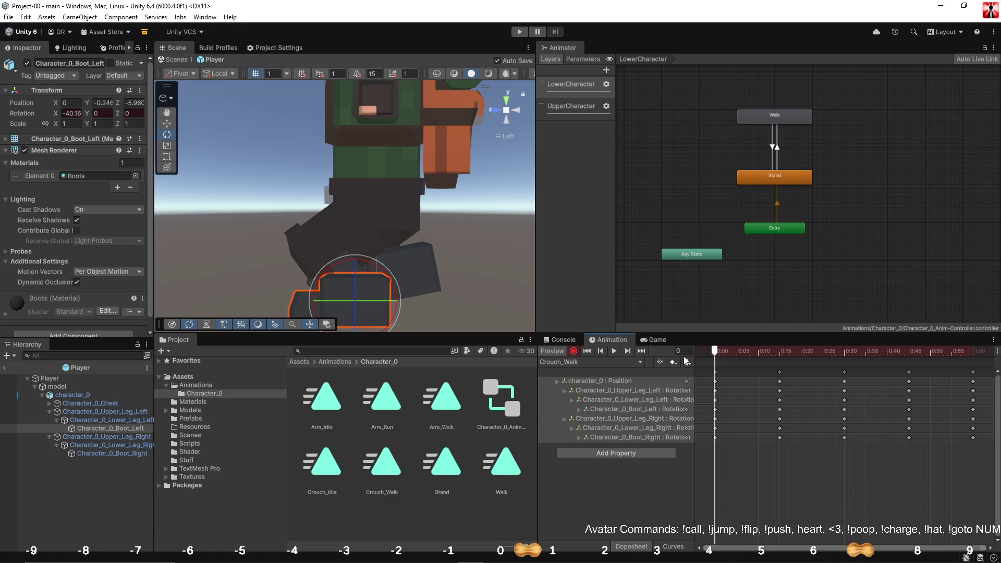
mouse_move(721, 353)
left_mouse_down()
mouse_move(929, 364)
mouse_move(698, 366)
left_mouse_up()
left_click(614, 351)
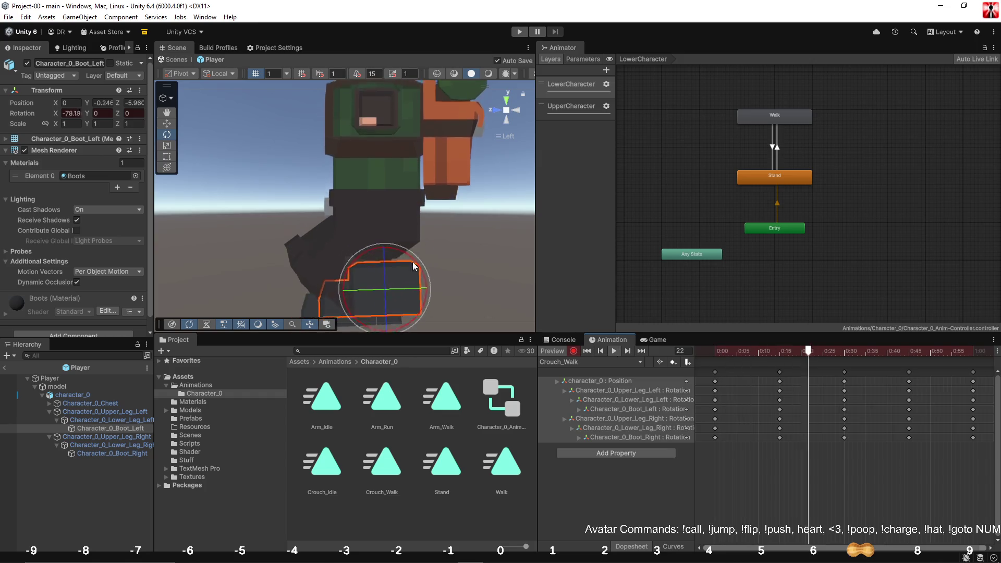
left_click_drag(342, 206, 432, 221)
Switch the Scene view to perspective, zoom in on the character, then stop the preview.
left_click(505, 109)
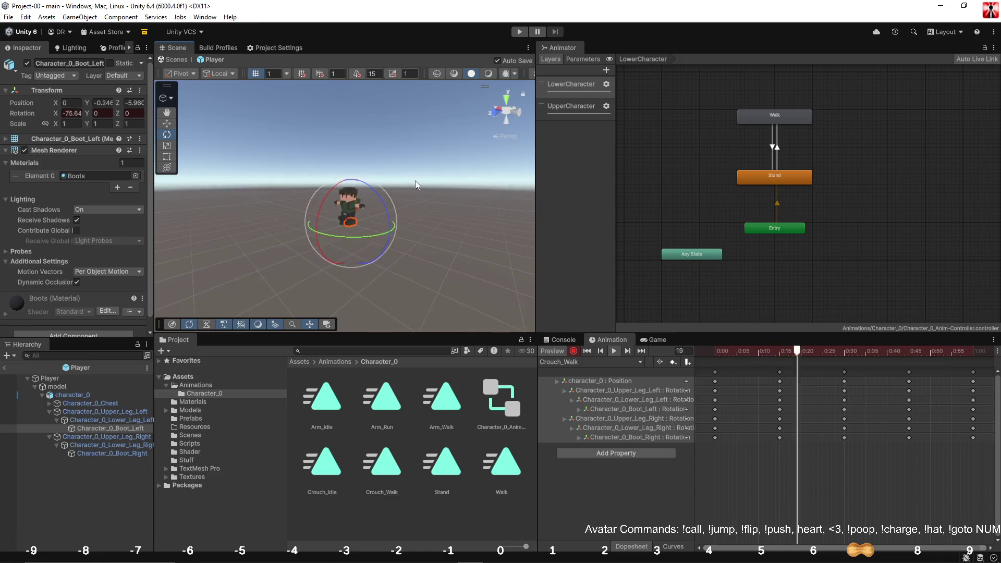
mouse_move(395, 160)
left_mouse_down()
mouse_move(508, 215)
mouse_move(554, 185)
mouse_move(487, 241)
left_mouse_up()
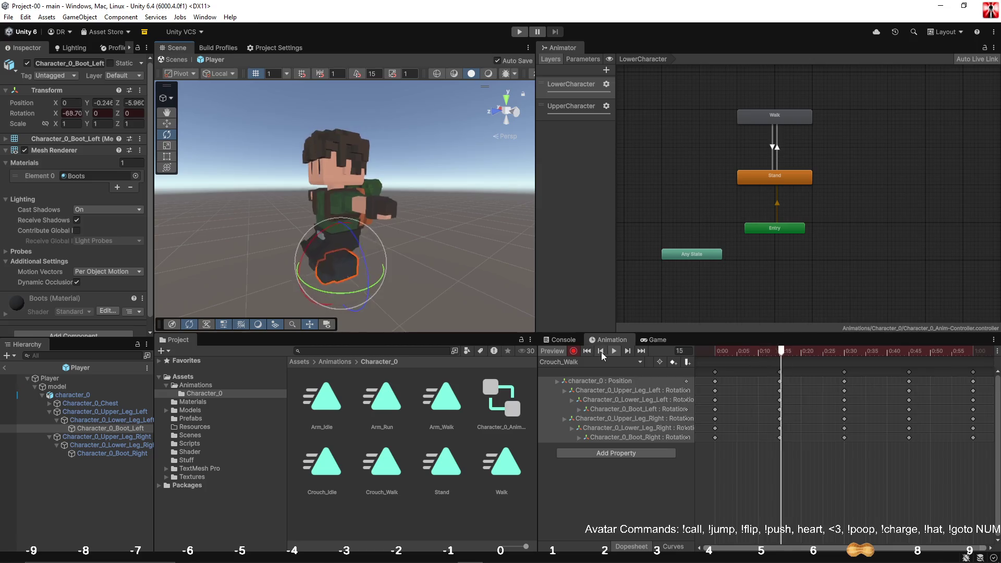
left_click(574, 352)
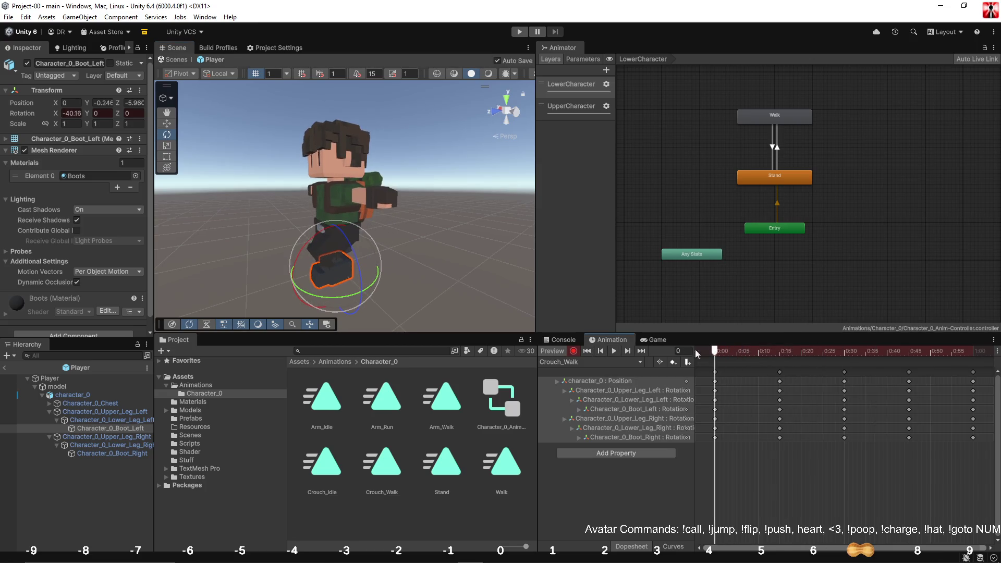